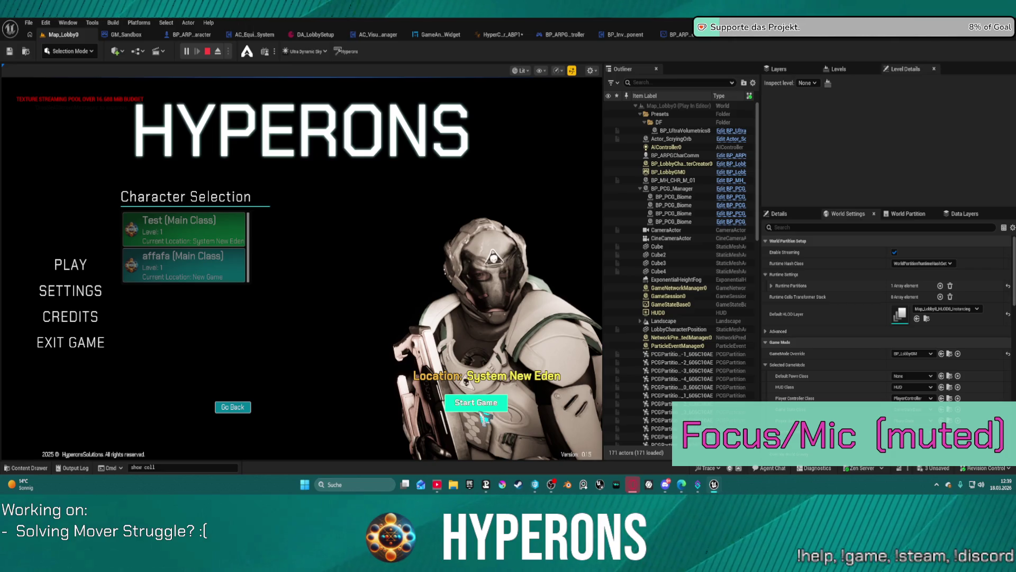
# - Start the Hyperons game with the chosen character, then end the play-in-editor session
pyautogui.click(477, 415)
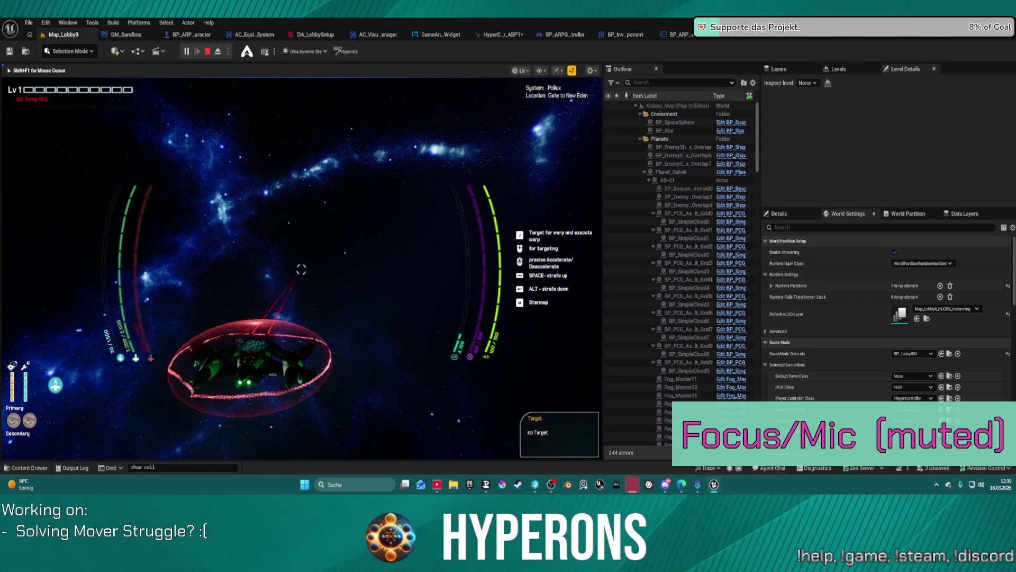
pyautogui.press('Escape')
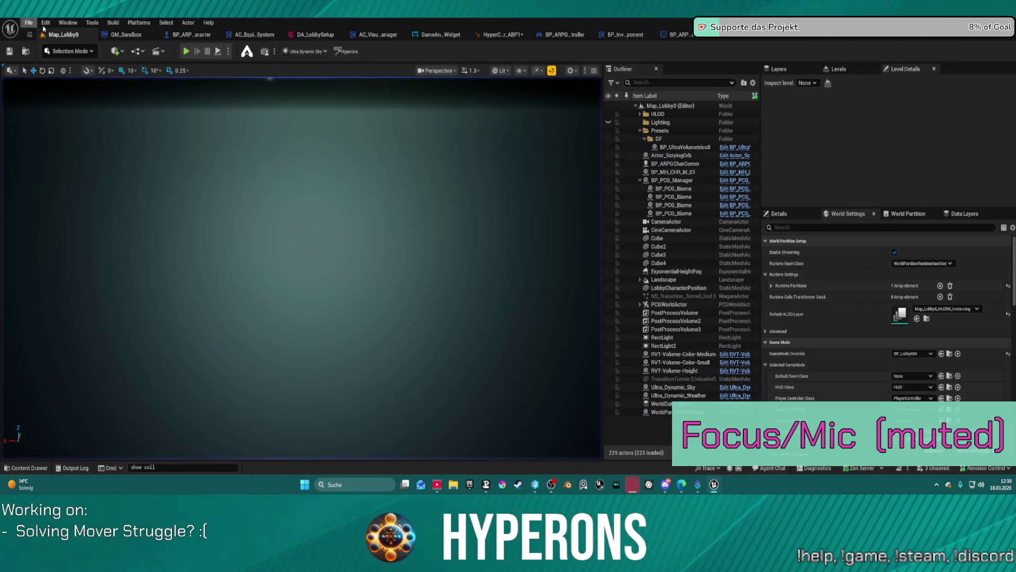
# - Choose Open Level from the File menu to load a different map
pyautogui.click(29, 22)
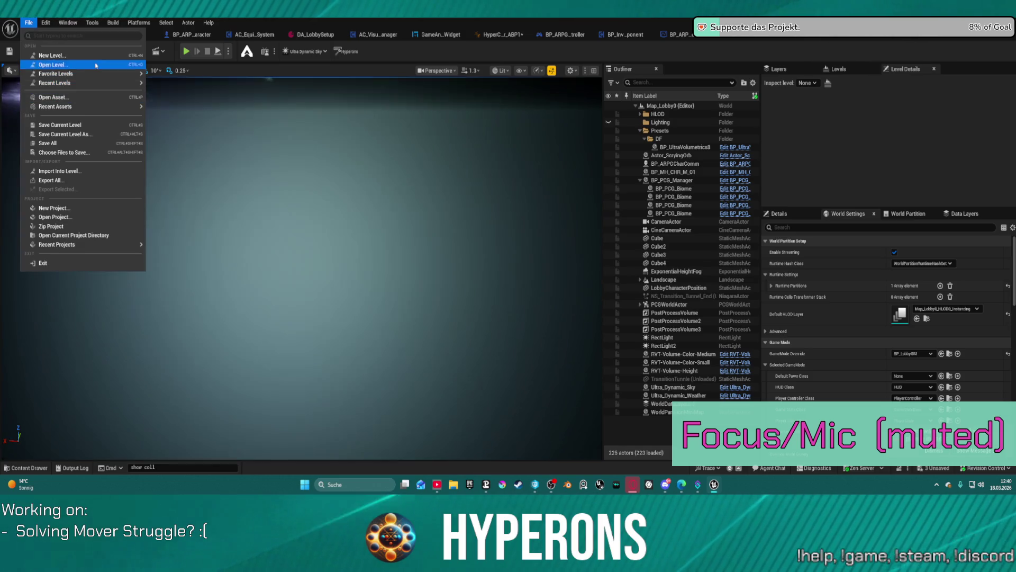
pyautogui.click(345, 189)
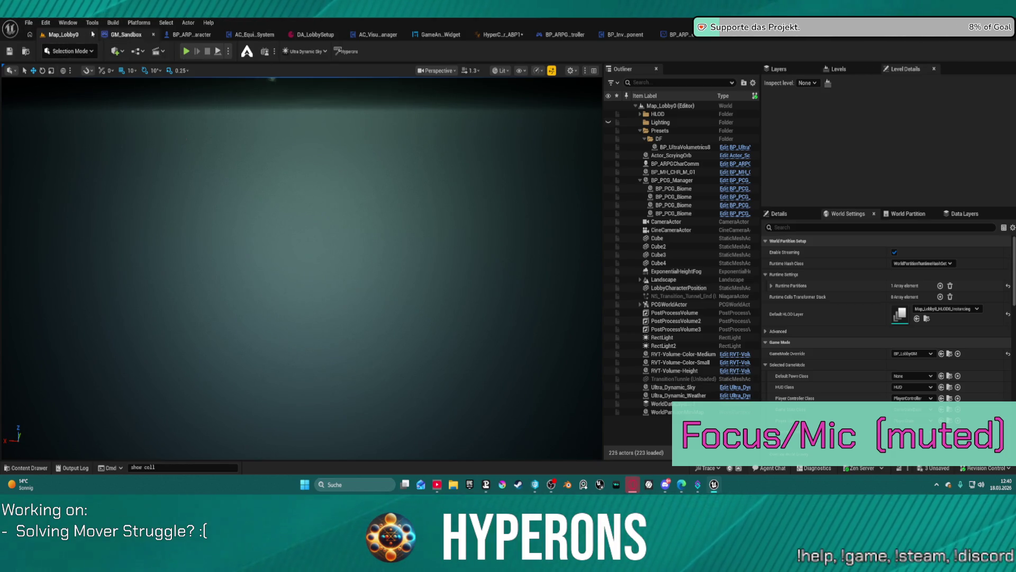
pyautogui.click(28, 11)
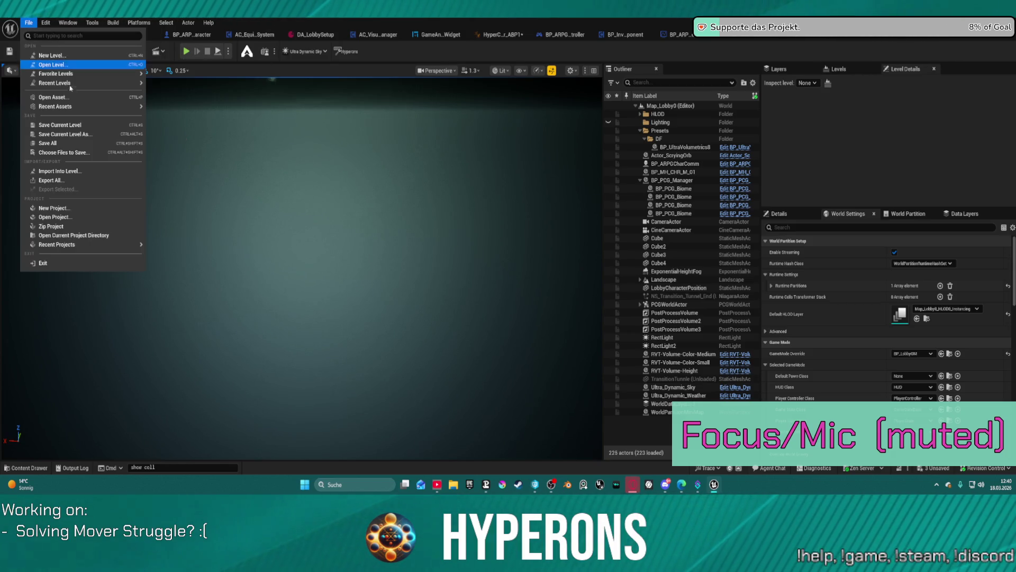
pyautogui.click(104, 72)
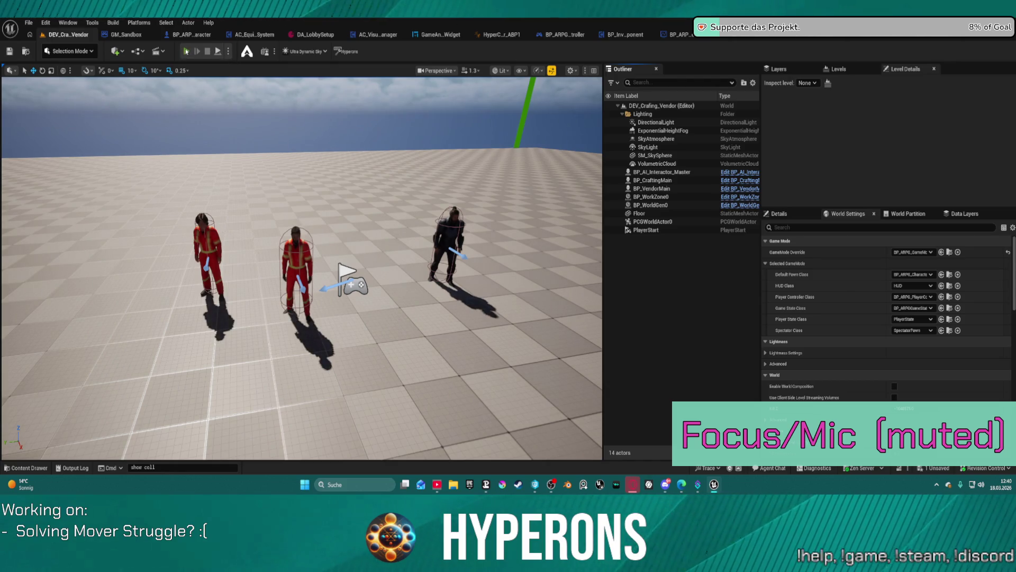
# - Play-test the vendor level, walking up to the red-suited NPC and back
pyautogui.hotkey('alt', 'p')
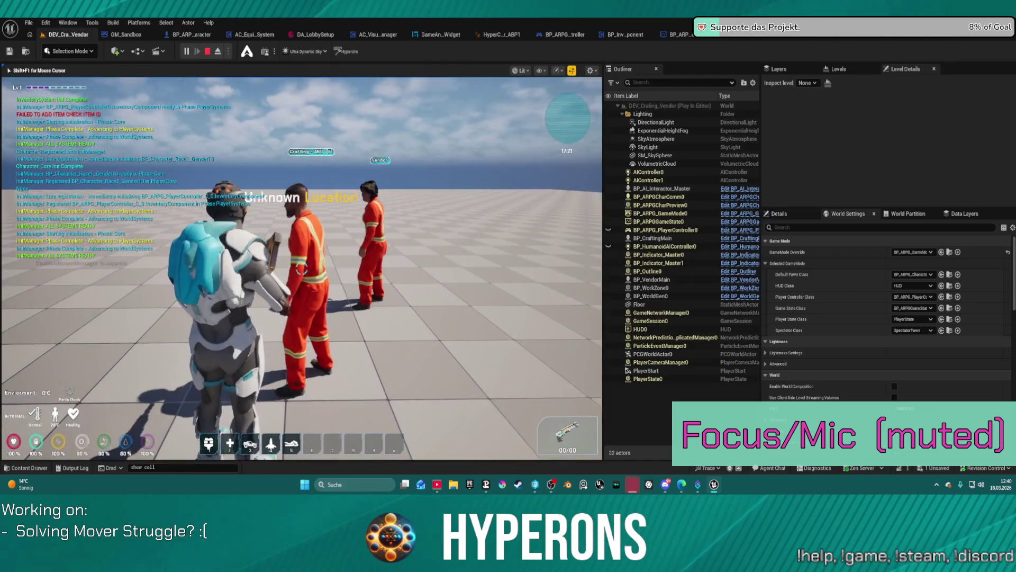
pyautogui.press('w')
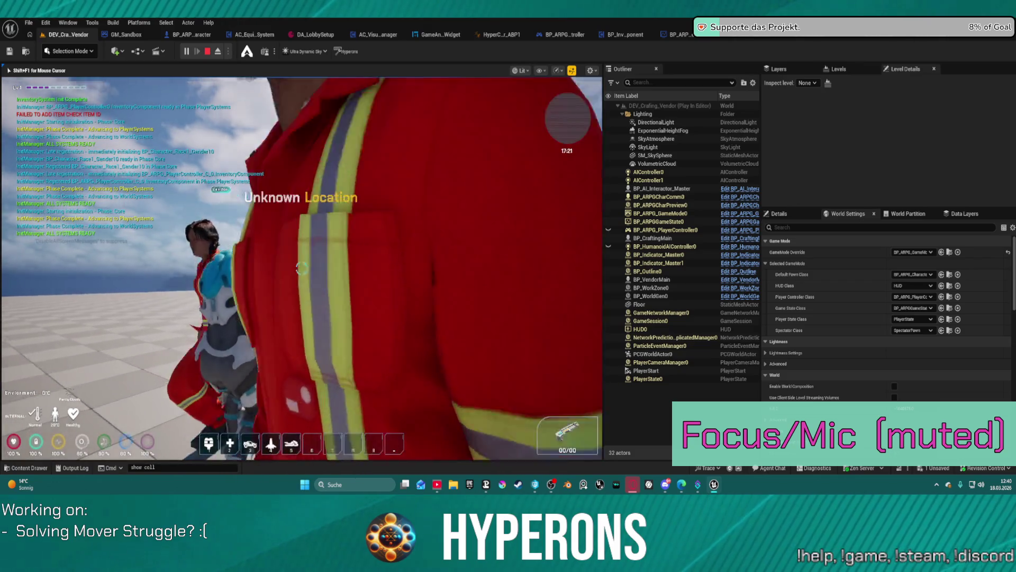
pyautogui.press('s')
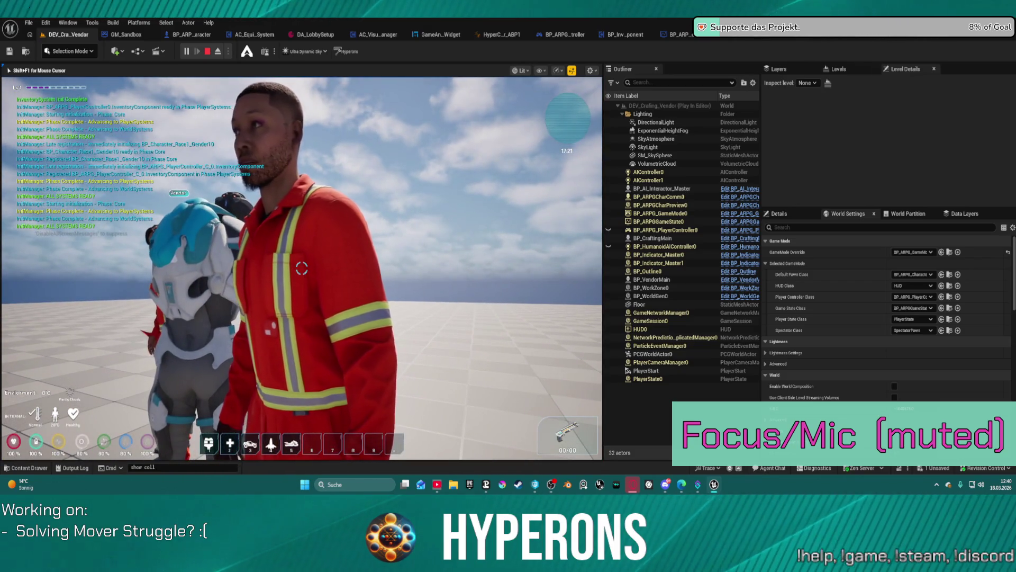
pyautogui.press('Escape')
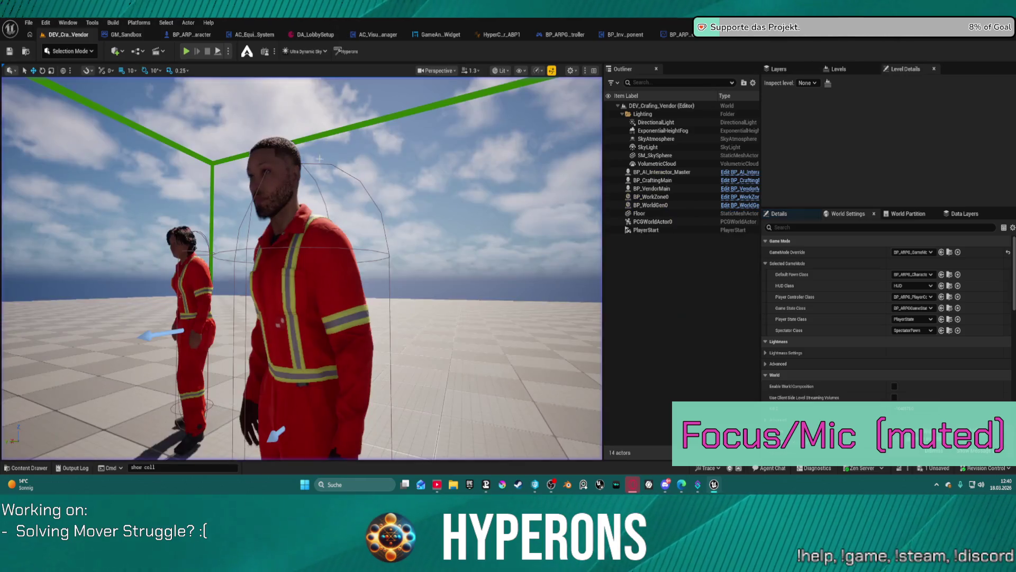
# - Select BP_CraftingMain's Face component and browse to its animation class asset
pyautogui.click(652, 180)
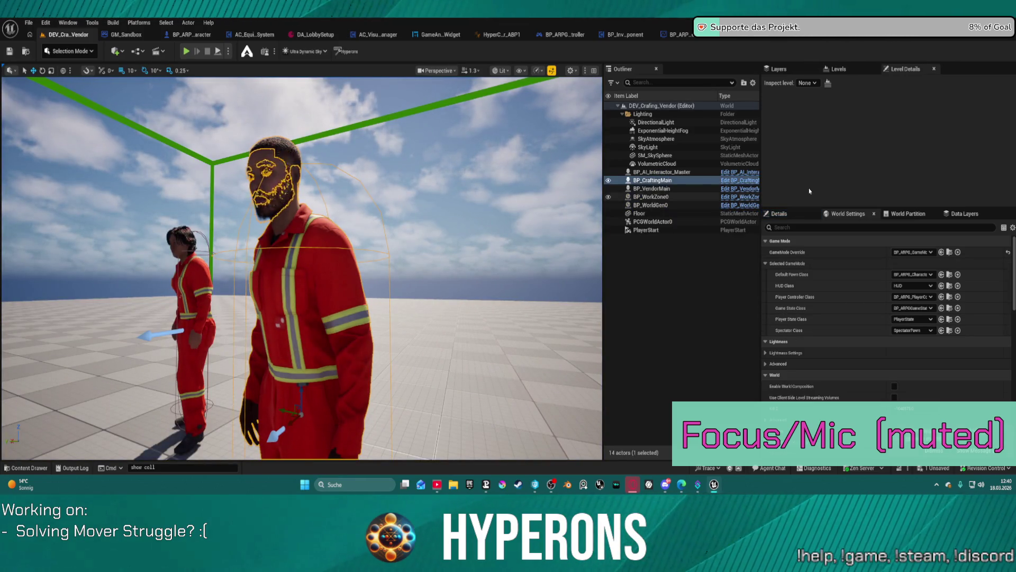
pyautogui.click(779, 214)
pyautogui.scroll(-3, 826, 258)
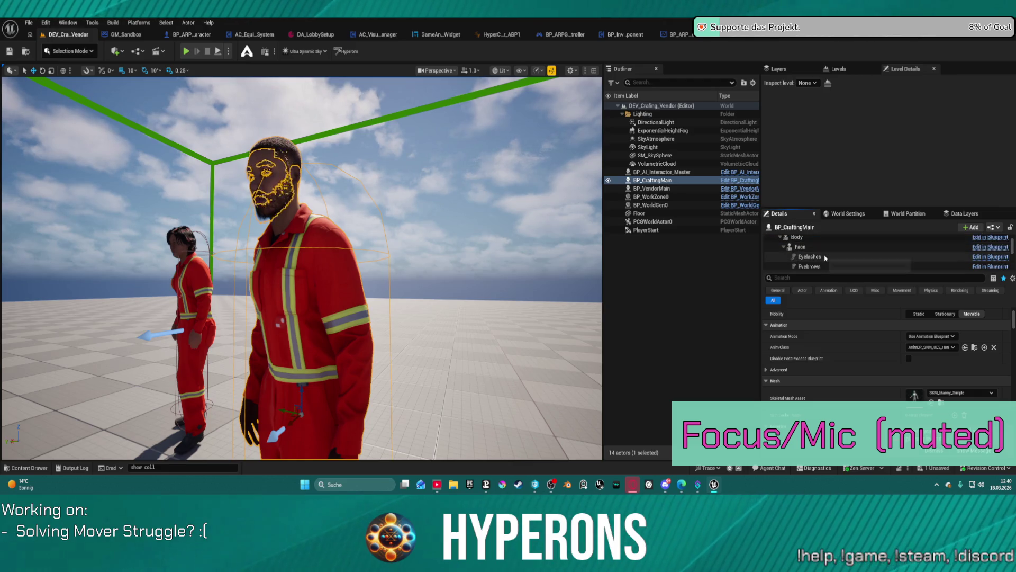
pyautogui.click(818, 248)
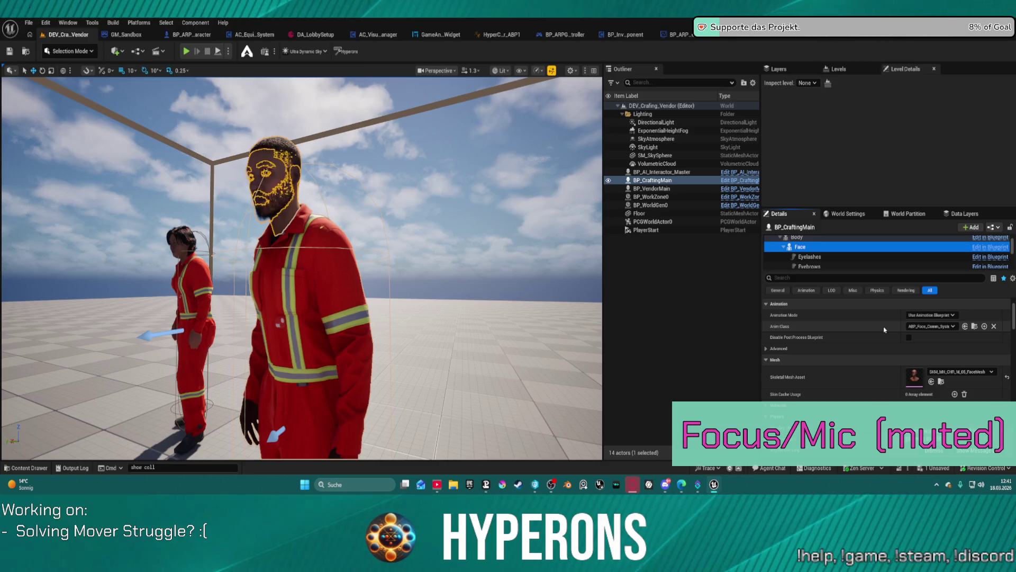
pyautogui.click(975, 327)
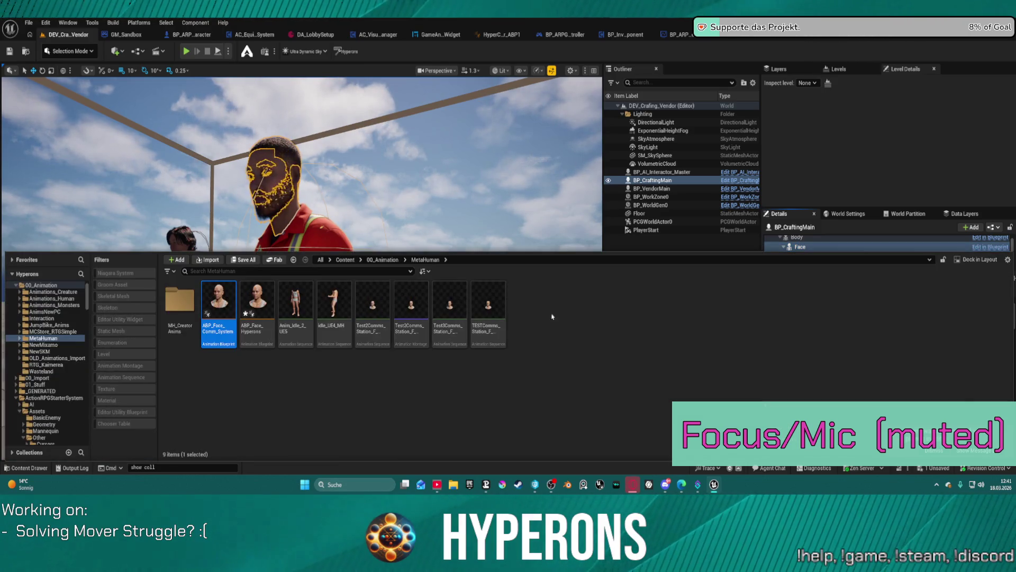
# - Open ABP_Face_Comm_System's AnimGraph and pan to the Head Movement IK and RigLogic sections
pyautogui.doubleClick(232, 301)
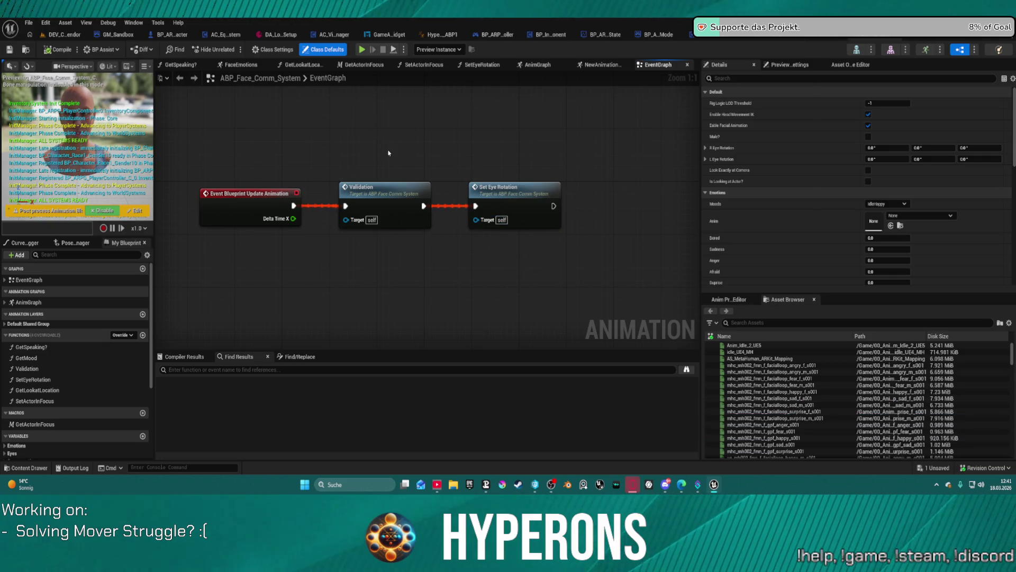
pyautogui.click(537, 64)
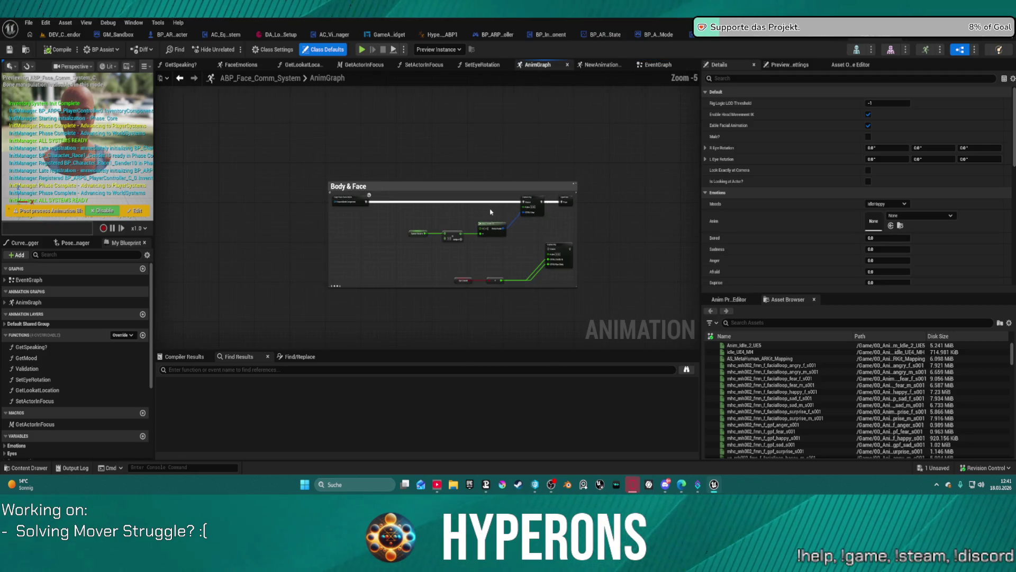
pyautogui.scroll(2, 518, 220)
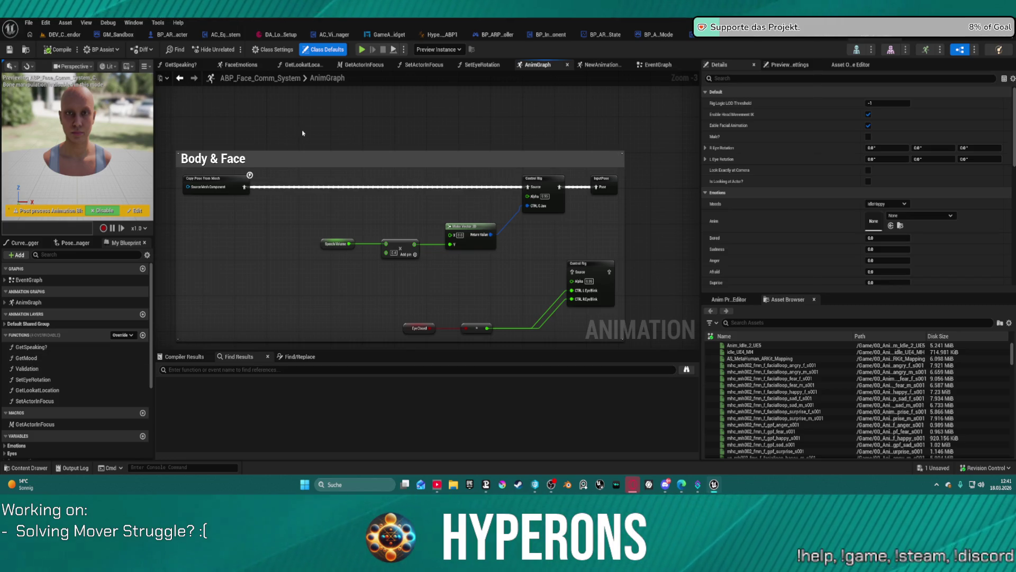
pyautogui.scroll(-4, 303, 132)
pyautogui.moveTo(456, 141); pyautogui.dragTo(167, 142)
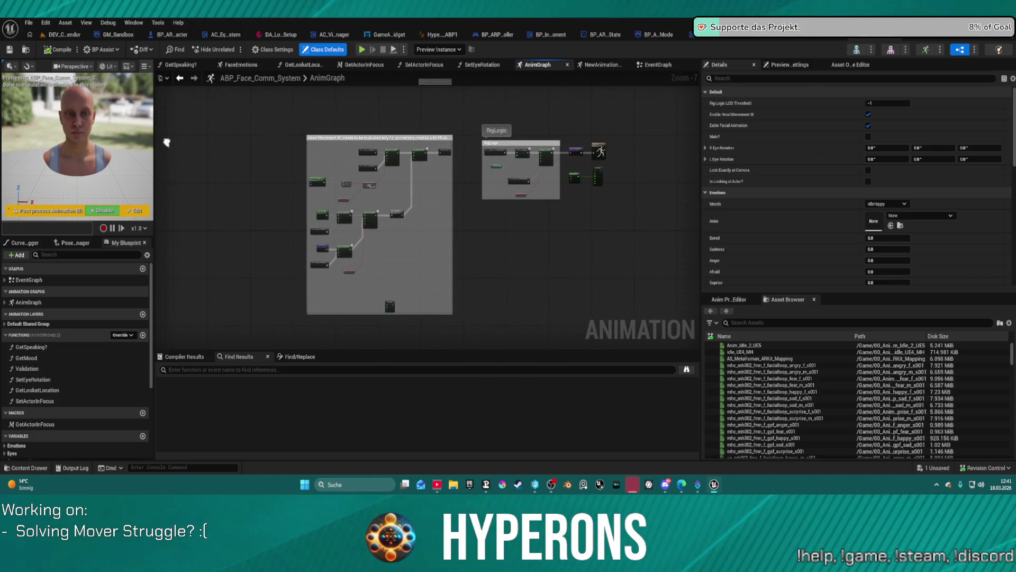
pyautogui.scroll(3, 397, 158)
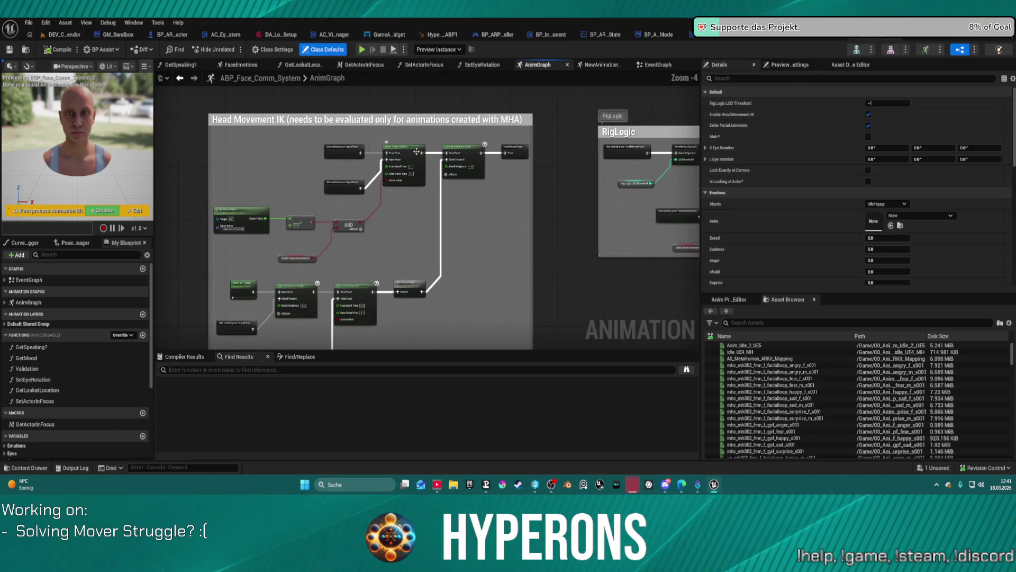
pyautogui.moveTo(623, 175); pyautogui.dragTo(497, 178)
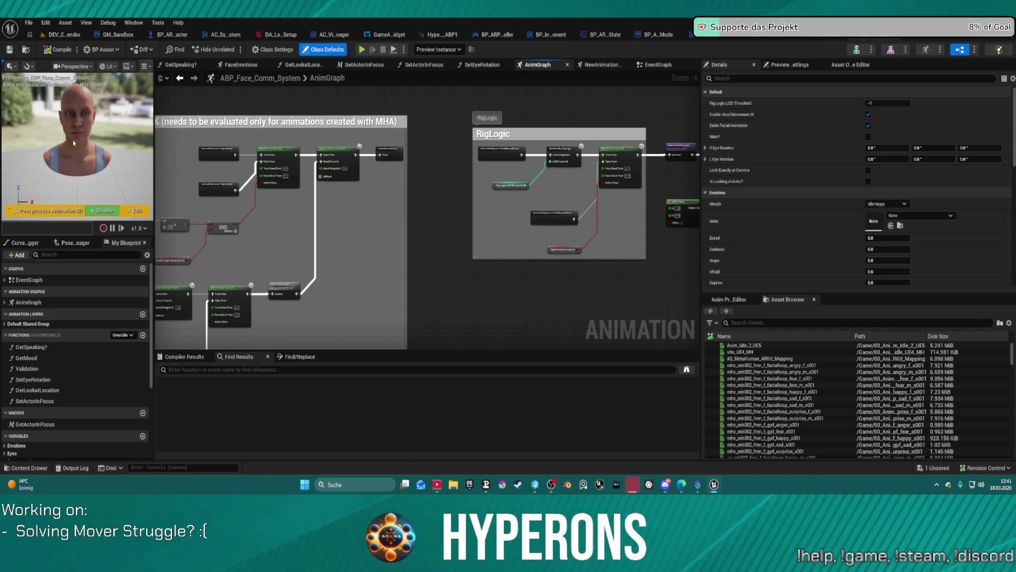
# - Raise the preview's Sadness emotion to about 2.6
pyautogui.scroll(-3, 68, 120)
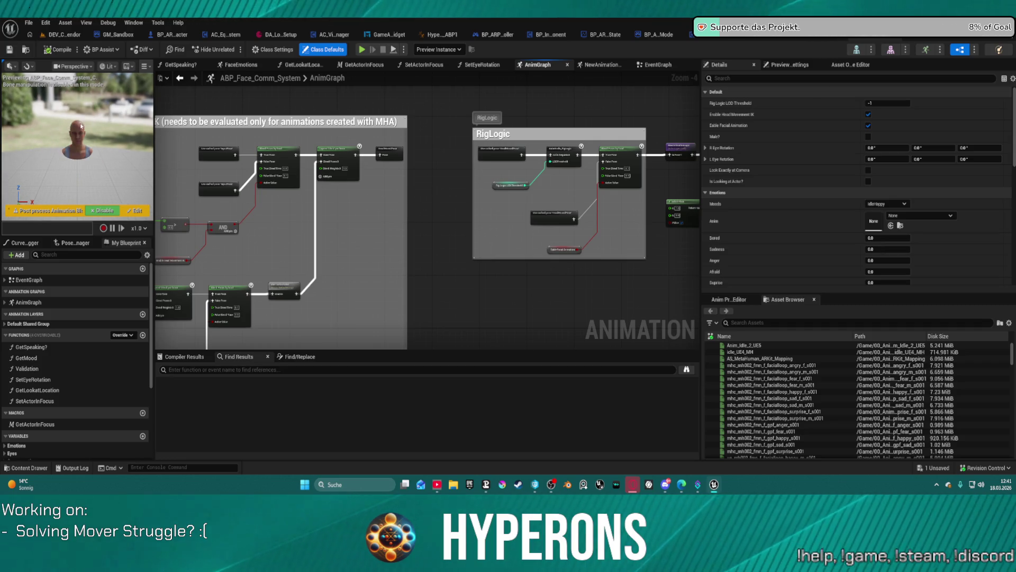
pyautogui.scroll(-5, 81, 126)
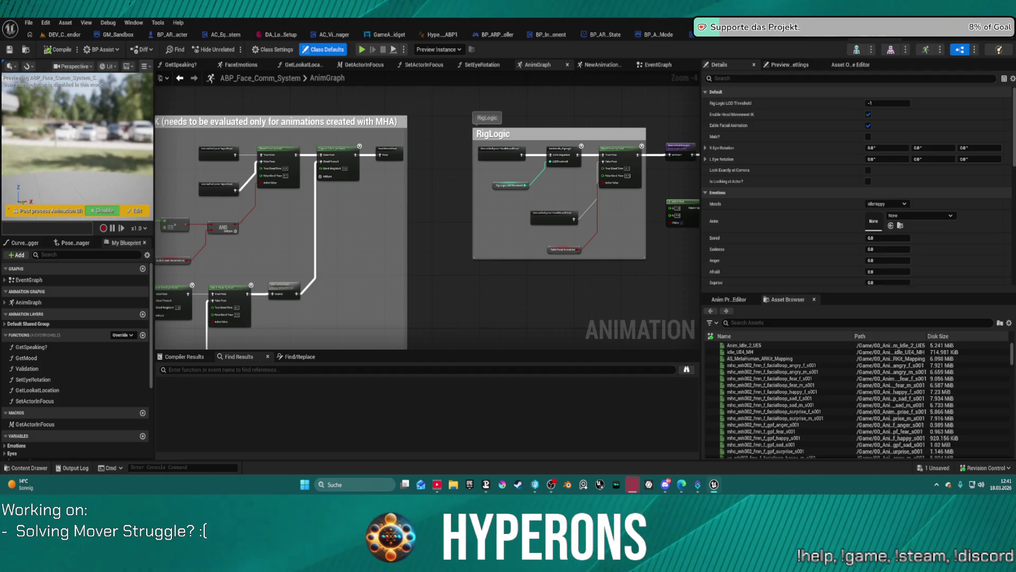
pyautogui.scroll(5, 78, 135)
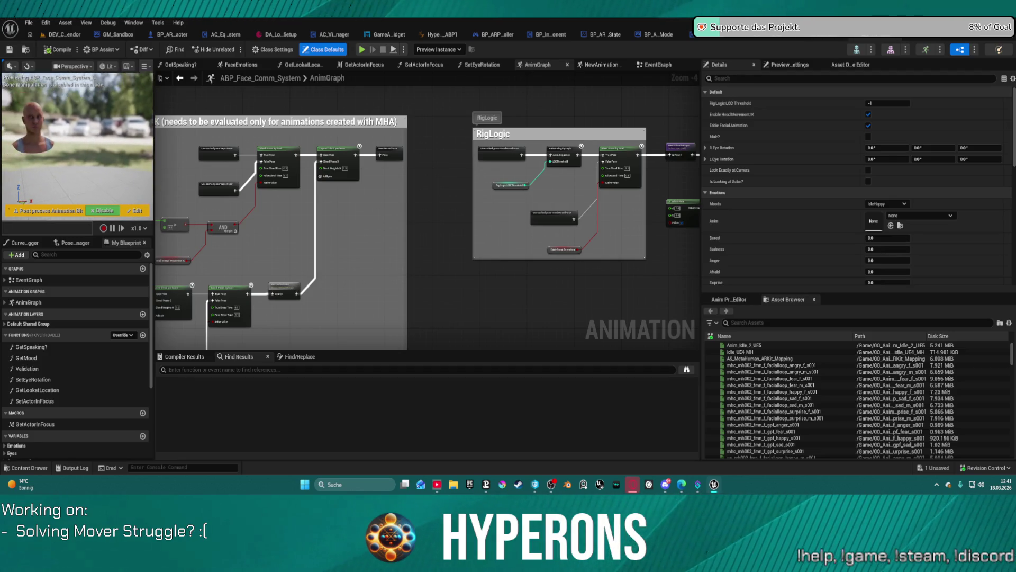
pyautogui.scroll(6, 78, 137)
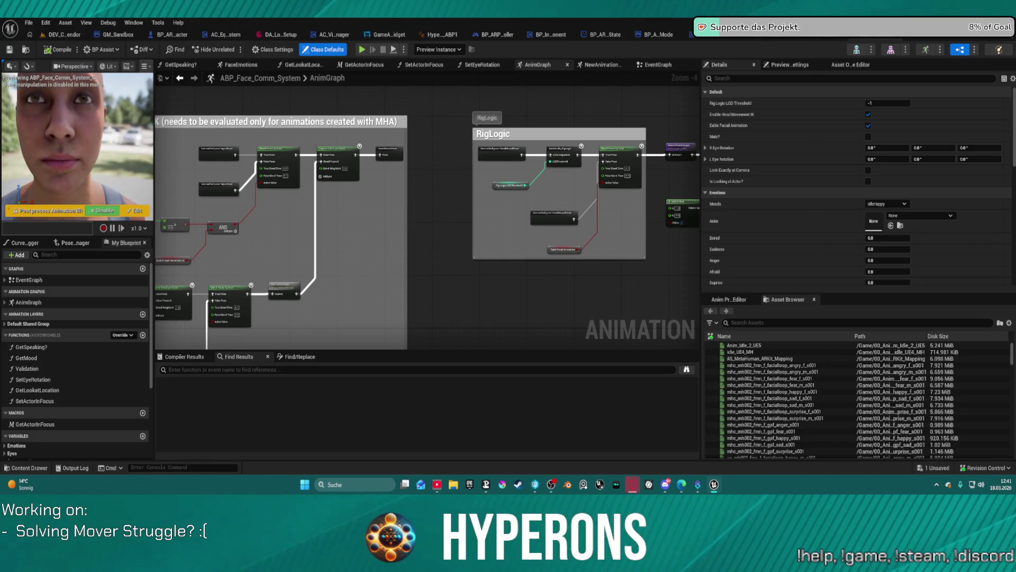
pyautogui.scroll(-2, 78, 138)
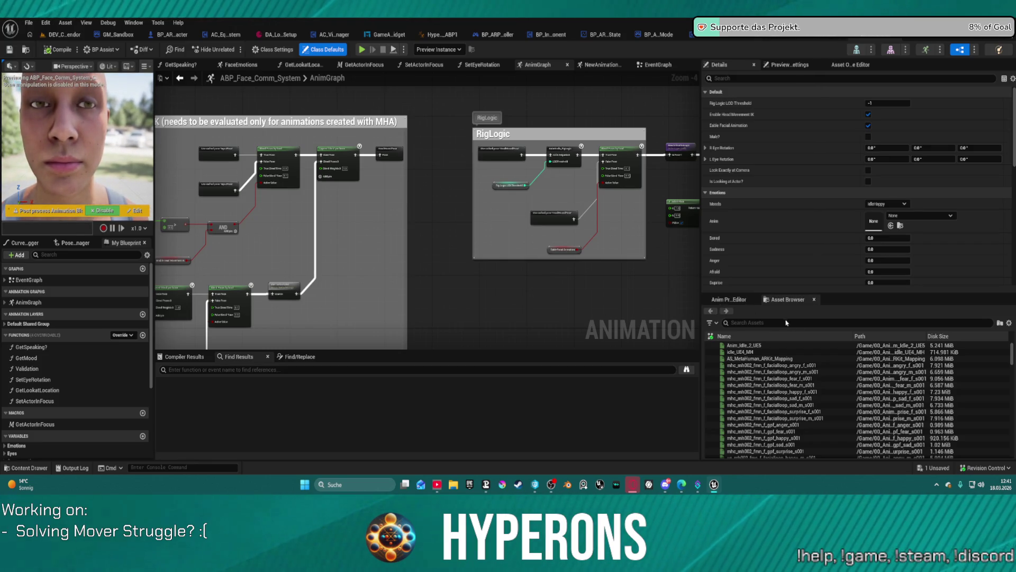
pyautogui.moveTo(888, 249)
pyautogui.mouseDown()
pyautogui.moveTo(921, 248)
pyautogui.moveTo(895, 249)
pyautogui.moveTo(892, 237)
pyautogui.moveTo(904, 271)
pyautogui.moveTo(894, 261)
pyautogui.mouseUp()
# - Set the Afraid emotion to 1.0 and the Bored emotion to 0.0
pyautogui.click(878, 271)
pyautogui.write('1')
pyautogui.press('Return')
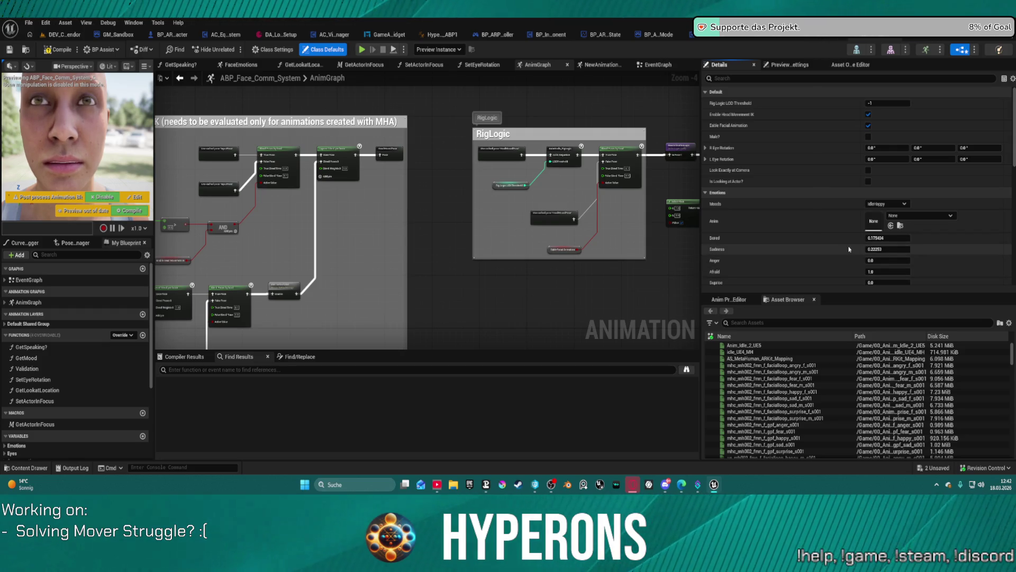
pyautogui.click(876, 239)
pyautogui.write('0')
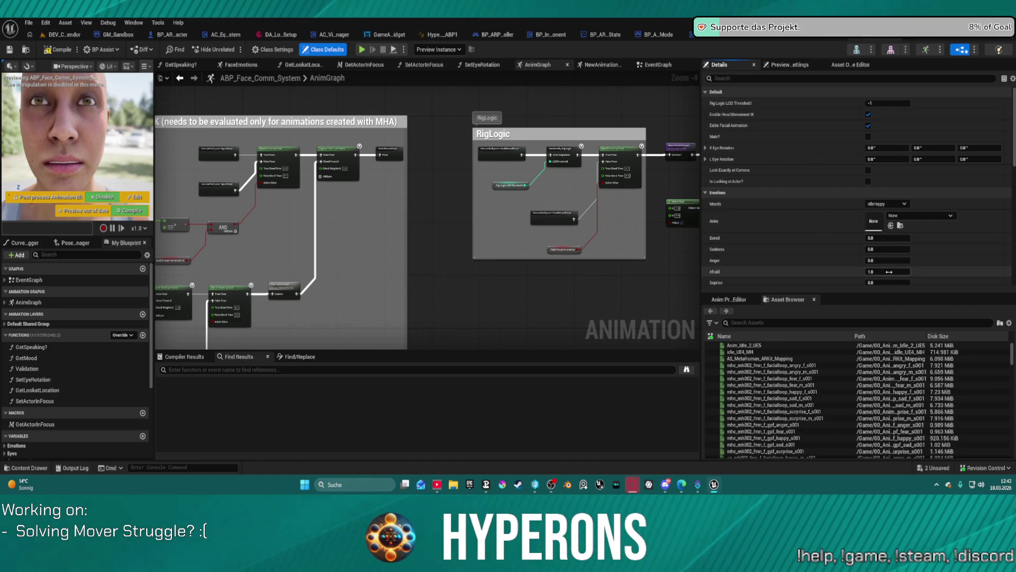
pyautogui.scroll(-2, 879, 275)
pyautogui.click(161, 221)
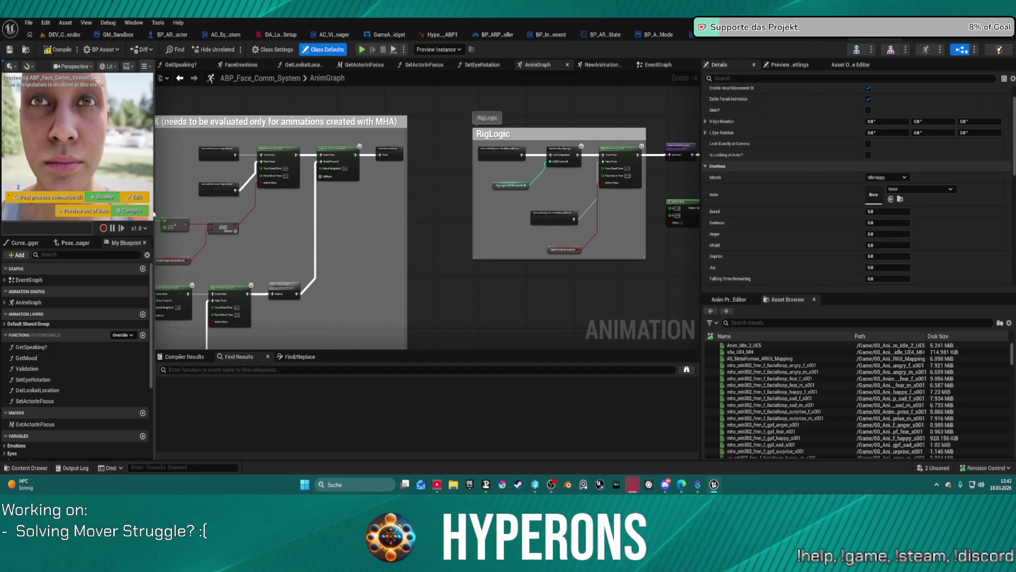
# - Widen the side panels and make the face preview taller
pyautogui.moveTo(153, 211); pyautogui.dragTo(260, 210)
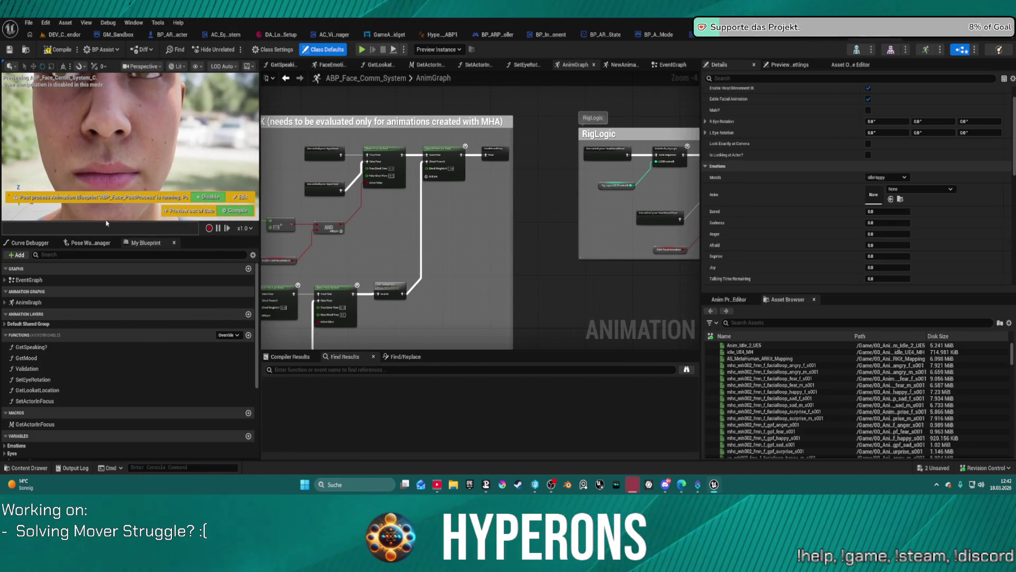
pyautogui.moveTo(111, 241); pyautogui.dragTo(117, 323)
pyautogui.moveTo(117, 362); pyautogui.dragTo(117, 411)
pyautogui.scroll(-6, 161, 239)
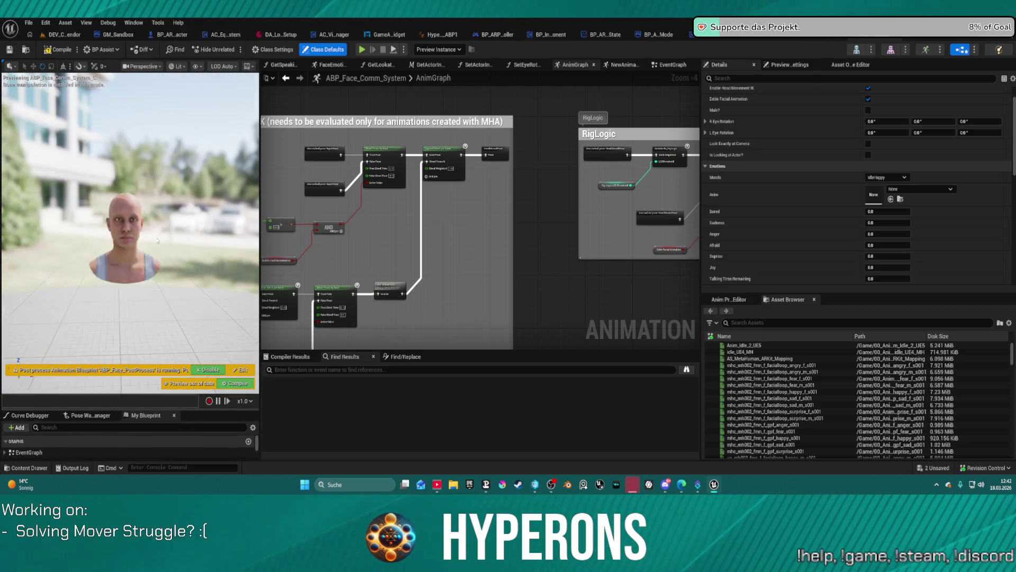
pyautogui.scroll(8, 161, 239)
pyautogui.scroll(-3, 912, 259)
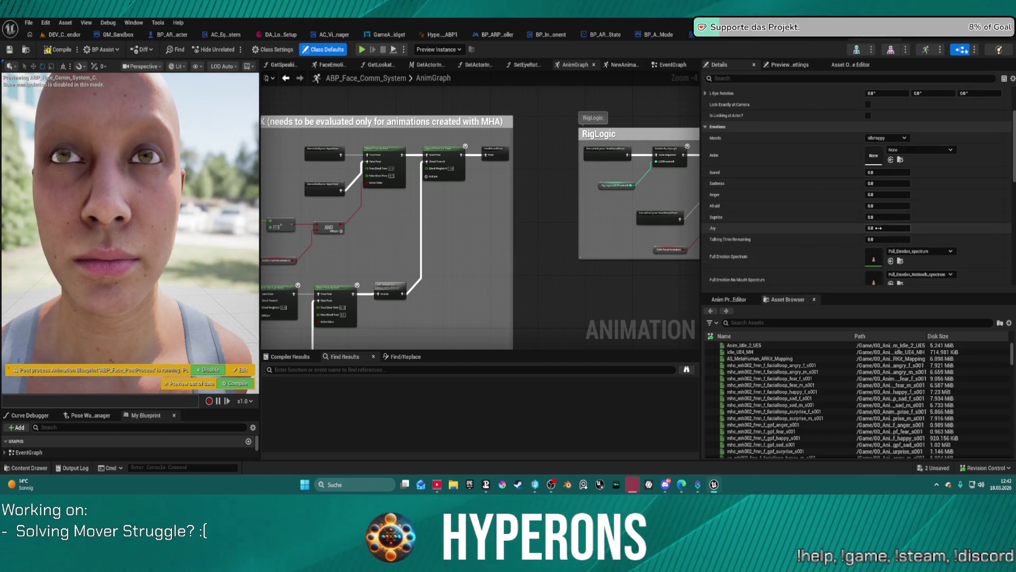
# - Reset Surprise to 0.0 and set the Joy emotion to 0.3
pyautogui.moveTo(888, 228)
pyautogui.mouseDown()
pyautogui.moveTo(900, 227)
pyautogui.moveTo(868, 217)
pyautogui.moveTo(922, 230)
pyautogui.mouseUp()
pyautogui.hotkey('ctrl', 'z')
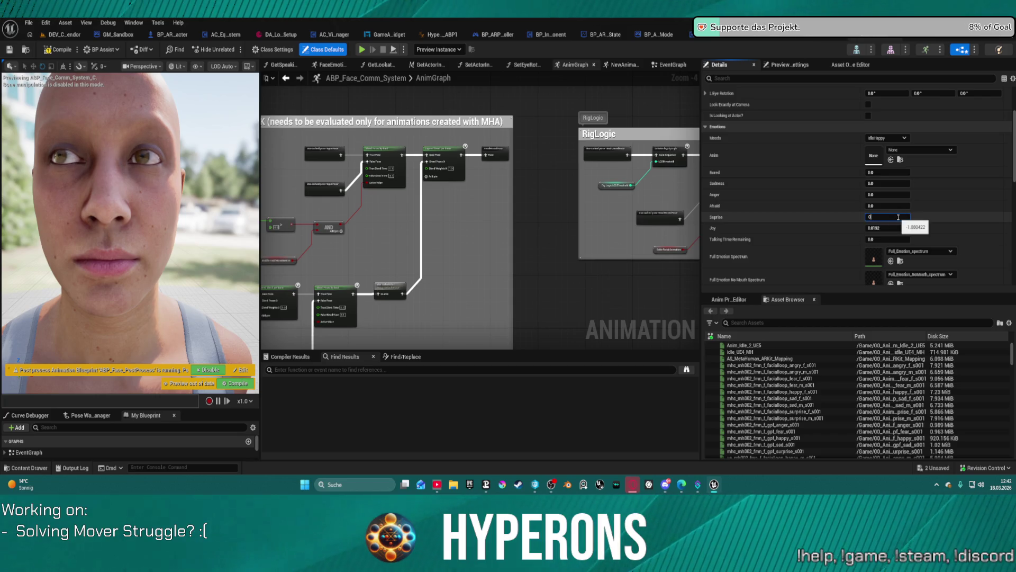
pyautogui.click(897, 227)
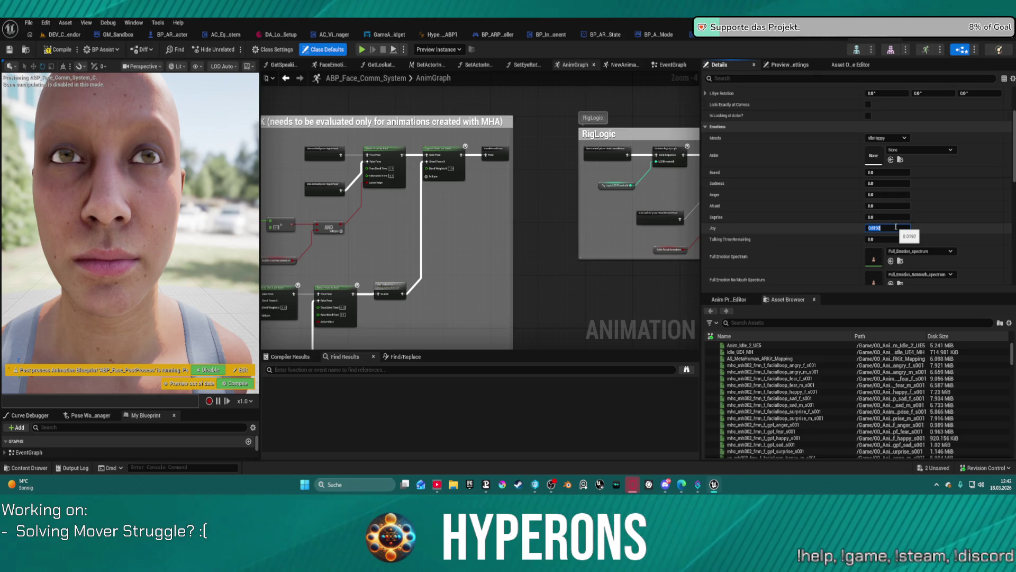
pyautogui.write('0.3')
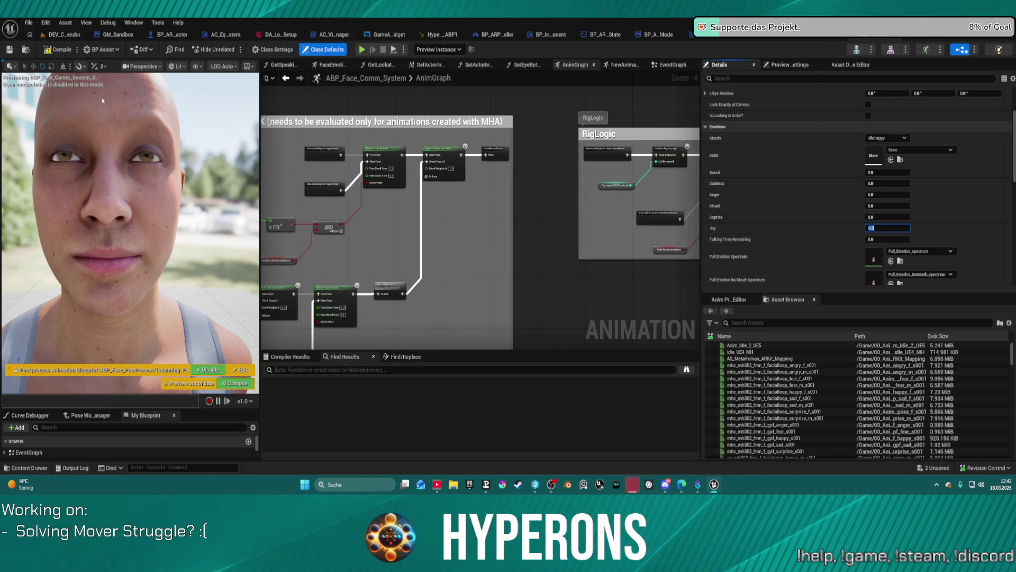
pyautogui.scroll(-1, 646, 181)
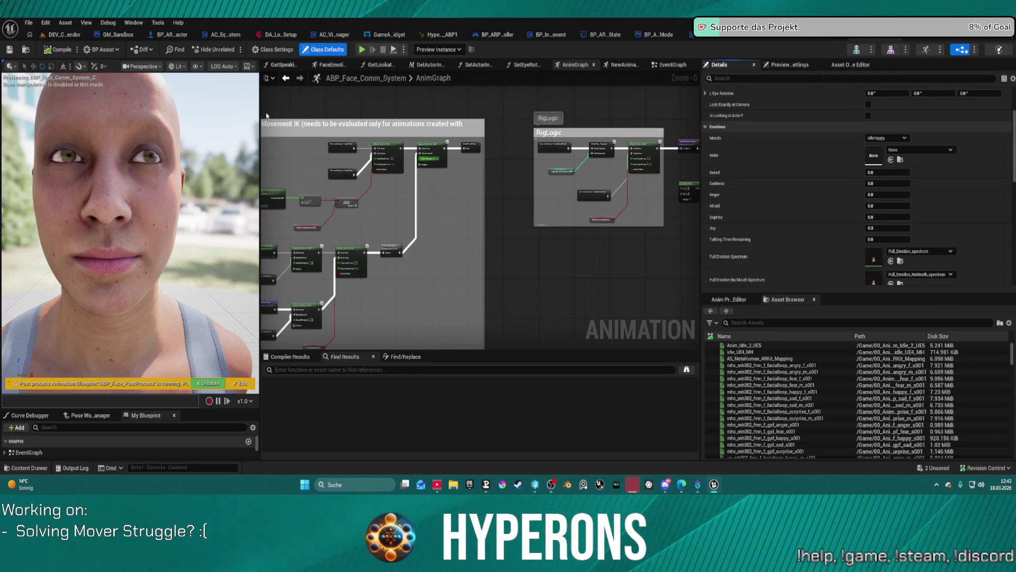
pyautogui.click(65, 23)
# - Switch to the DEV_Crafting_Vendor level and fly the camera close to the character
pyautogui.click(49, 35)
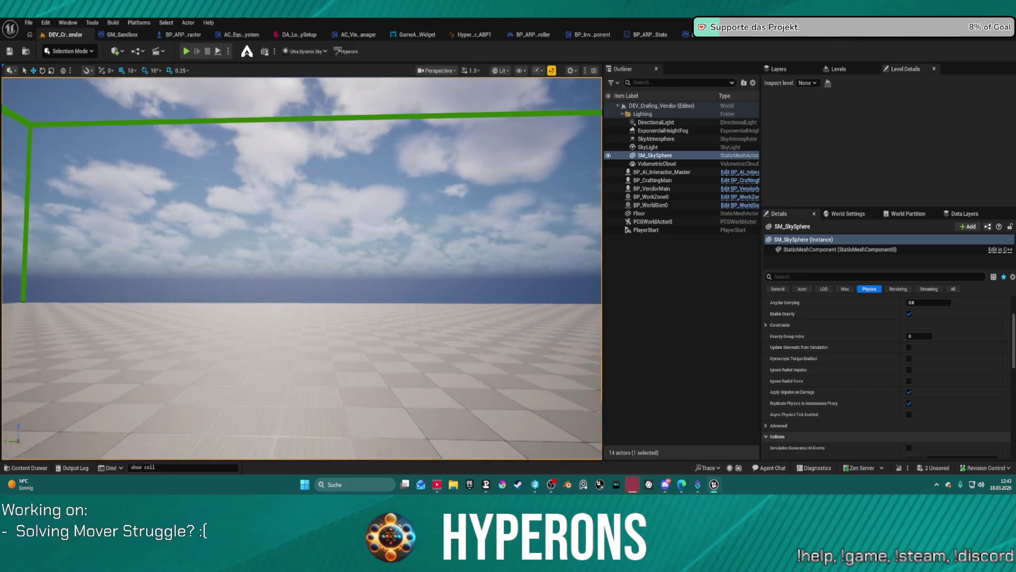
pyautogui.scroll(-2, 301, 268)
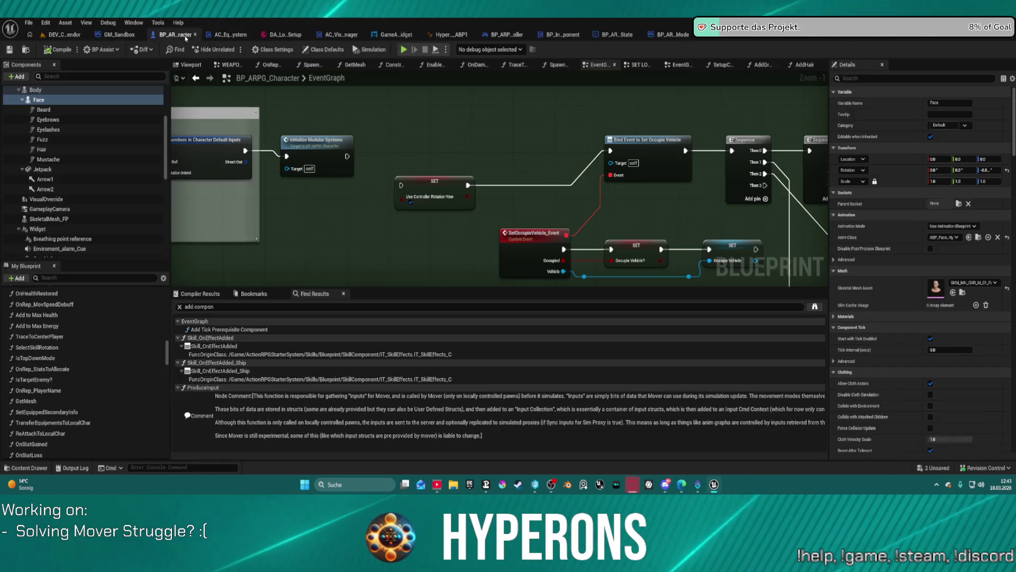
# - Assign ABP_Face_Comm_System as the Anim Class of BP_ARPG_Character's Face component
pyautogui.click(180, 34)
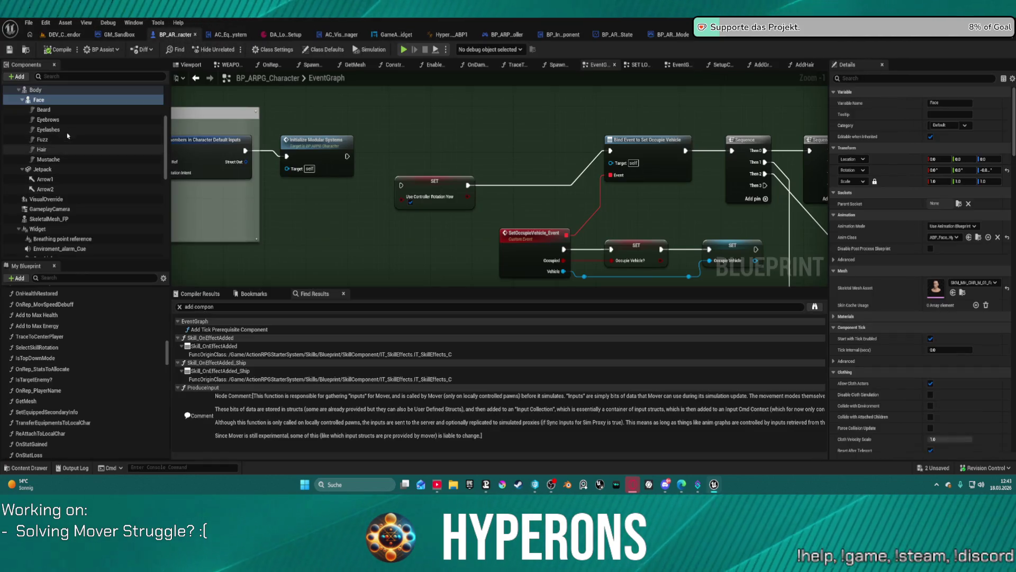
pyautogui.click(58, 100)
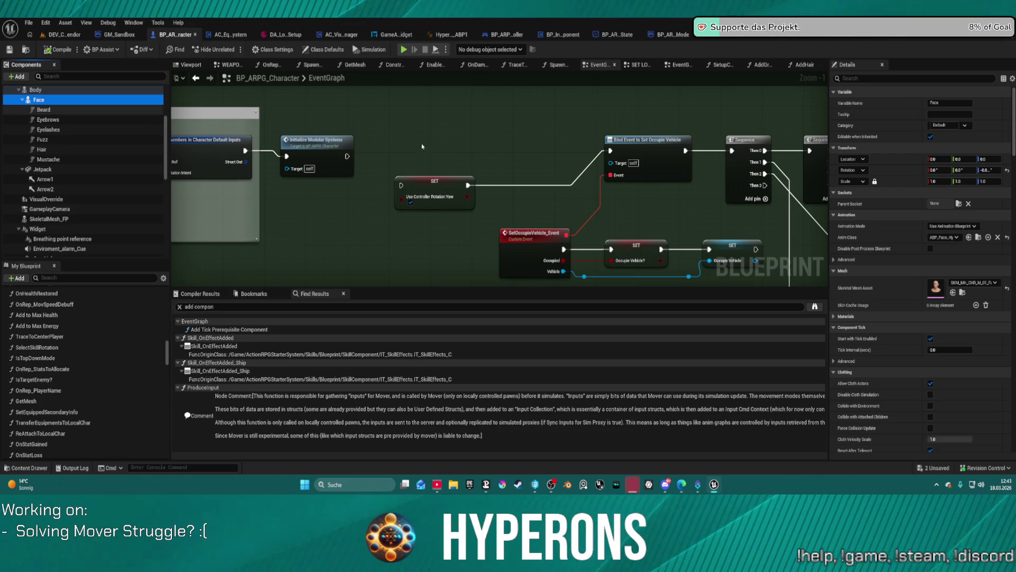
pyautogui.click(948, 241)
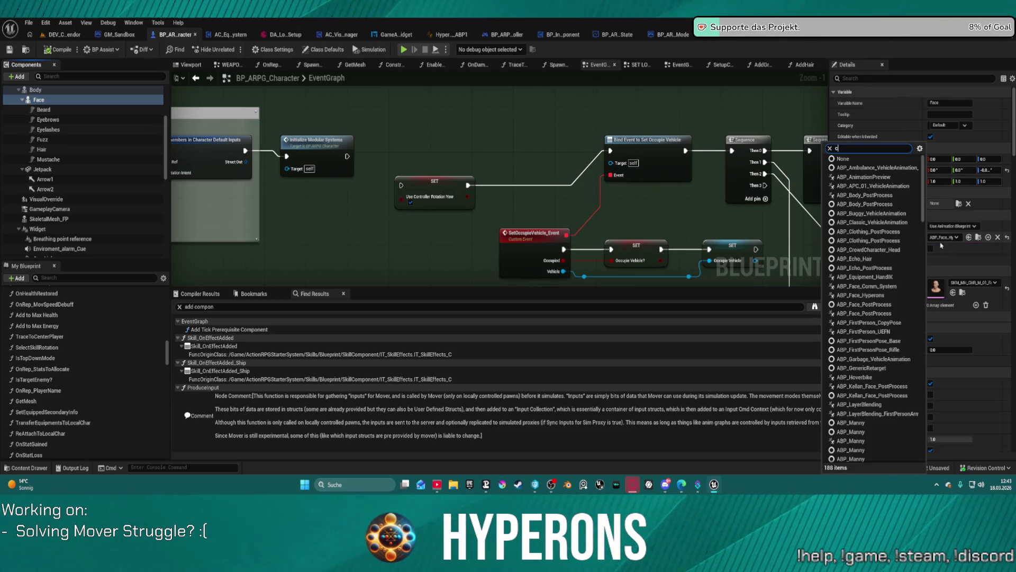
pyautogui.write('omm')
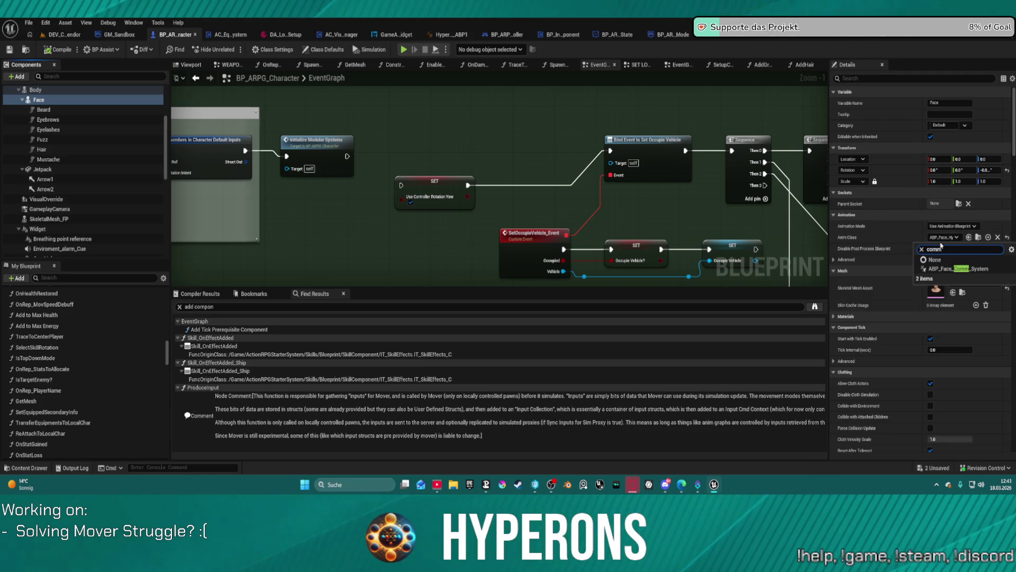
pyautogui.click(957, 269)
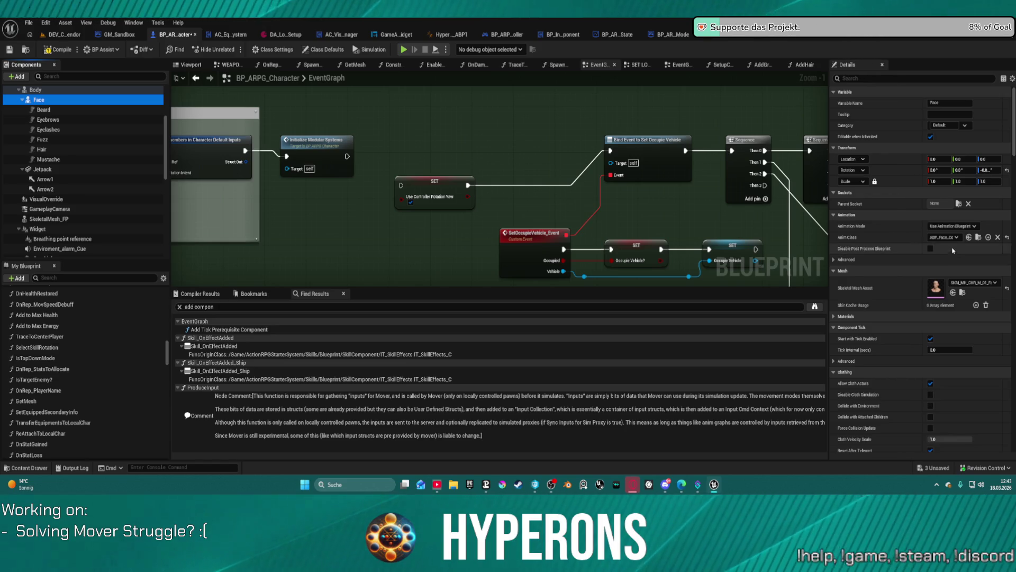
pyautogui.click(53, 36)
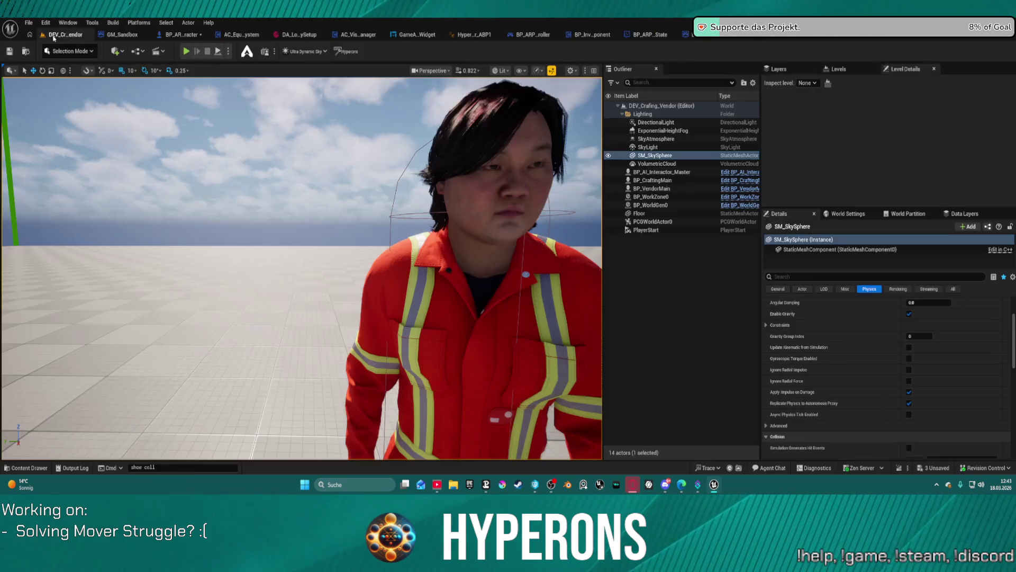
# - Load DefaultLevel from the File menu's recent levels list
pyautogui.click(29, 22)
pyautogui.moveTo(127, 84)
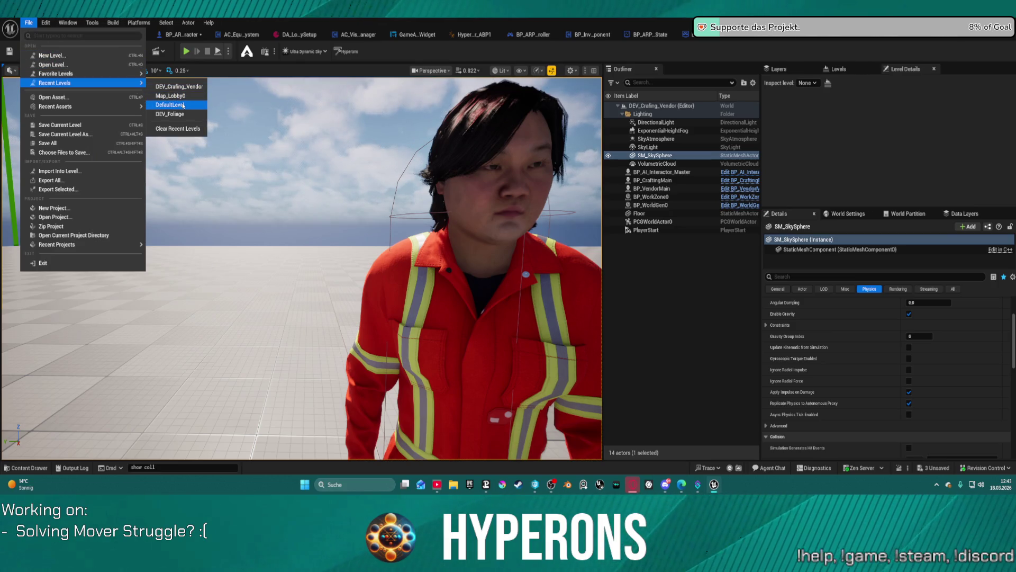
pyautogui.click(228, 115)
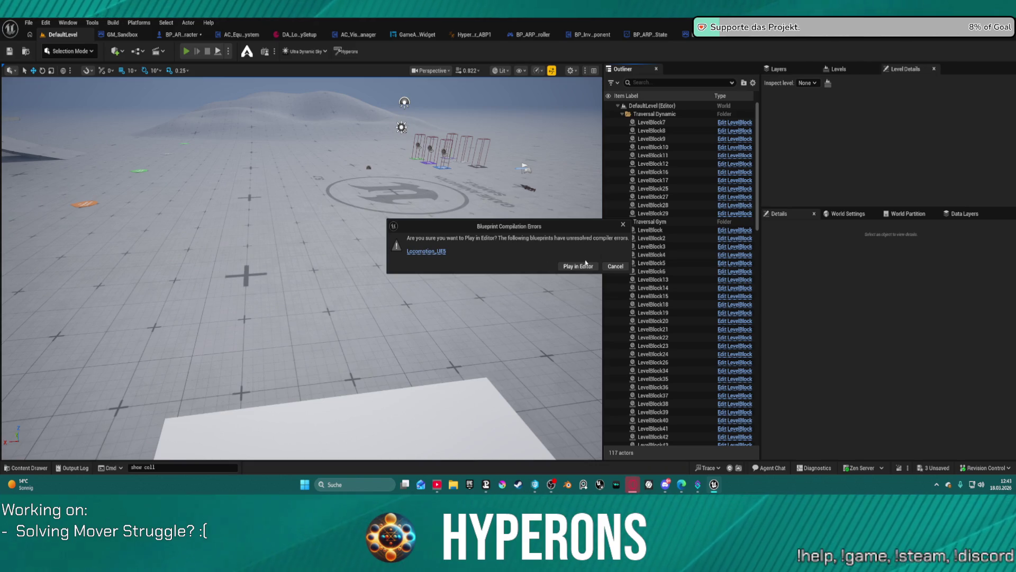
# - Play DefaultLevel in editor despite the compile errors and open the inventory
pyautogui.click(582, 267)
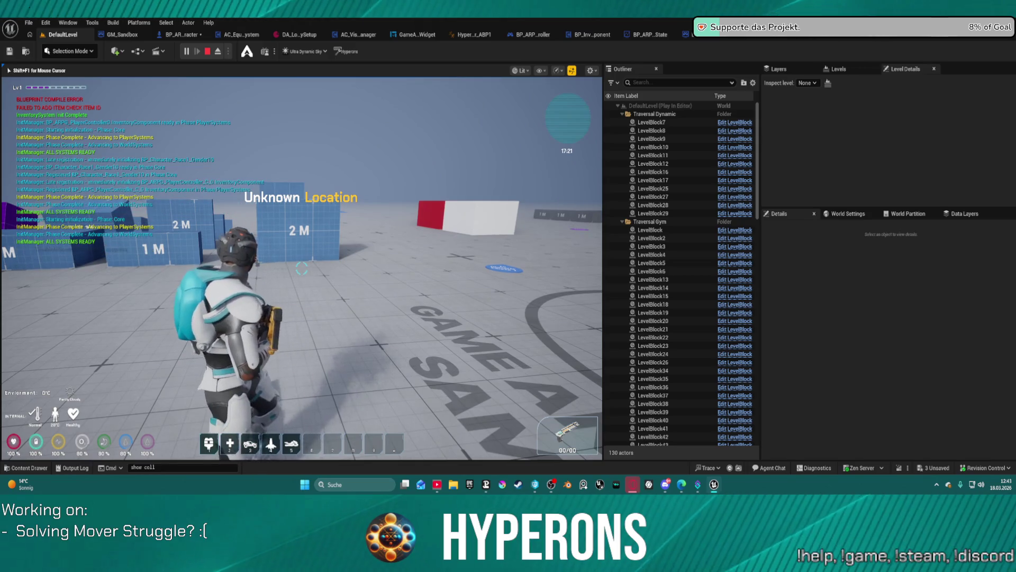
pyautogui.press('i')
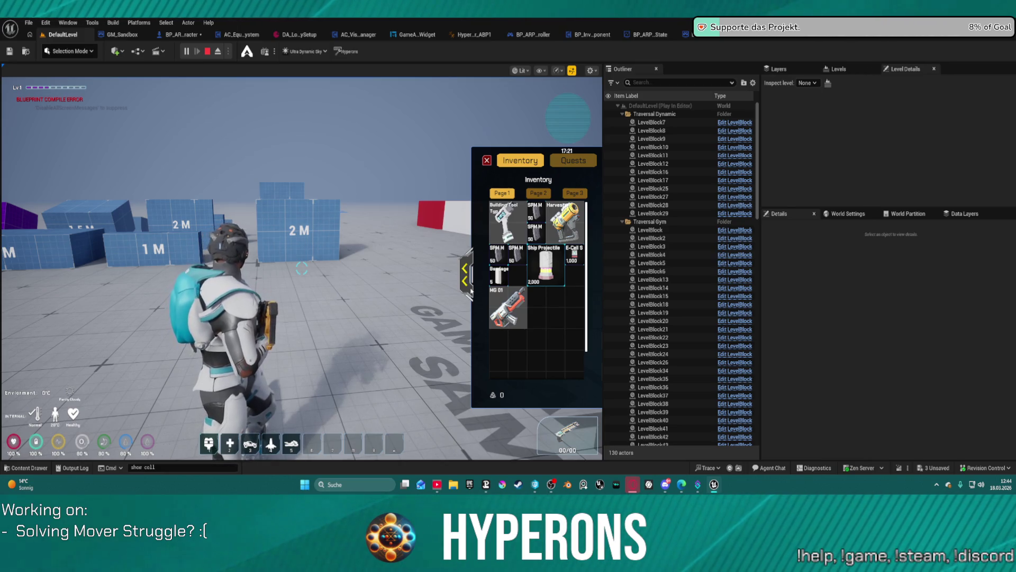
# - Free the cursor, unequip the helmet from the equipment slots, and collapse the inventory panel
pyautogui.click(469, 290)
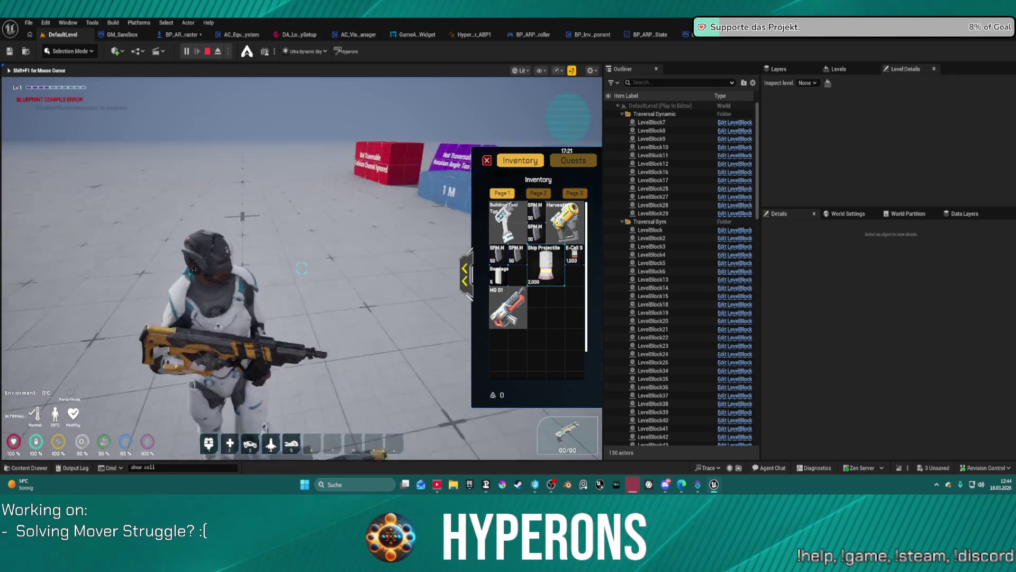
pyautogui.hotkey('shift', 'F1')
pyautogui.click(466, 275)
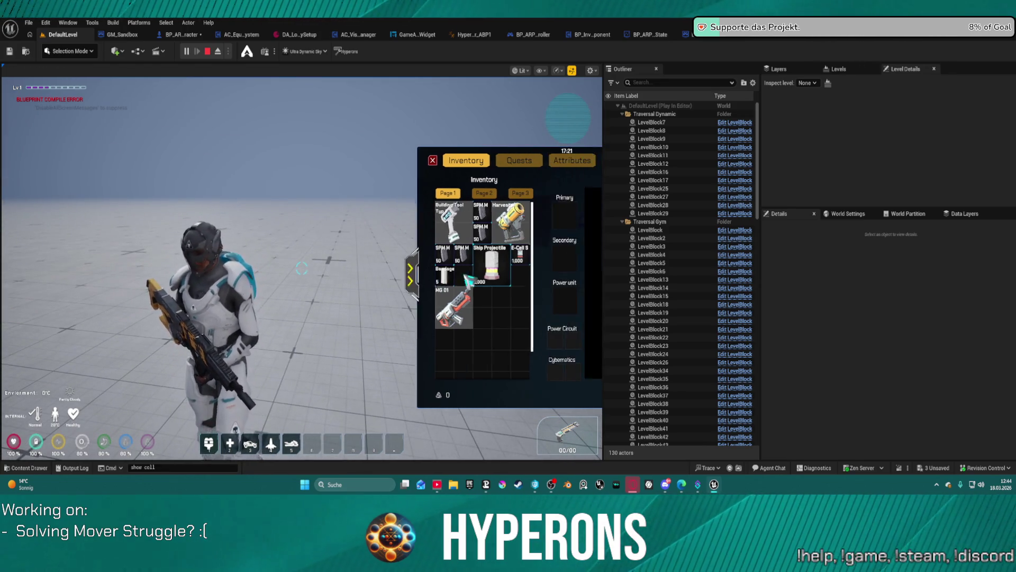
pyautogui.rightClick(560, 214)
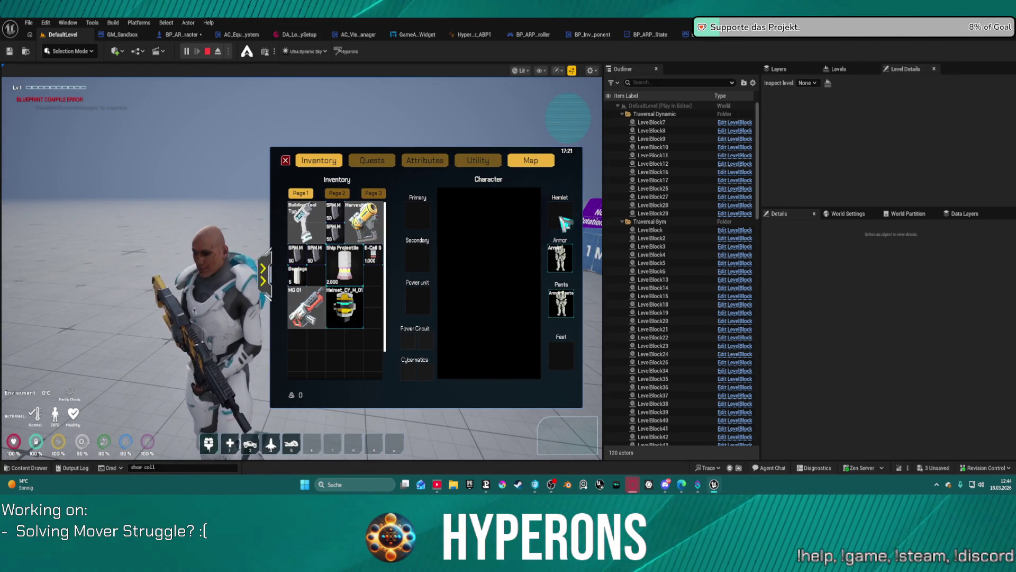
pyautogui.click(264, 275)
pyautogui.click(275, 273)
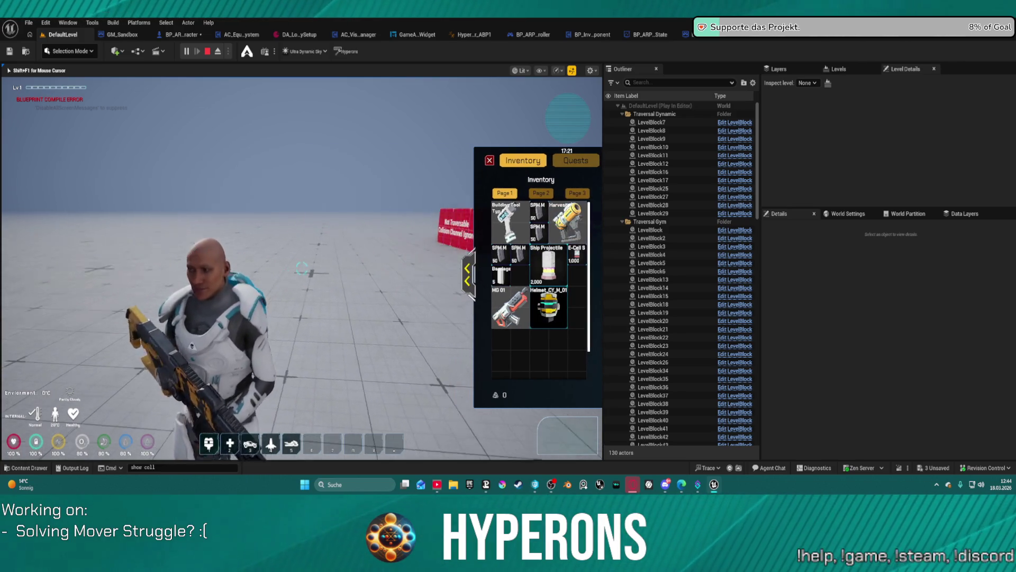
pyautogui.hotkey('shift', 'F1')
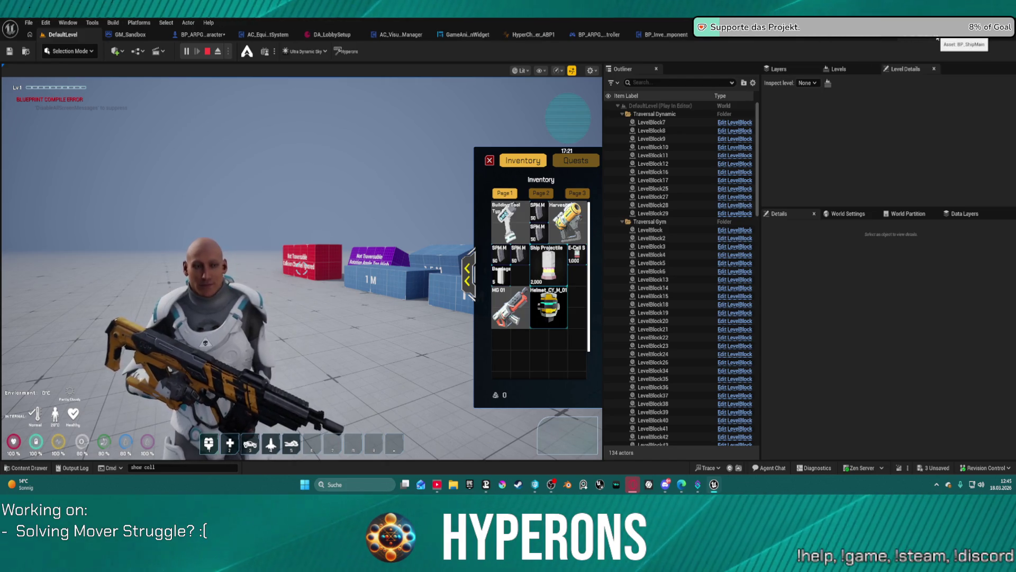
# - Re-equip the Helmet_CY_M_01, then equip and unequip the MG 01 weapon
pyautogui.rightClick(559, 312)
pyautogui.moveTo(527, 315)
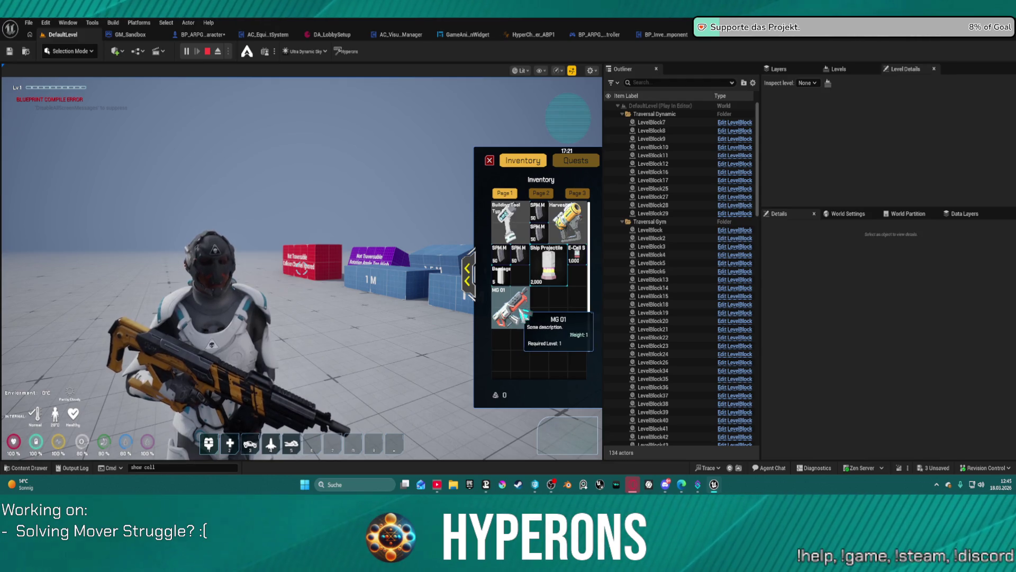
pyautogui.rightClick(523, 314)
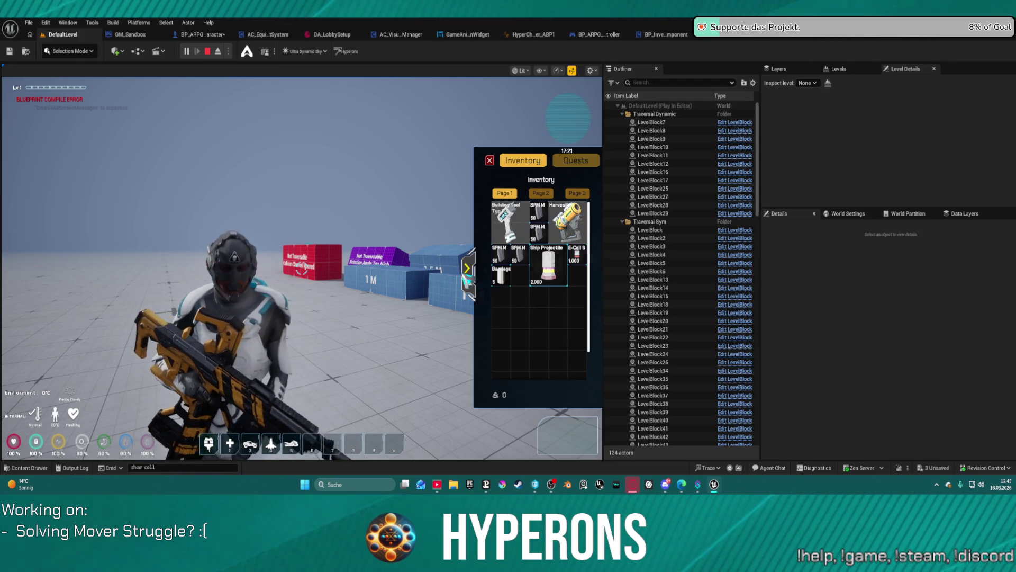
pyautogui.click(468, 275)
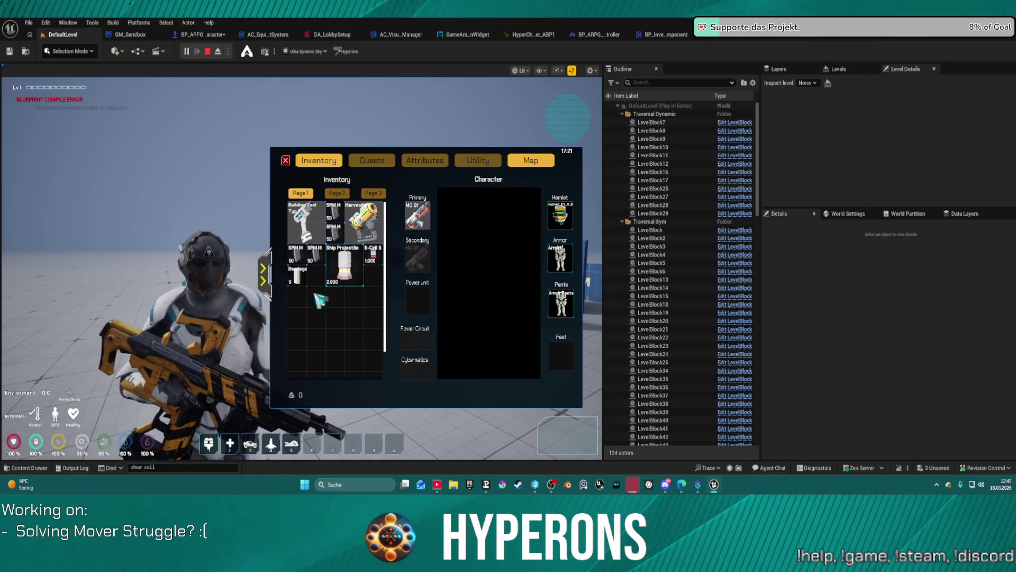
pyautogui.rightClick(417, 215)
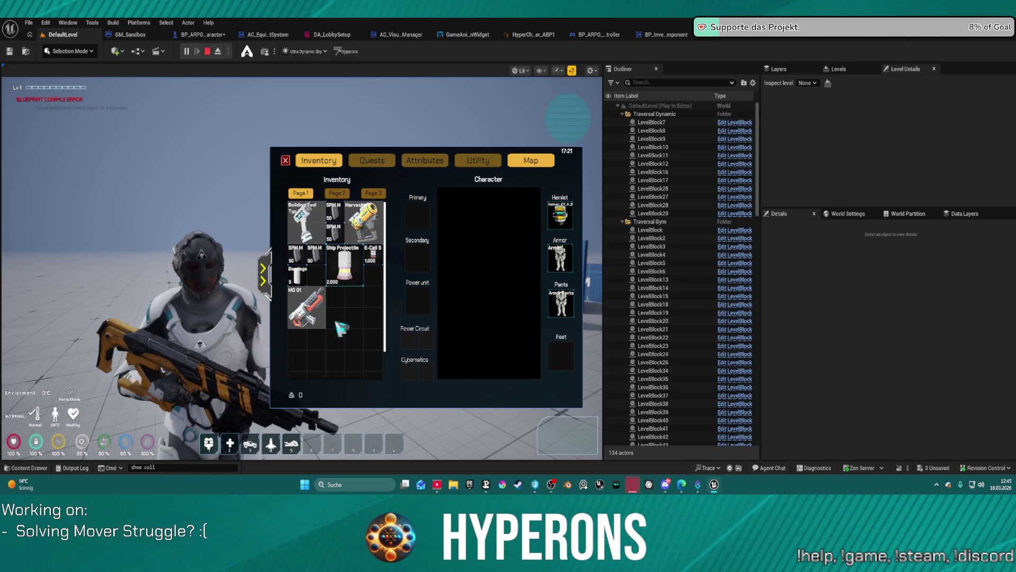
# - Rearrange the inventory: move the Building Tool, put the Harvester on the hotbar, drop MG 01
pyautogui.moveTo(327, 315)
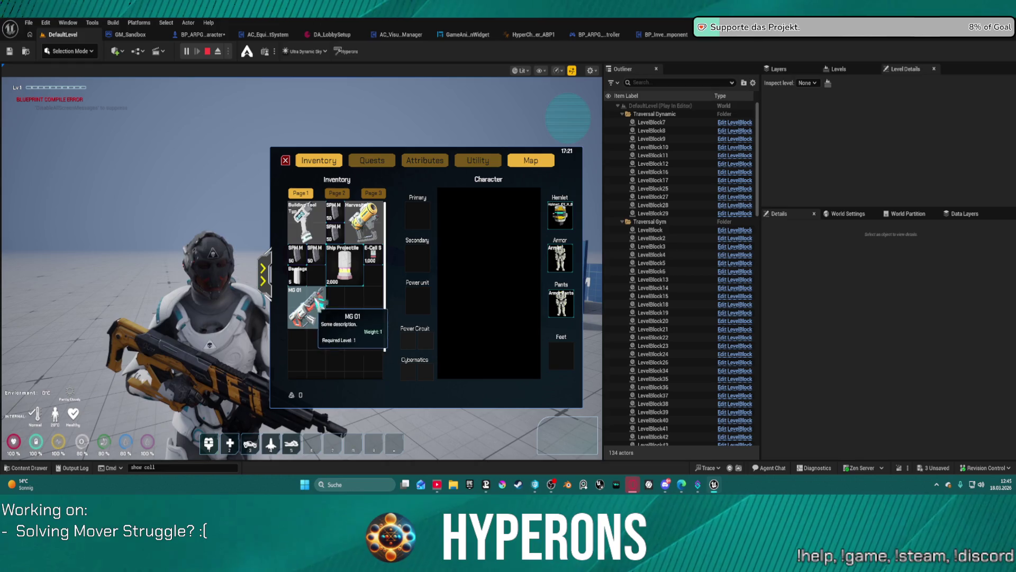
pyautogui.moveTo(307, 217); pyautogui.dragTo(189, 221)
pyautogui.moveTo(365, 217)
pyautogui.mouseDown()
pyautogui.moveTo(318, 210)
pyautogui.moveTo(250, 444)
pyautogui.mouseUp()
pyautogui.moveTo(307, 307); pyautogui.dragTo(246, 297)
pyautogui.moveTo(116, 263); pyautogui.dragTo(115, 263)
pyautogui.moveTo(344, 265); pyautogui.dragTo(304, 254)
pyautogui.press('i')
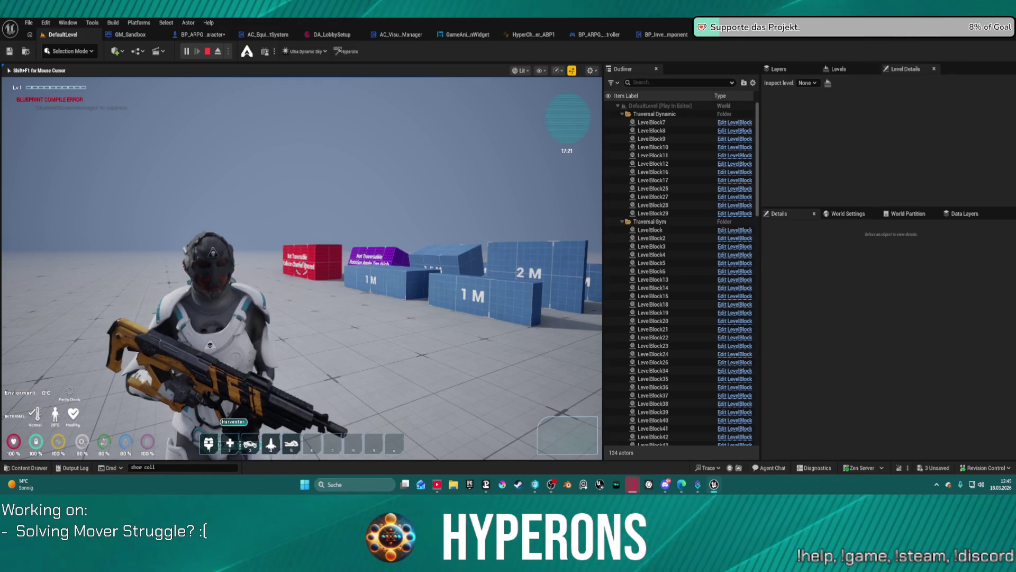
# - Unequip helmet, armor and pants, drop helmet and armor into the world, then stop playing
pyautogui.press('i')
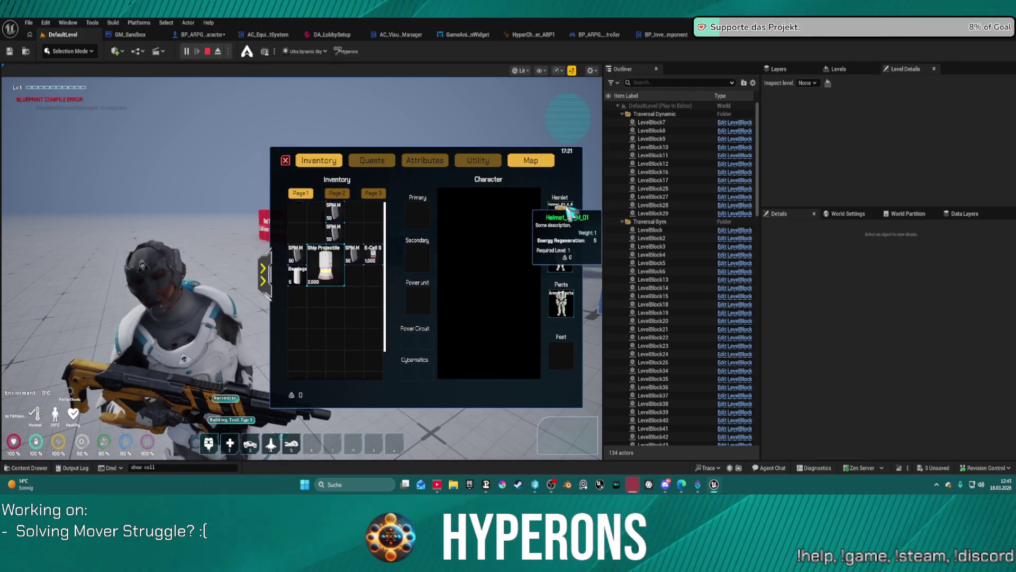
pyautogui.rightClick(562, 214)
pyautogui.rightClick(561, 257)
pyautogui.rightClick(561, 302)
pyautogui.moveTo(364, 222); pyautogui.dragTo(136, 183)
pyautogui.moveTo(306, 221); pyautogui.dragTo(196, 296)
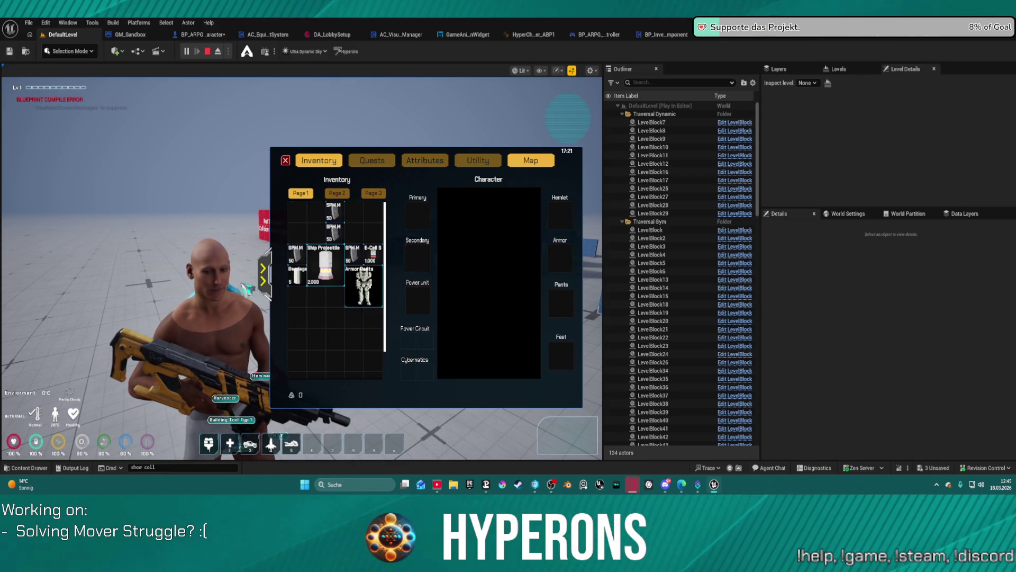
pyautogui.press('i')
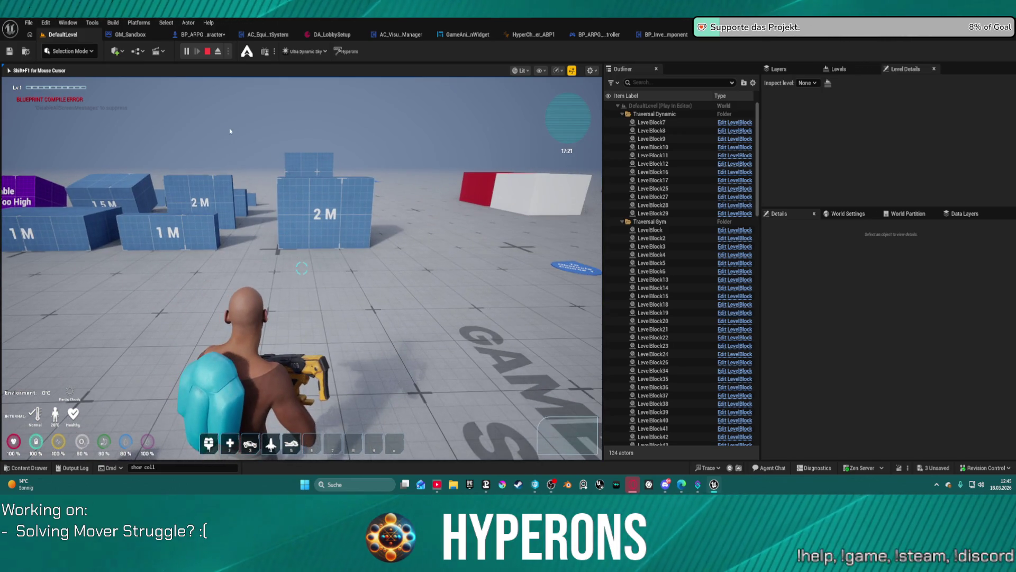
pyautogui.press('Escape')
# - Delete the Jetpack component from BP_ARPG_Character, compile with F7, and play despite compile errors
pyautogui.click(130, 34)
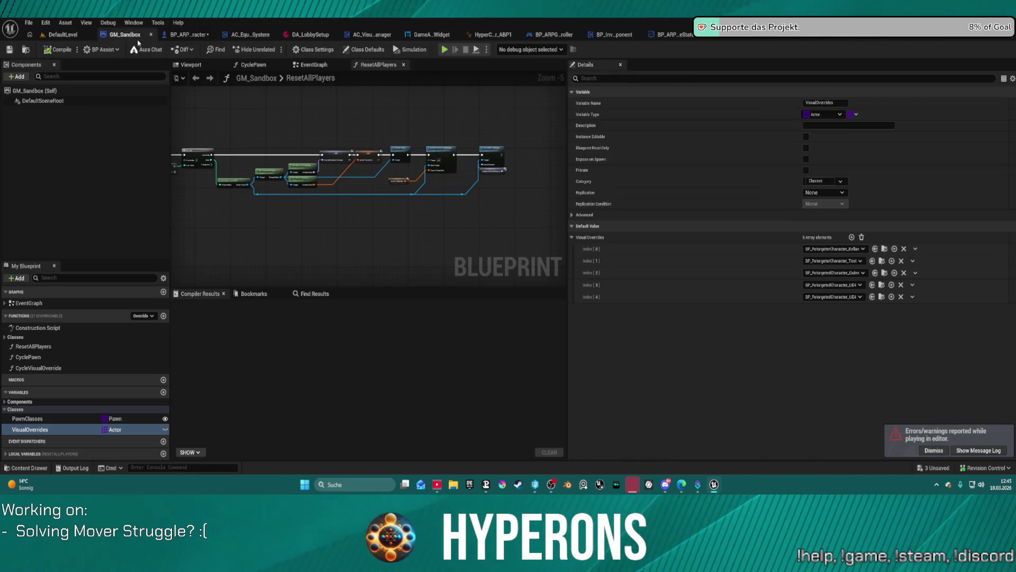
pyautogui.click(195, 35)
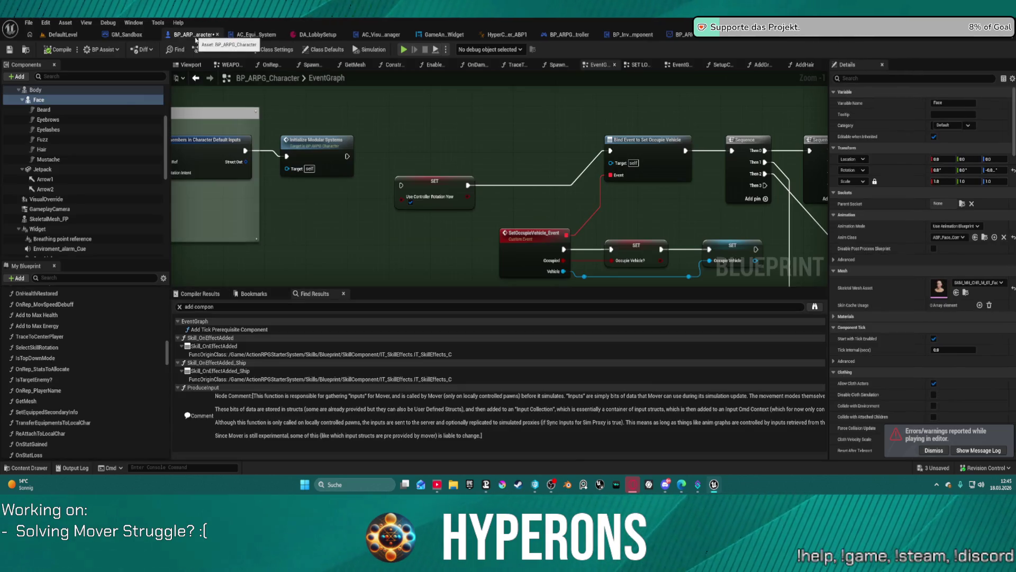
pyautogui.click(51, 170)
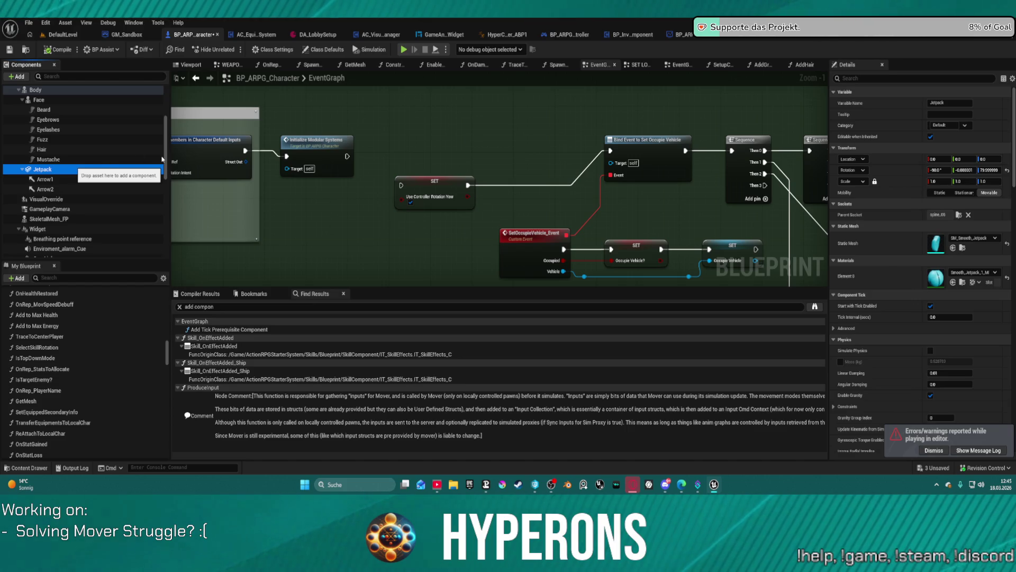
pyautogui.press('Delete')
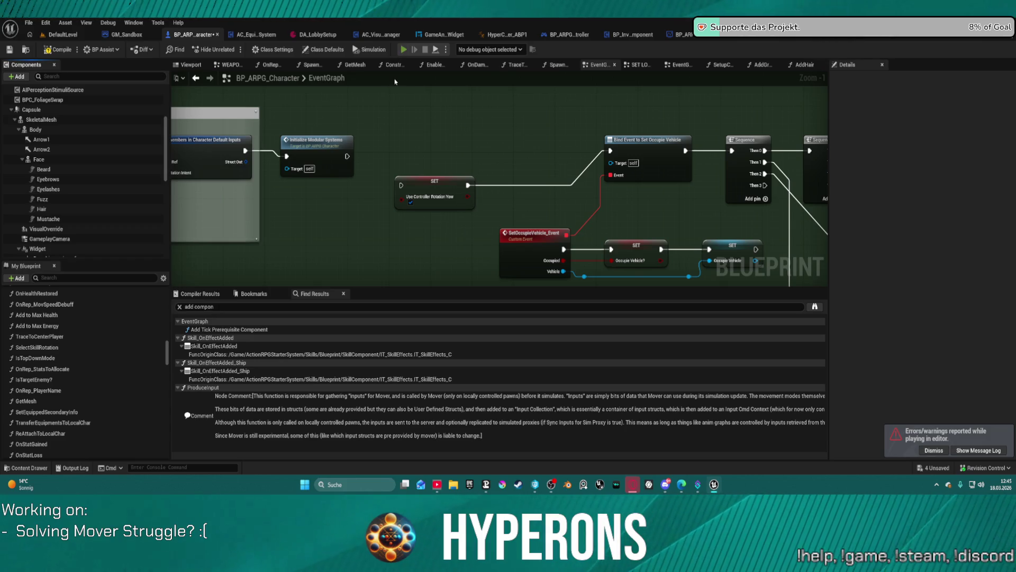
pyautogui.press('F7')
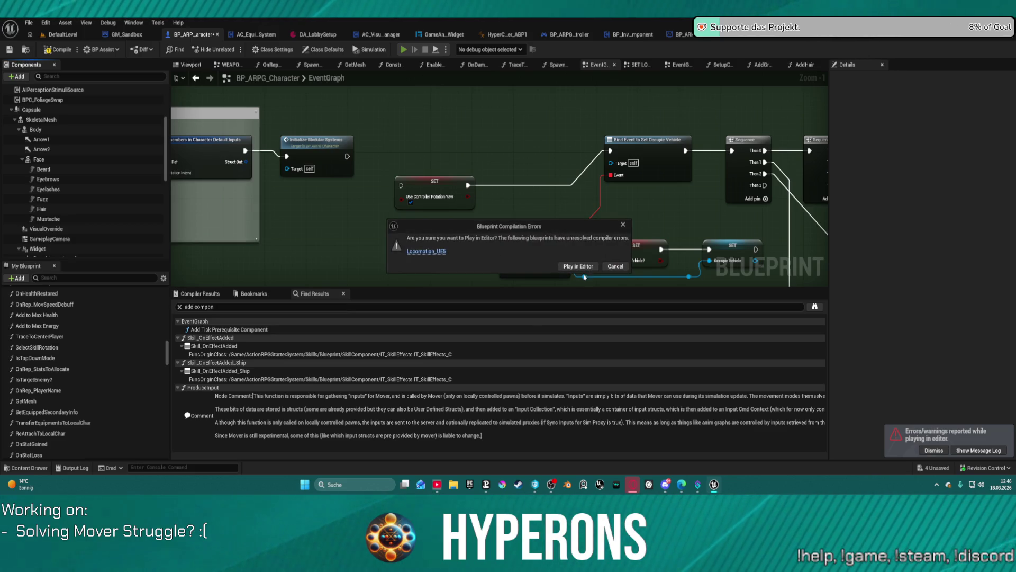
pyautogui.click(578, 263)
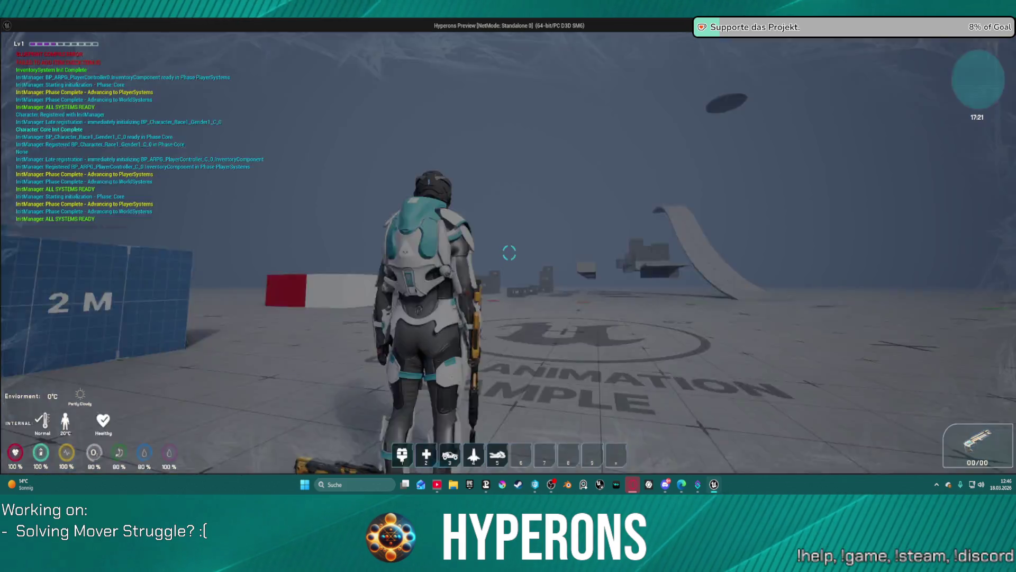
# - Walk the jetpack-less character into the blue blocks, then stop the play session
pyautogui.press('w')
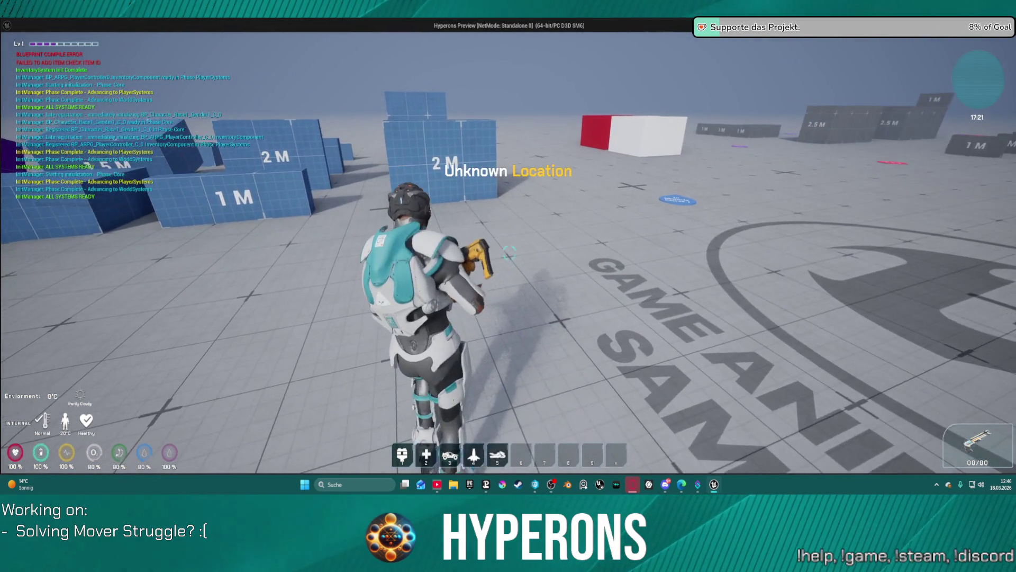
pyautogui.press('w')
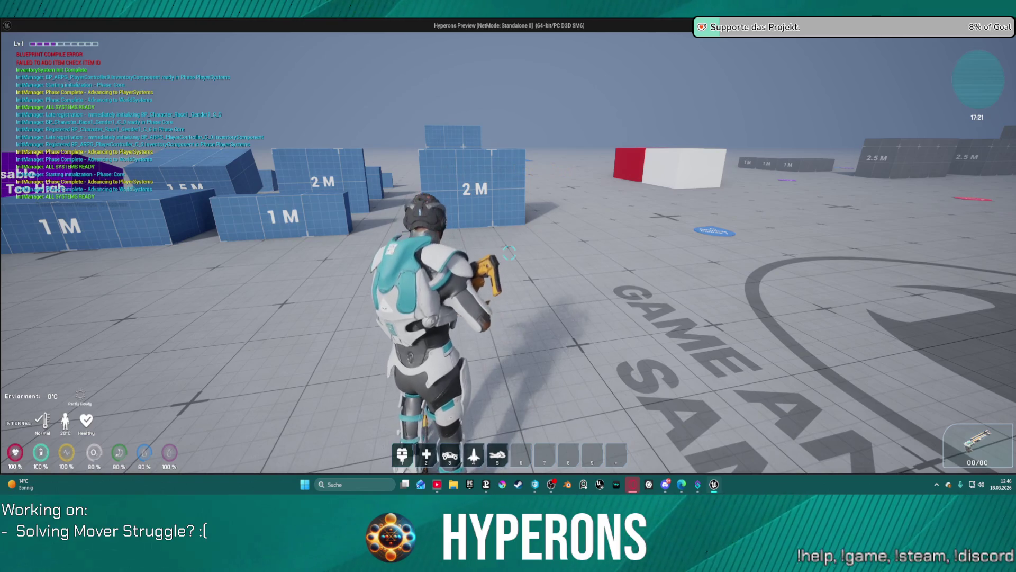
pyautogui.press('w')
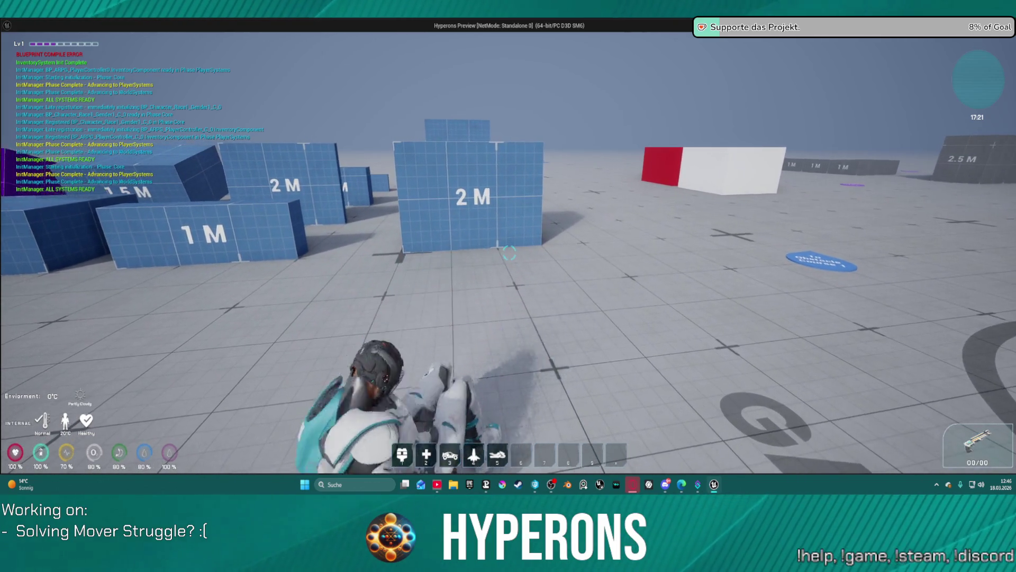
pyautogui.press('Escape')
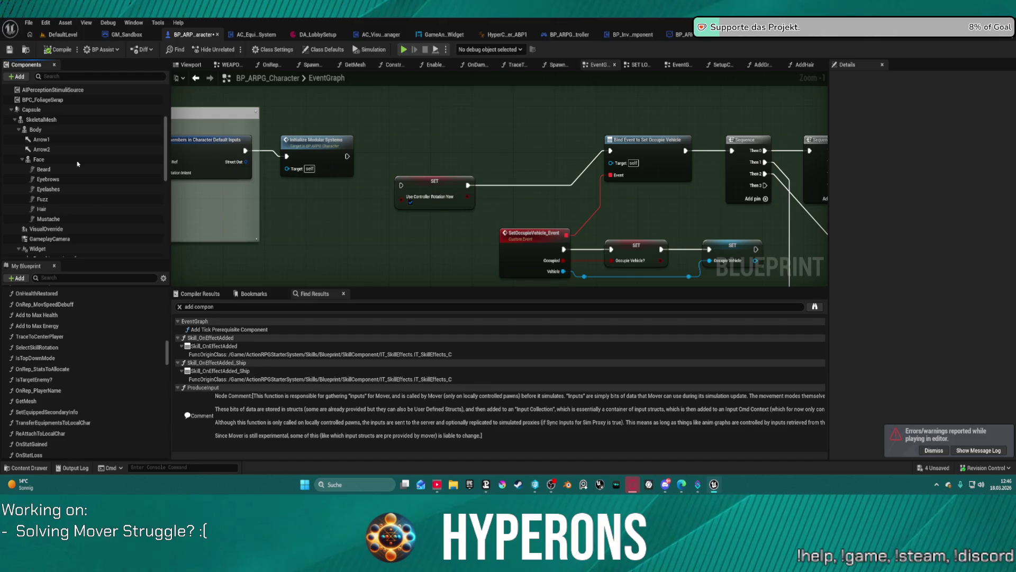
# - Undo the removal to restore the Jetpack component in BP_ARPG_Character
pyautogui.hotkey('ctrl', 'z')
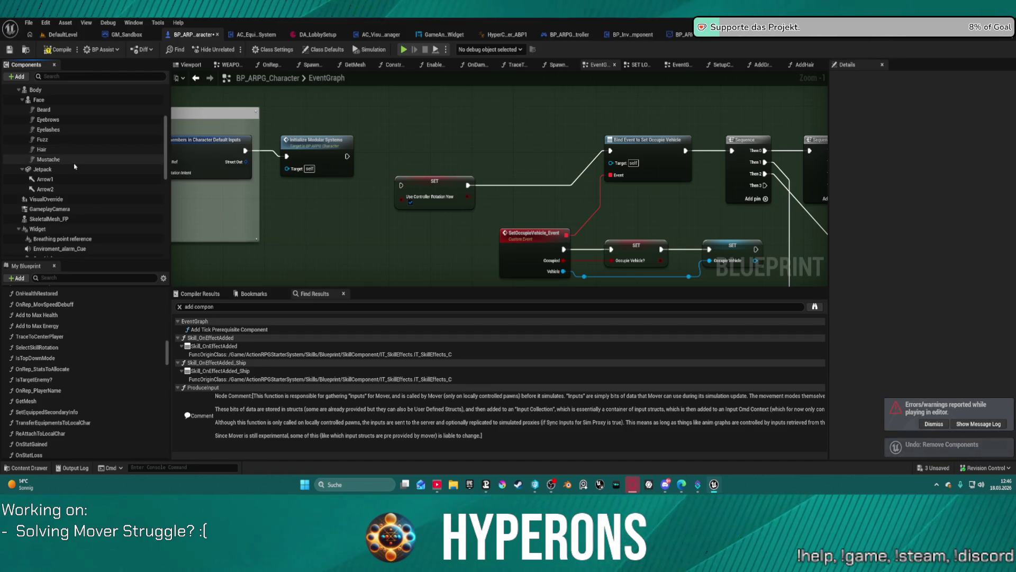
pyautogui.scroll(-3, 106, 230)
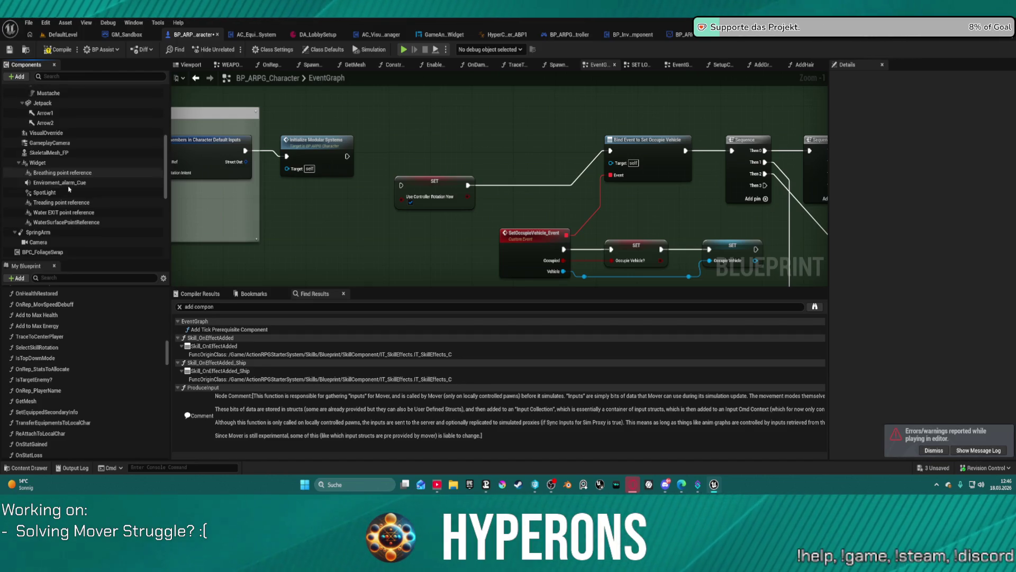
pyautogui.scroll(-2, 87, 221)
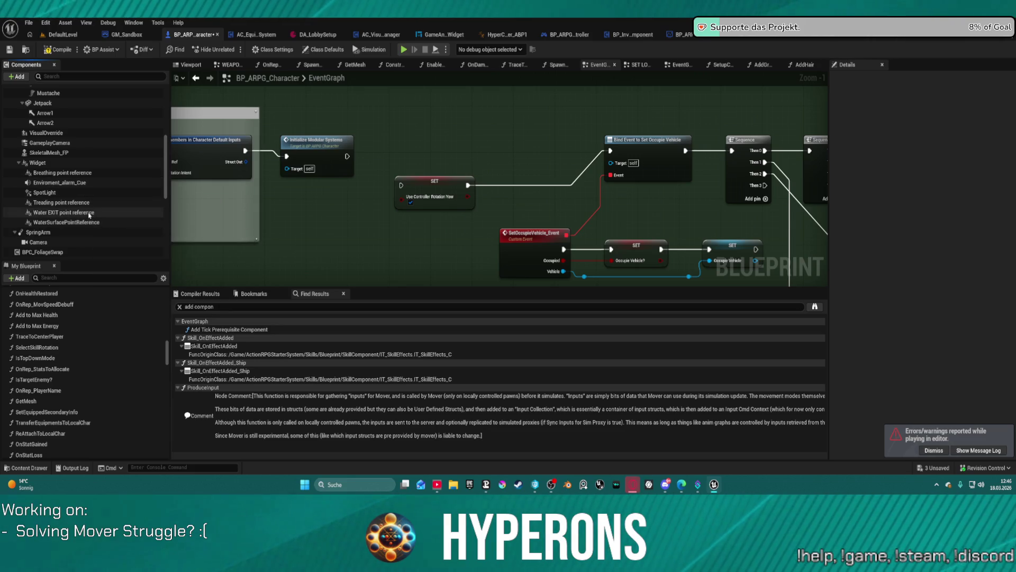
pyautogui.scroll(-1, 84, 219)
pyautogui.scroll(-2, 77, 226)
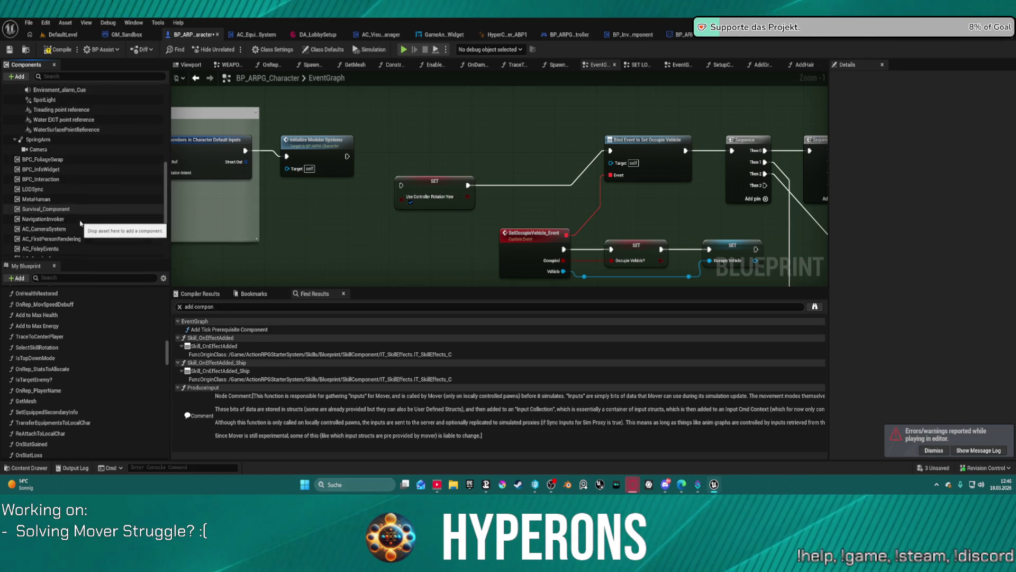
pyautogui.scroll(-2, 75, 227)
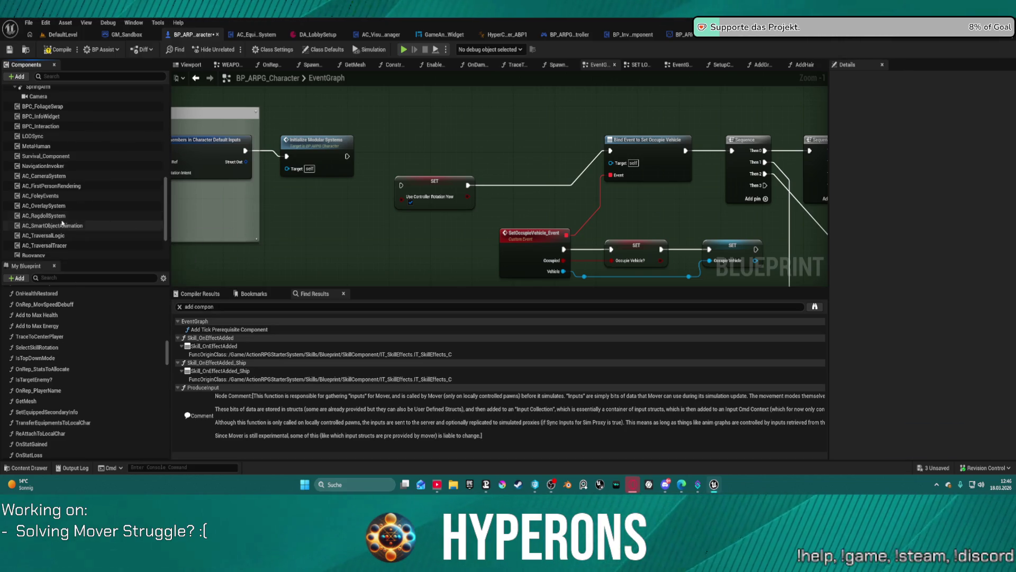
# - Inspect the AC_RagdollSystem, Body and SkeletalMesh components in the 3D character preview
pyautogui.click(71, 215)
pyautogui.click(190, 64)
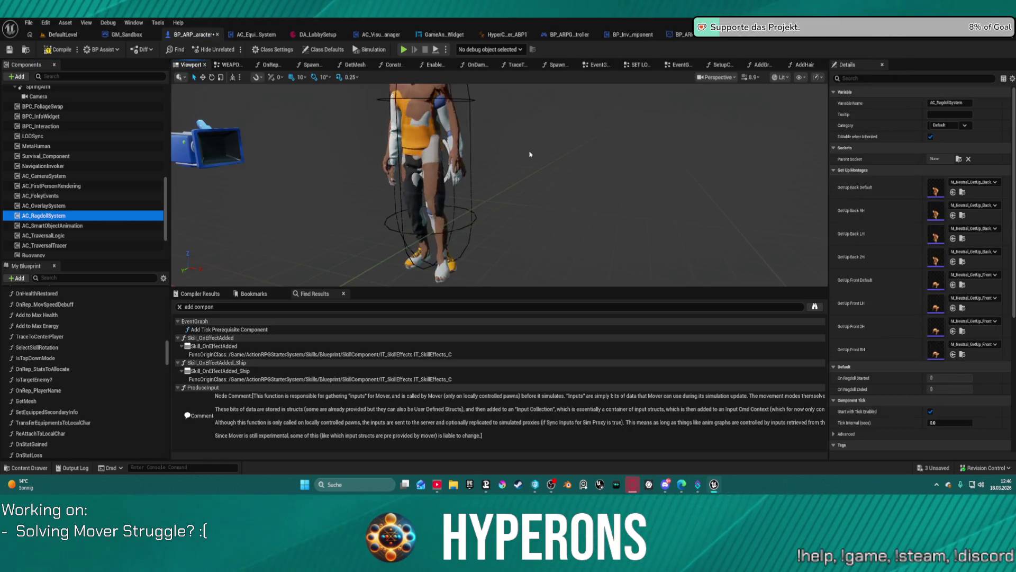
pyautogui.scroll(-5, 457, 163)
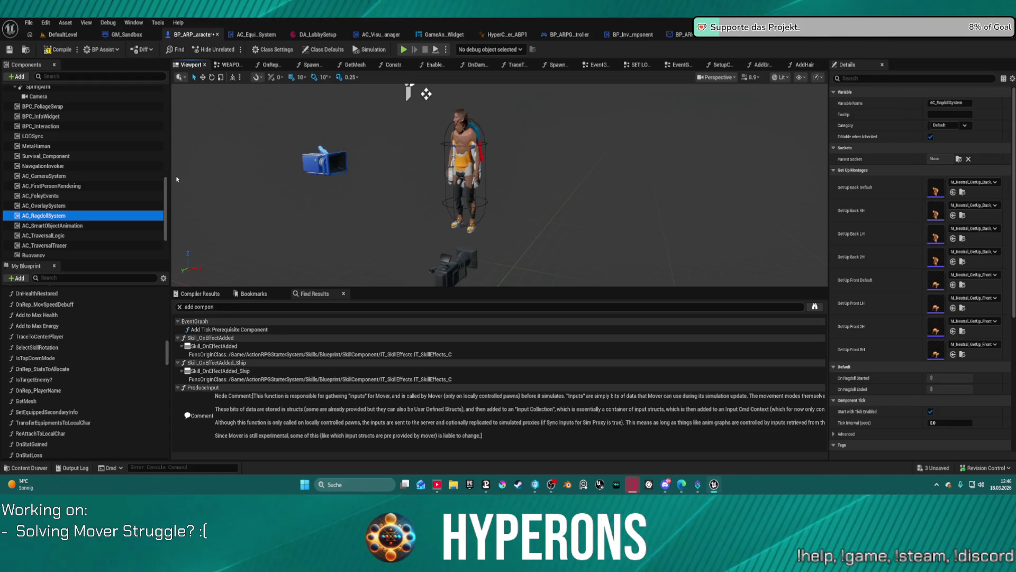
pyautogui.scroll(5, 136, 177)
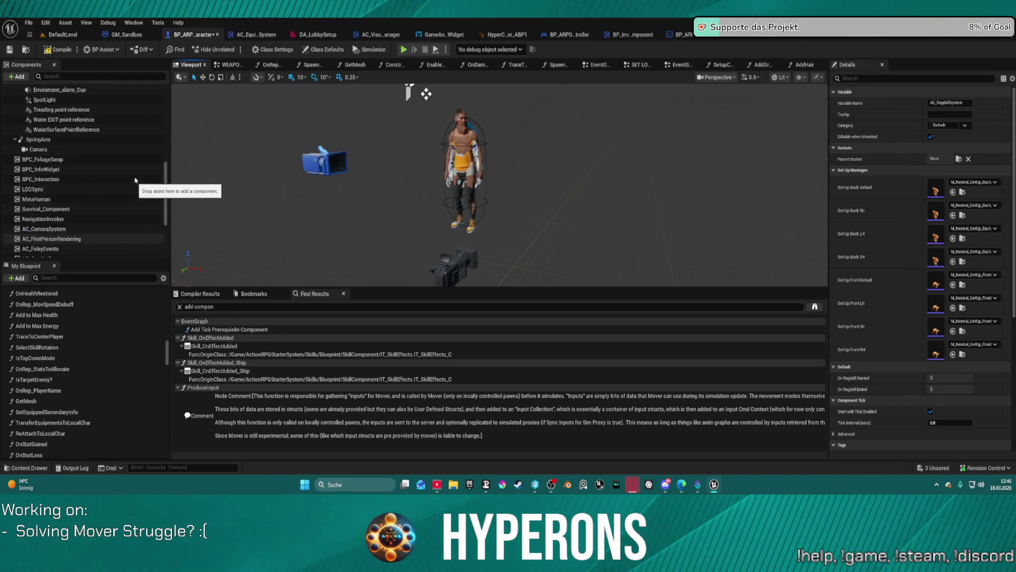
pyautogui.scroll(1, 137, 177)
pyautogui.click(96, 128)
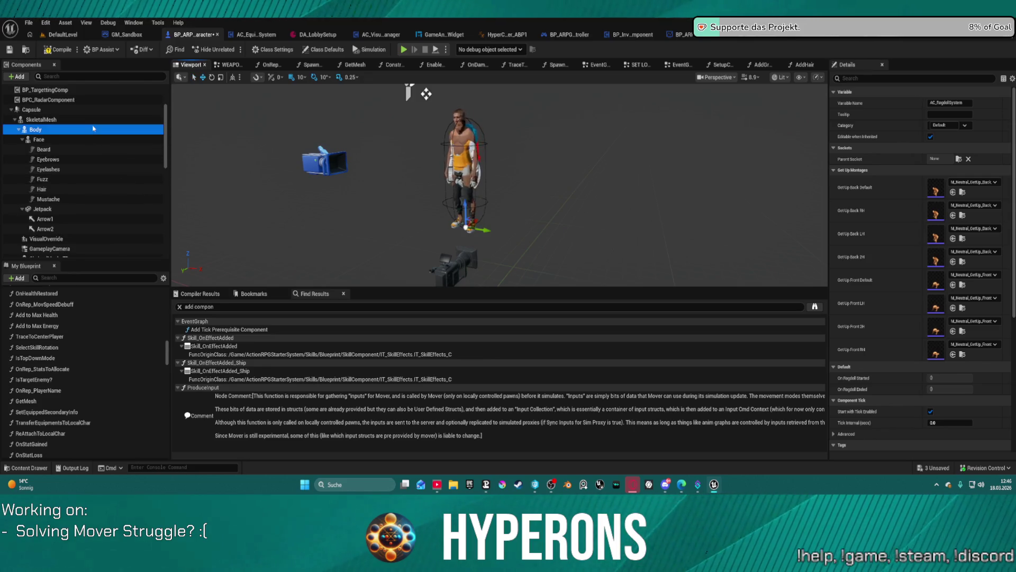
pyautogui.click(108, 123)
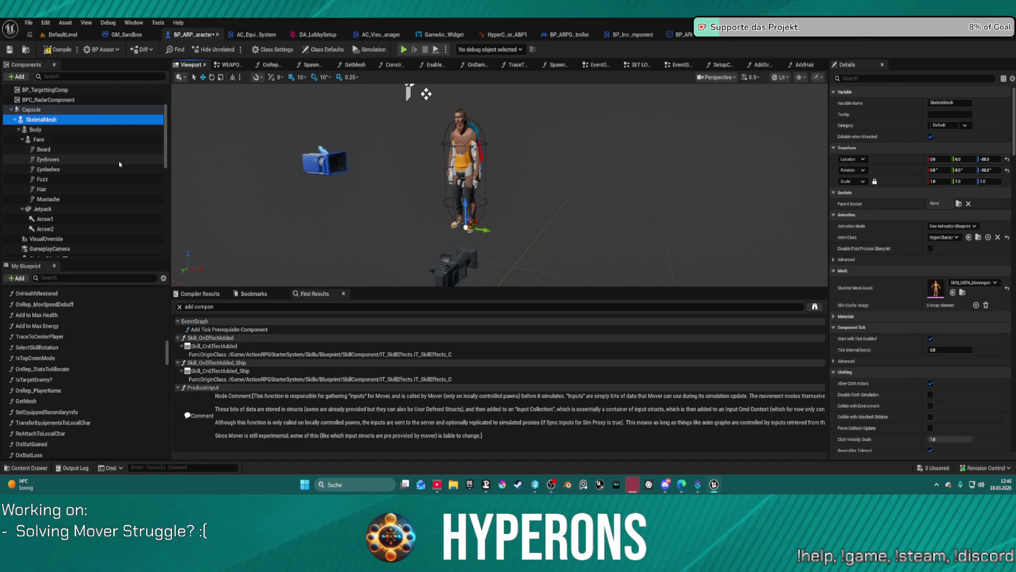
pyautogui.scroll(3, 476, 149)
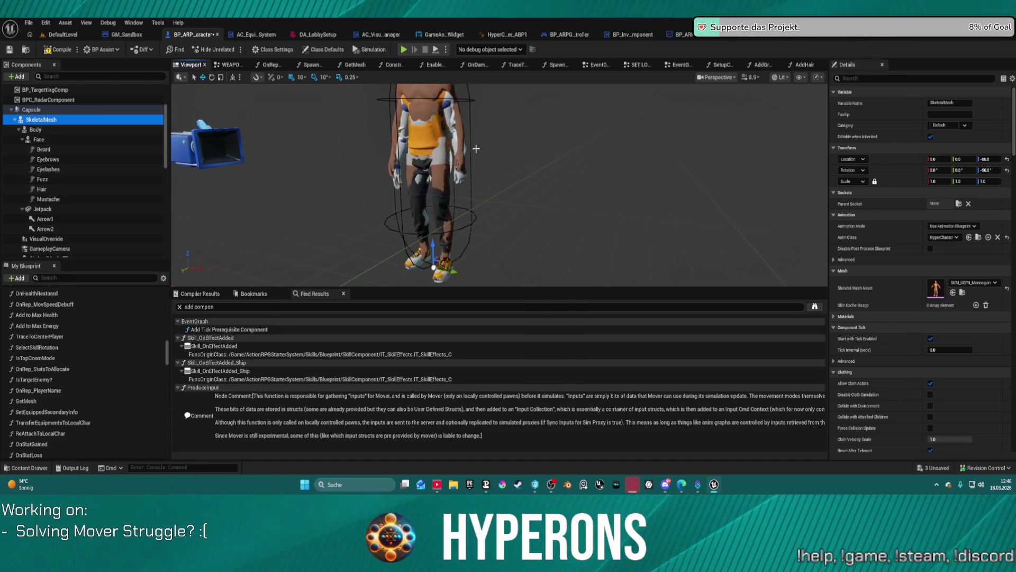
pyautogui.moveTo(476, 149); pyautogui.dragTo(424, 154)
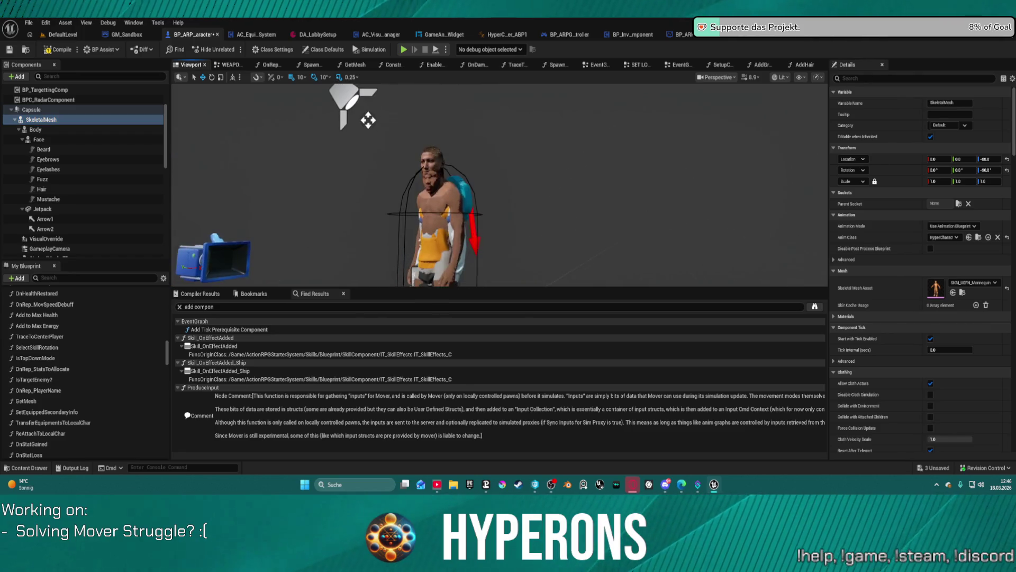
pyautogui.scroll(-2, 23, 197)
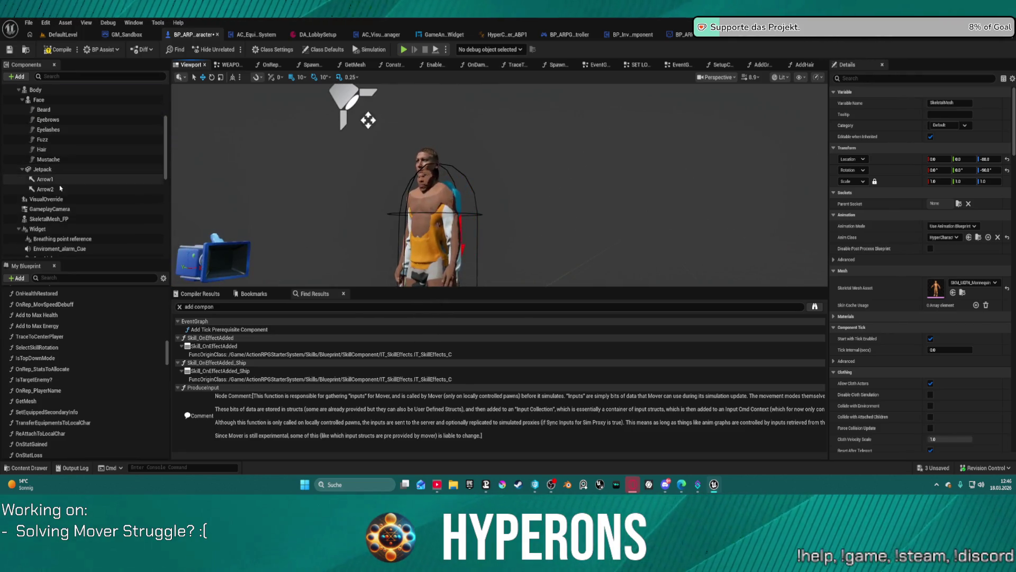
# - Clear VisualOverride's Child Actor Class to None, compile, and launch a new play test
pyautogui.click(46, 199)
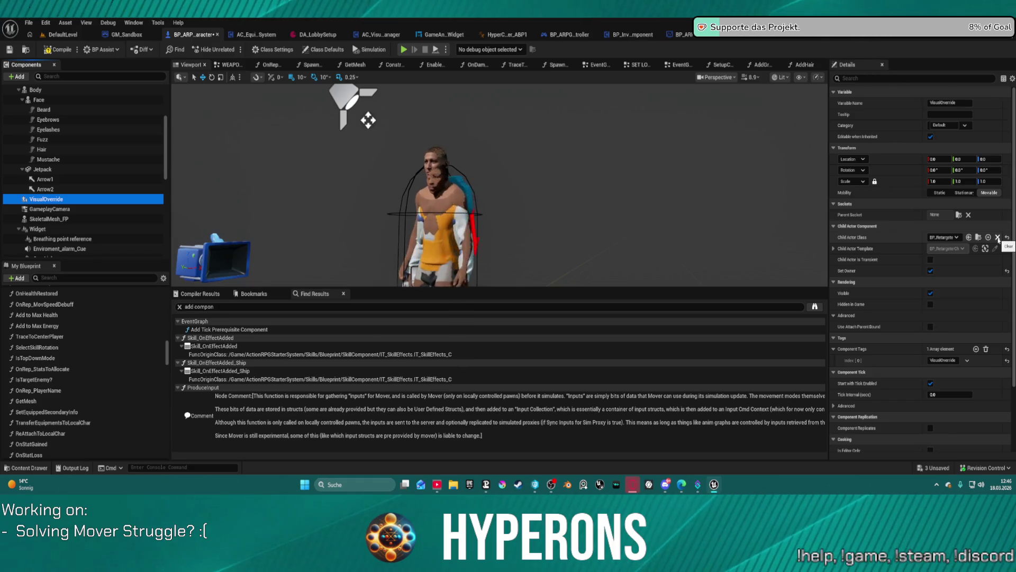
pyautogui.click(998, 238)
pyautogui.click(998, 237)
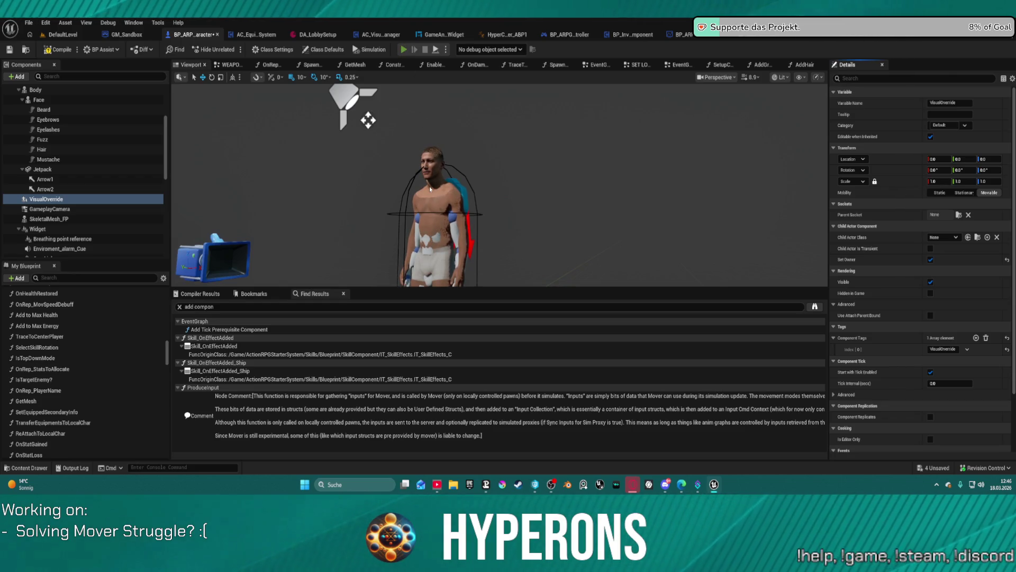
pyautogui.press('F7')
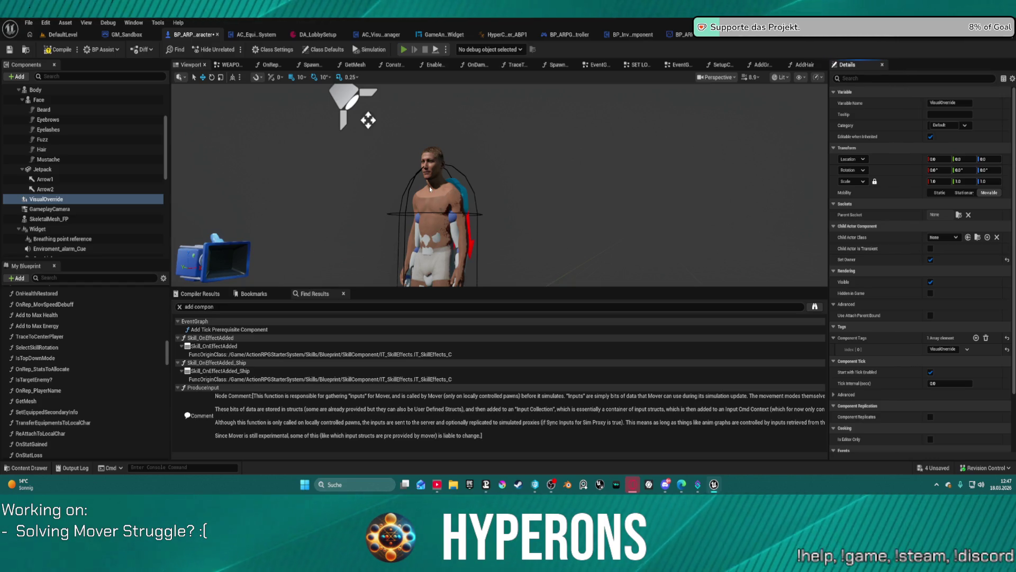
pyautogui.hotkey('alt', 'p')
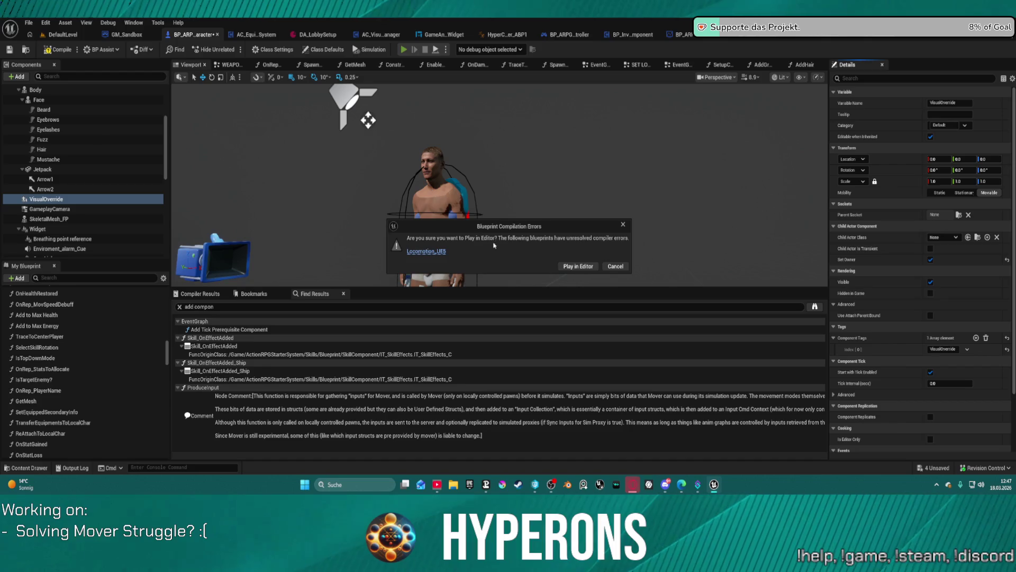
# - Play despite errors: walk to the blue walls, crouch, roll, back up, run toward the hill, stop
pyautogui.click(566, 267)
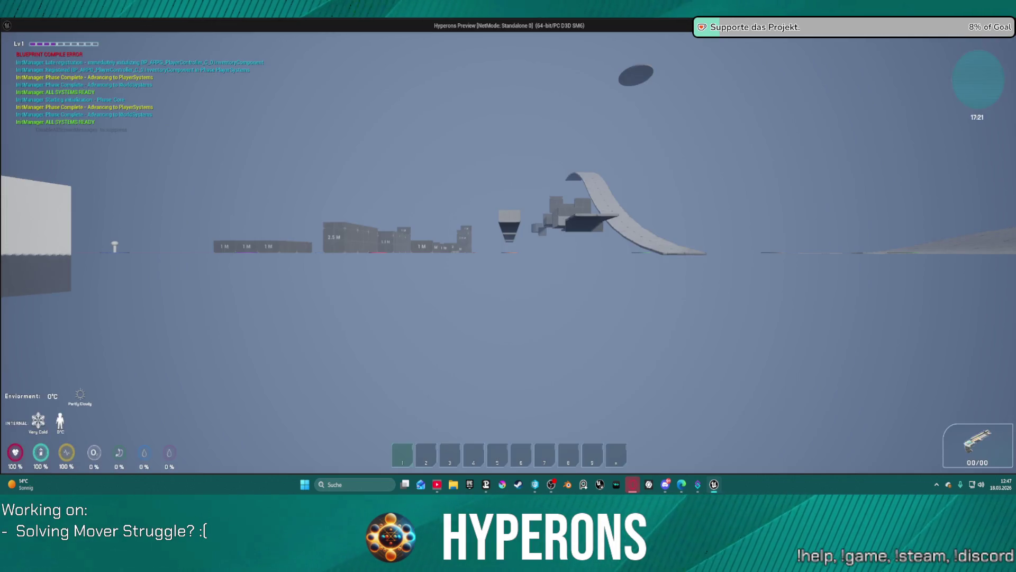
pyautogui.press('w')
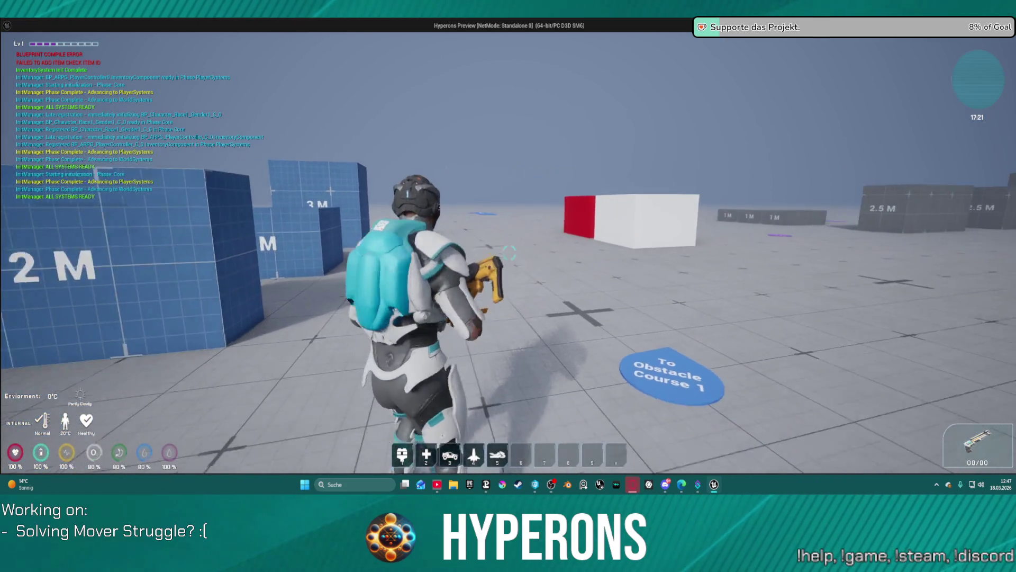
pyautogui.press('c')
pyautogui.press('g')
pyautogui.press('space')
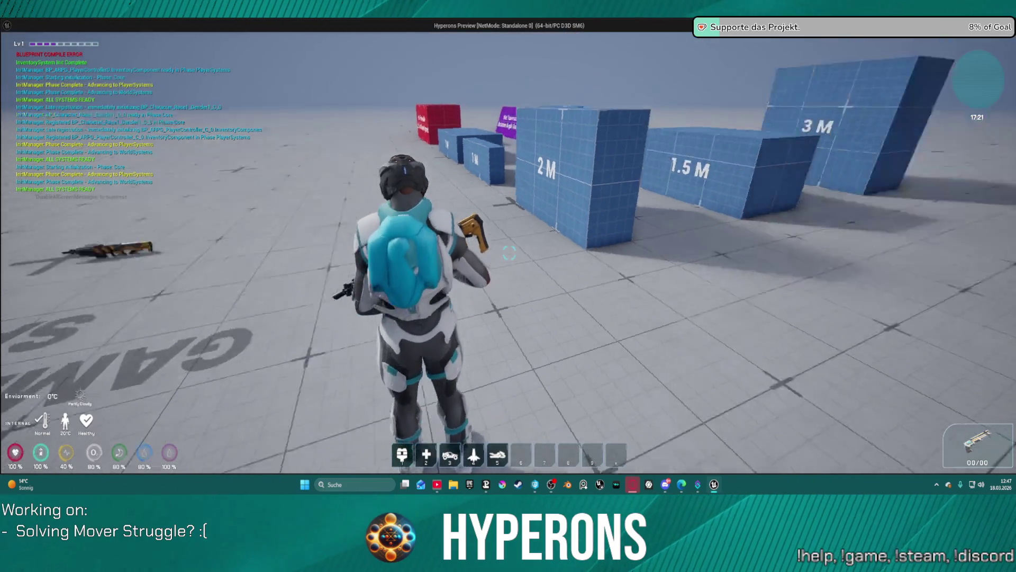
pyautogui.press('s')
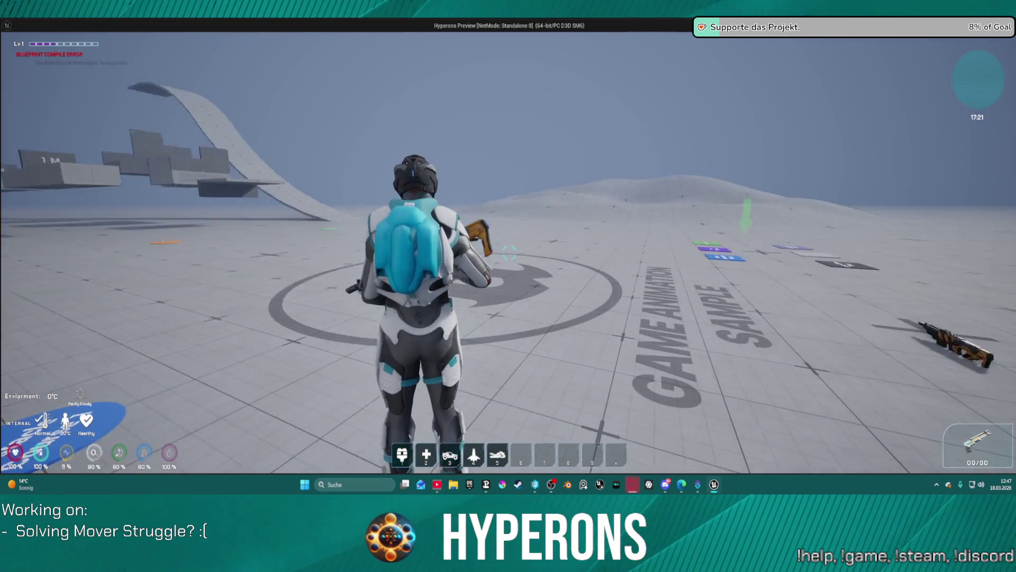
pyautogui.press('w')
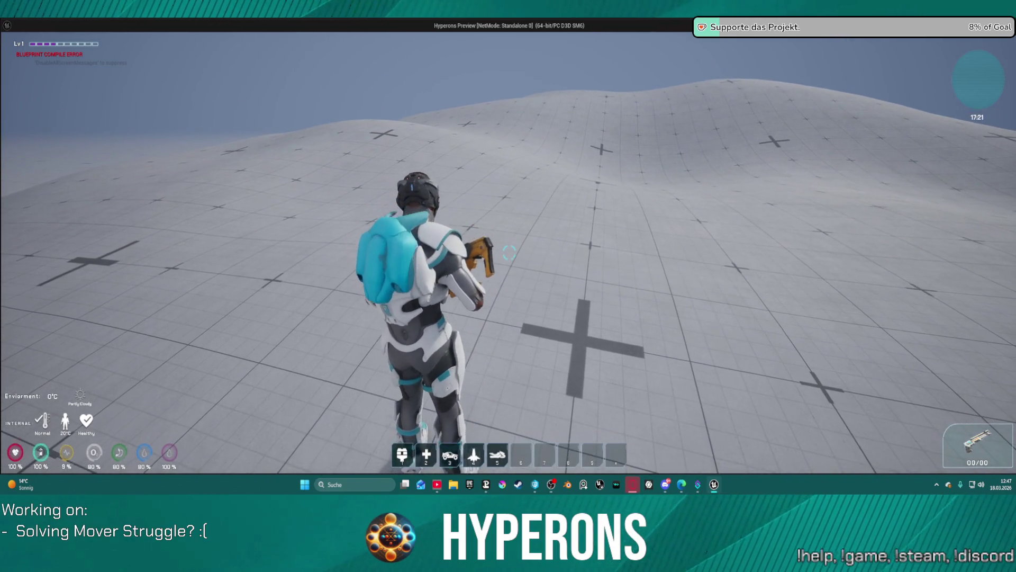
pyautogui.press('Escape')
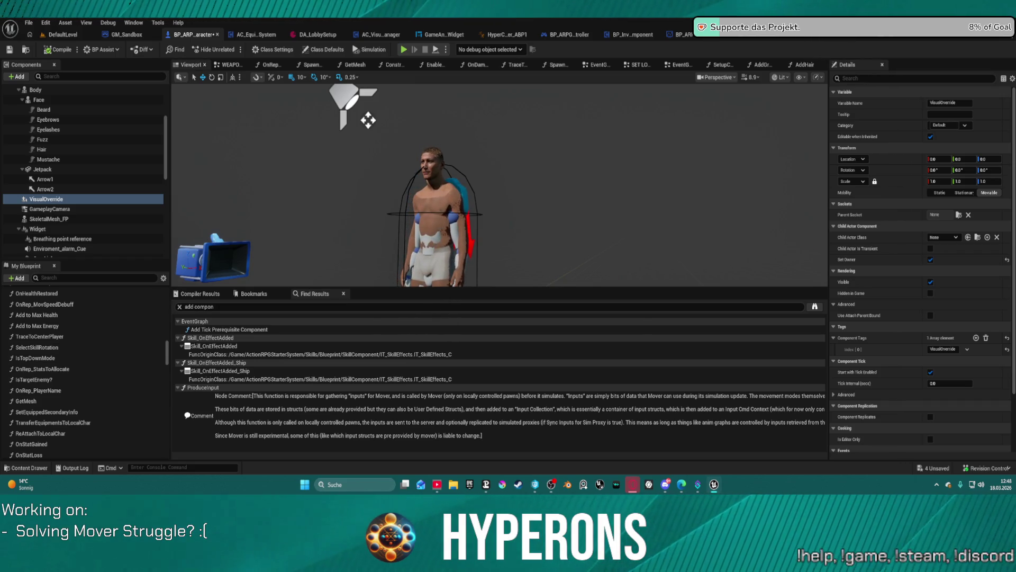
# - Bring up the input mapping context editor listing IA_Move through IA_Overlay_Pose mappings
pyautogui.hotkey('alt', 'Tab')
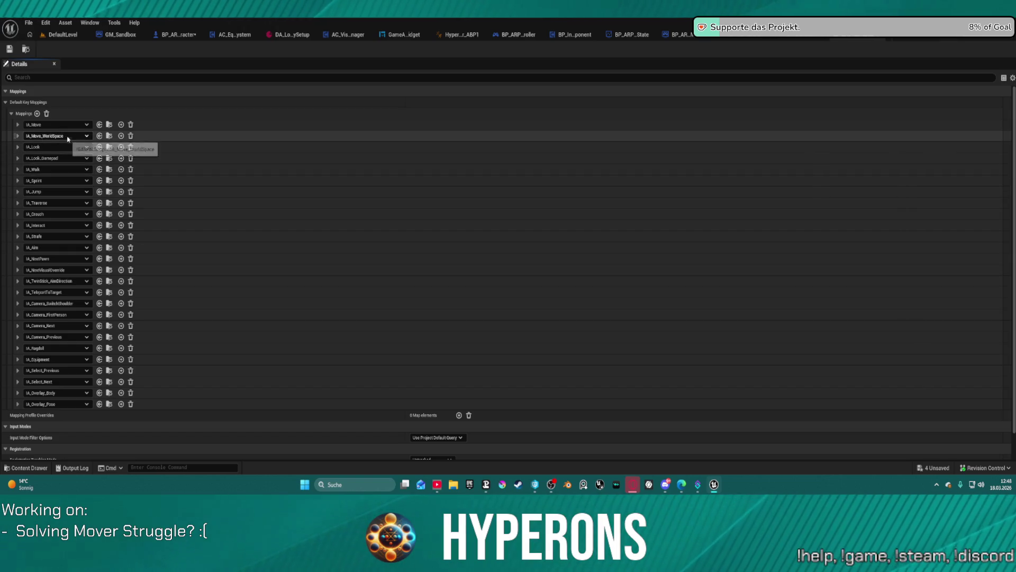
pyautogui.click(18, 135)
pyautogui.click(17, 135)
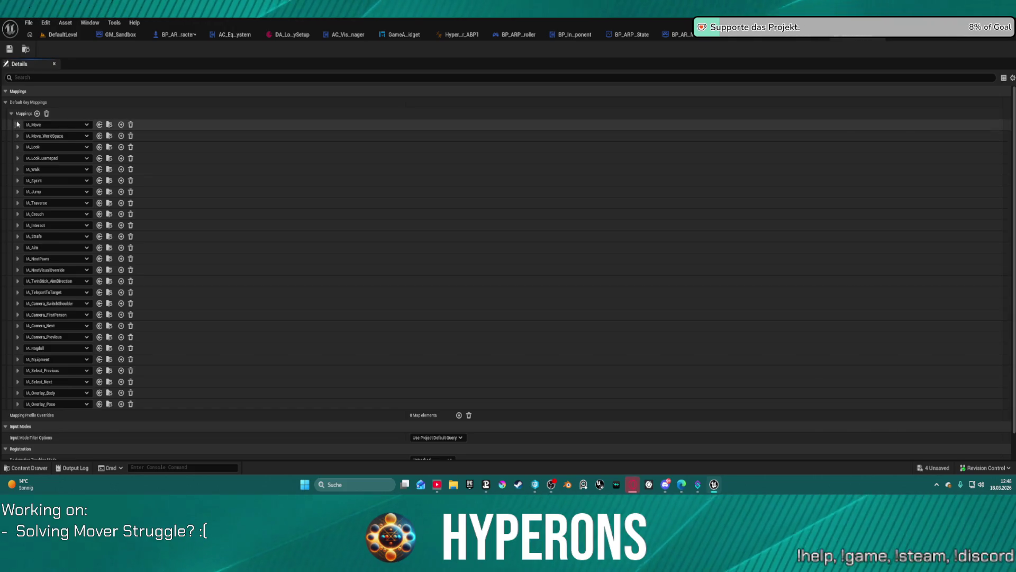
pyautogui.click(17, 124)
pyautogui.click(17, 124)
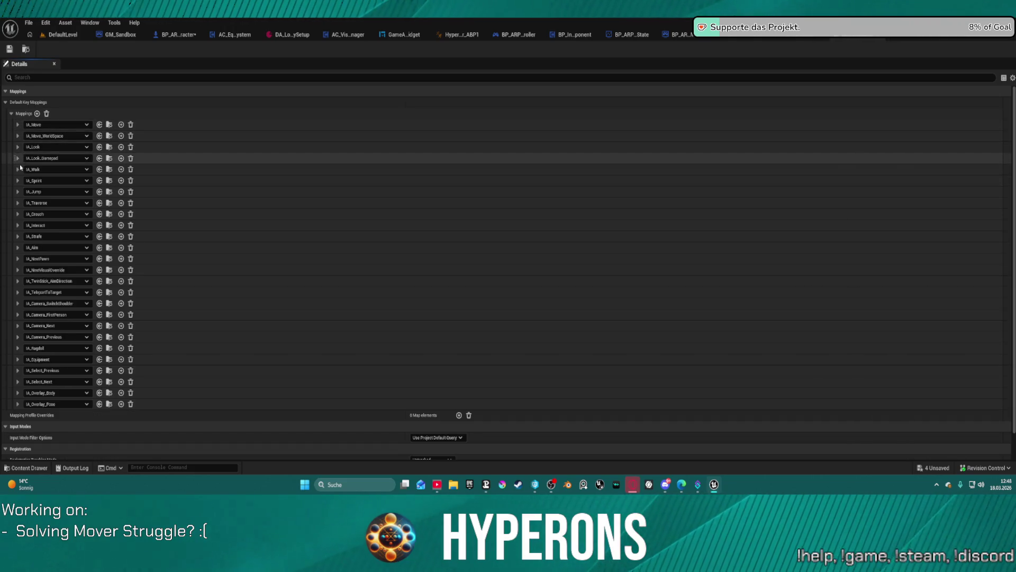
pyautogui.click(17, 203)
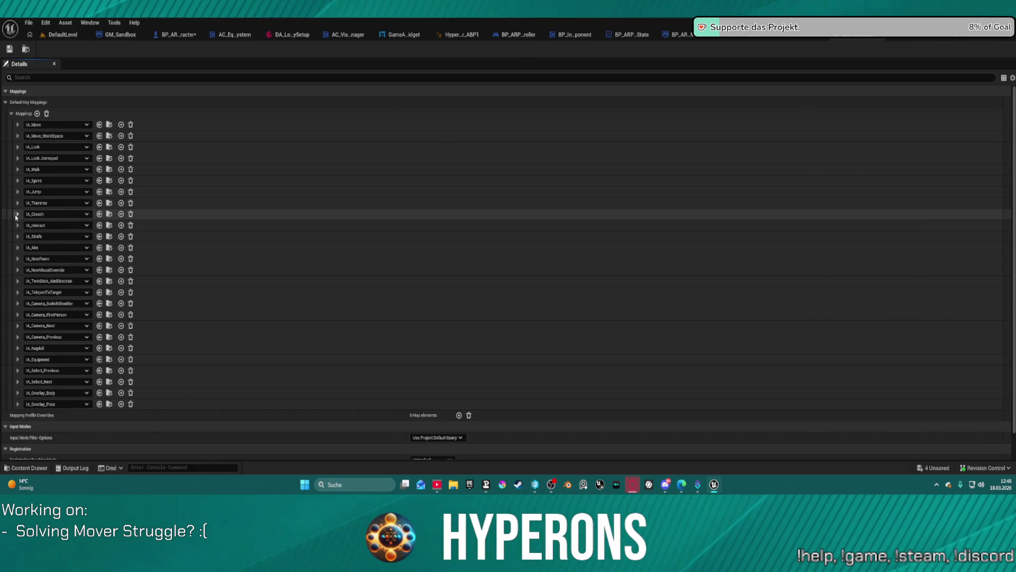
pyautogui.click(17, 204)
pyautogui.click(18, 203)
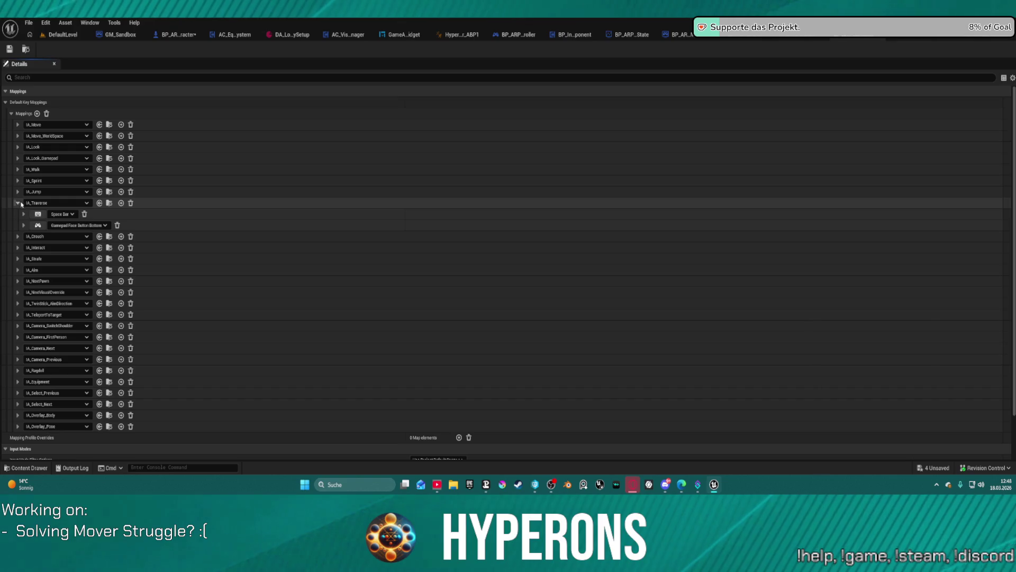
pyautogui.click(23, 213)
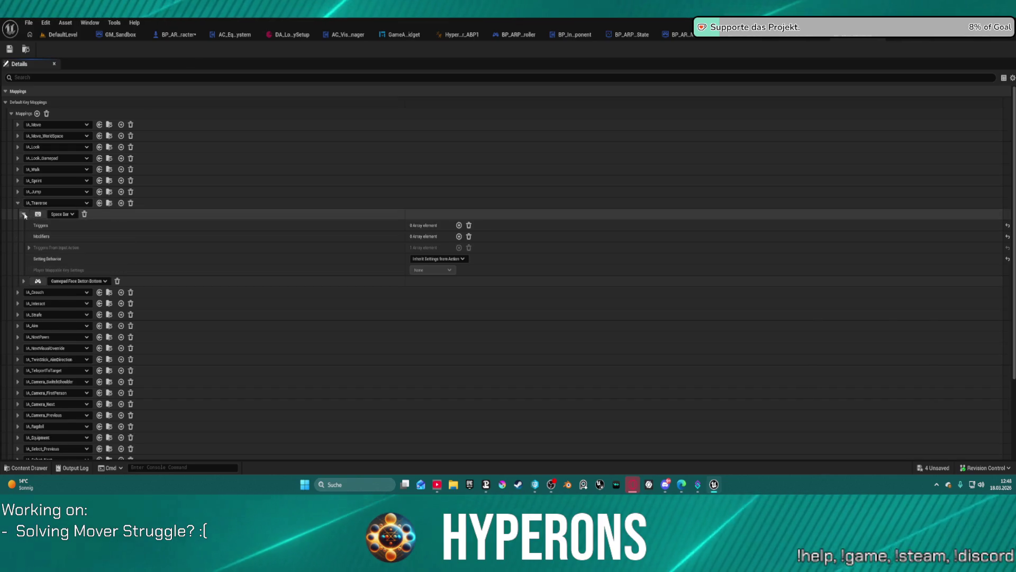
pyautogui.click(29, 247)
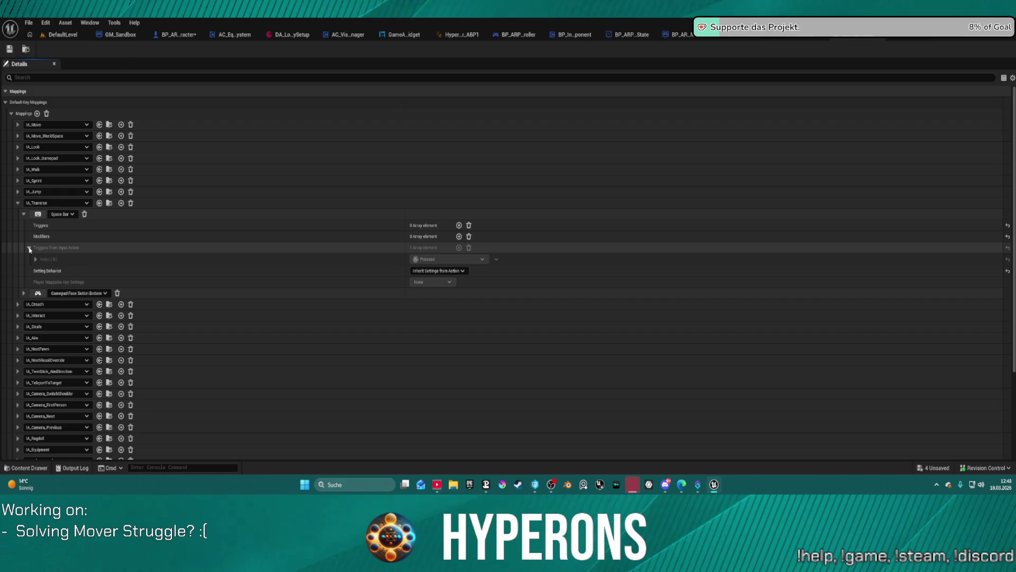
pyautogui.click(21, 214)
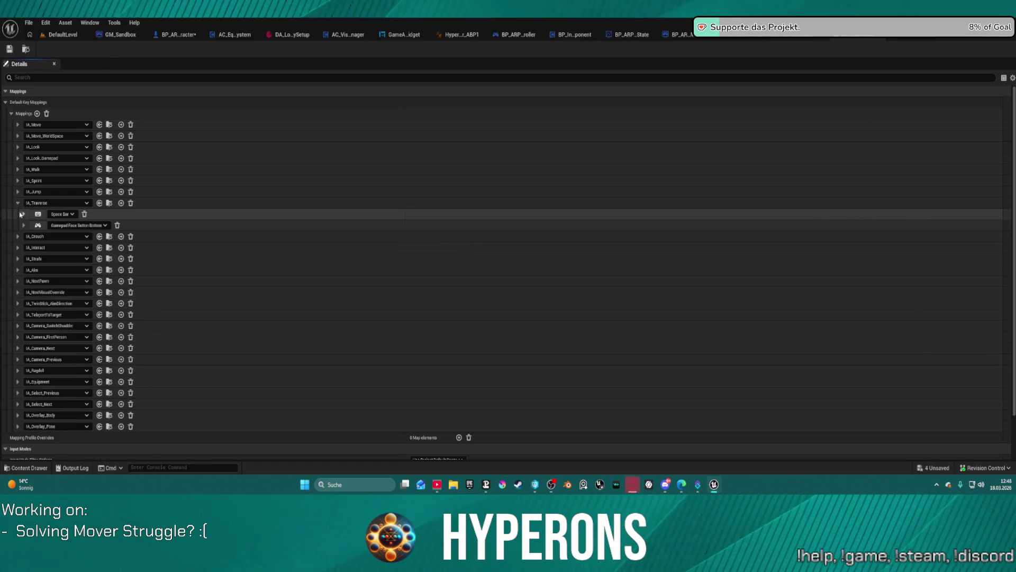
pyautogui.click(17, 203)
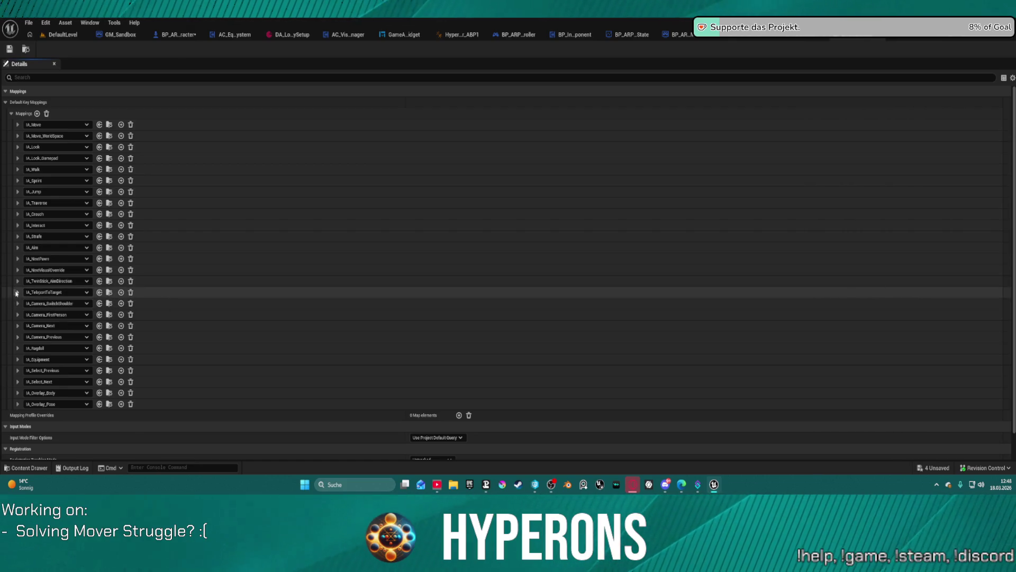
pyautogui.click(17, 292)
pyautogui.click(17, 291)
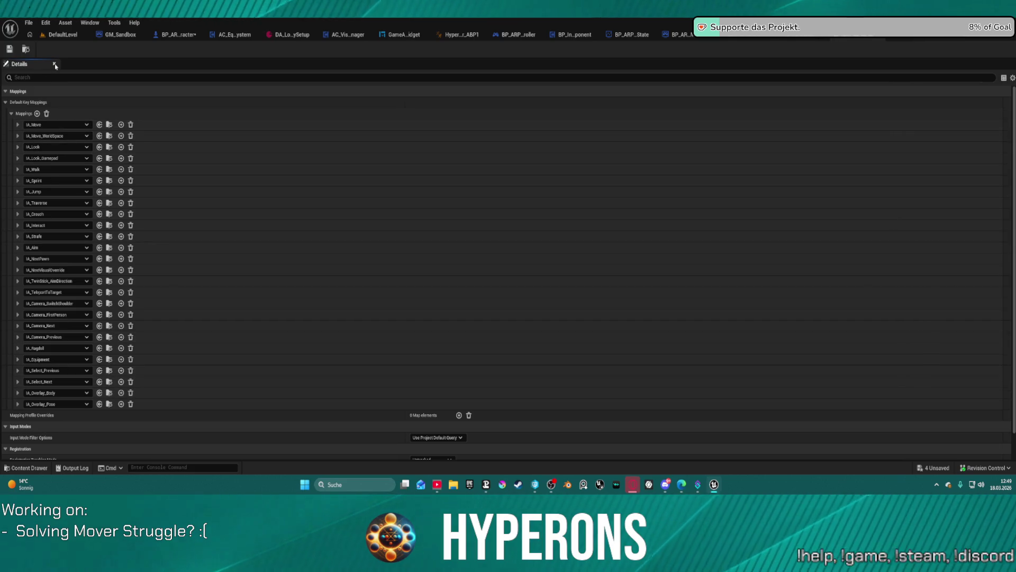
pyautogui.click(26, 49)
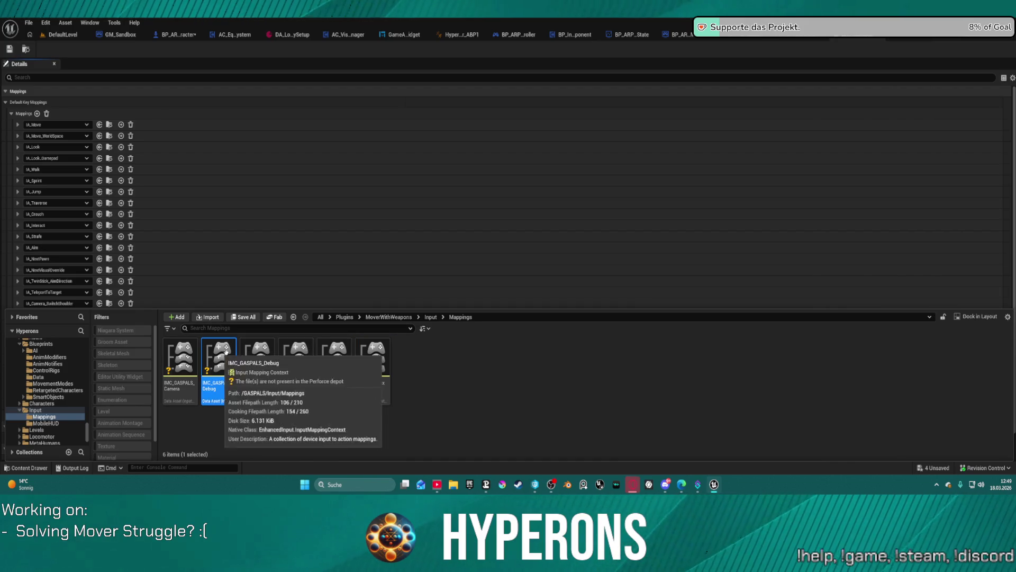
# - Open IMC_GASPALS_Locomotion, view another mapping context, then switch to BP_ShipMain's ENTER SHIP graph
pyautogui.click(258, 350)
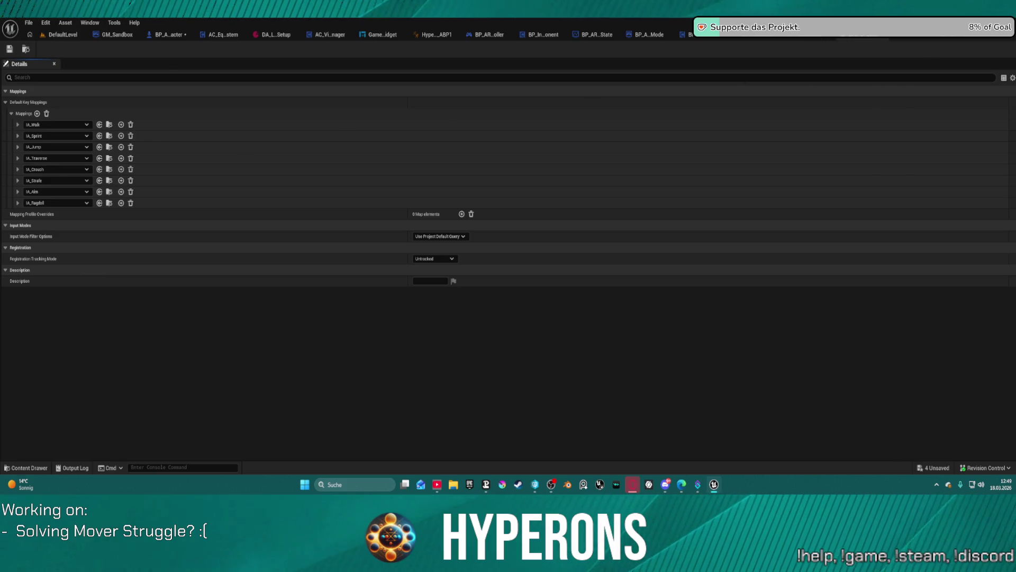
pyautogui.click(874, 35)
pyautogui.click(855, 38)
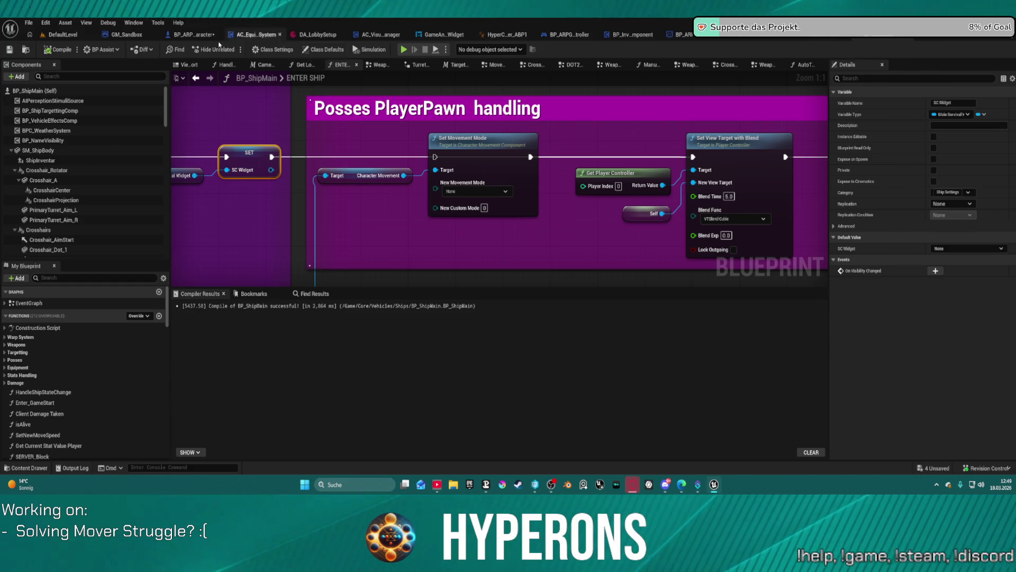
# - Scroll through BP_ShipMain's graph and weapon-slot components, then switch to BP_ARPG_Character
pyautogui.scroll(-12, 259, 159)
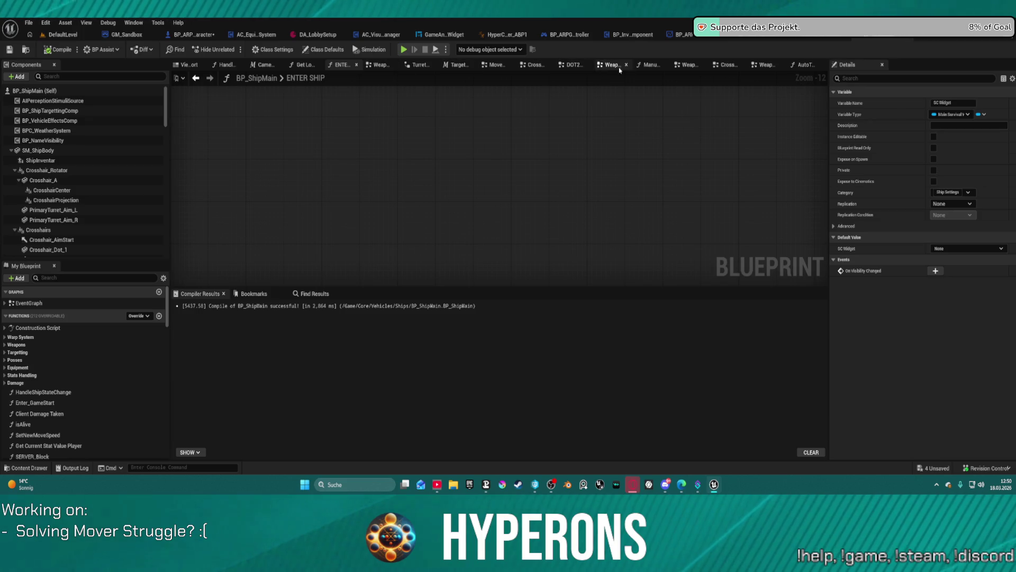
pyautogui.scroll(-10, 62, 241)
pyautogui.scroll(3, 62, 240)
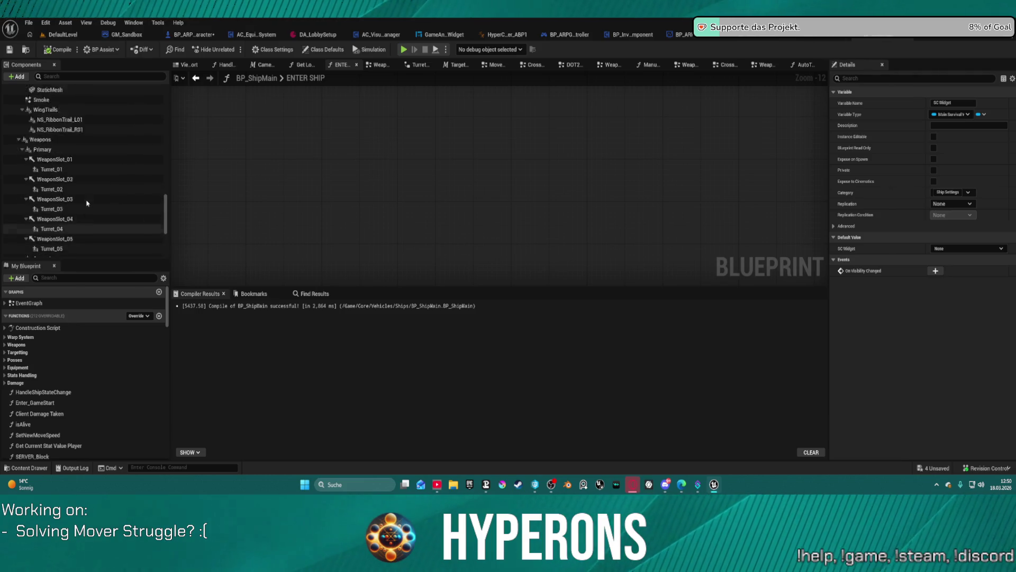
pyautogui.scroll(-5, 66, 230)
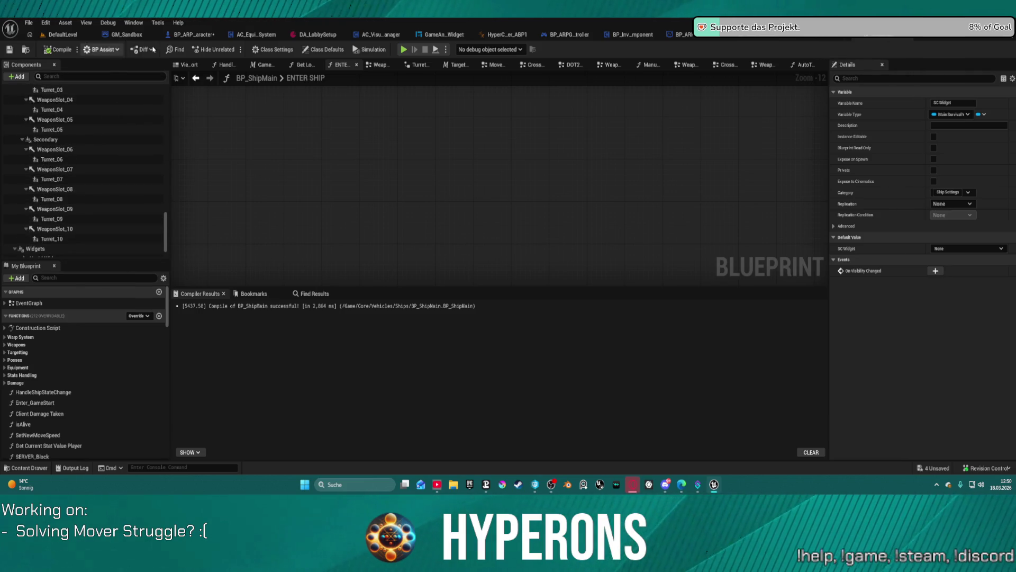
pyautogui.click(192, 34)
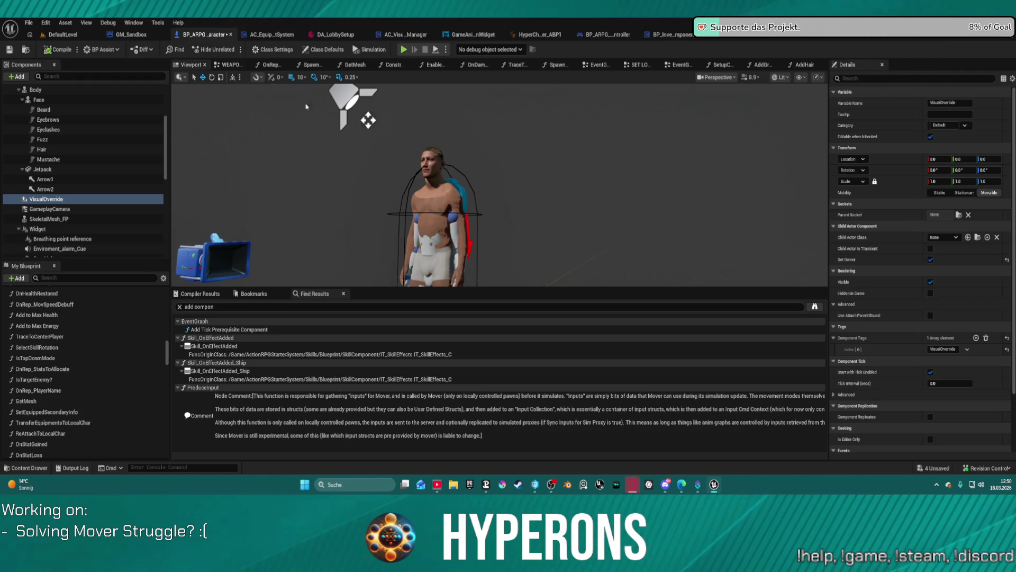
# - Select CharacterMover to review its Movement Modes, then open the character's event graph
pyautogui.scroll(-3, 74, 231)
pyautogui.scroll(-5, 74, 230)
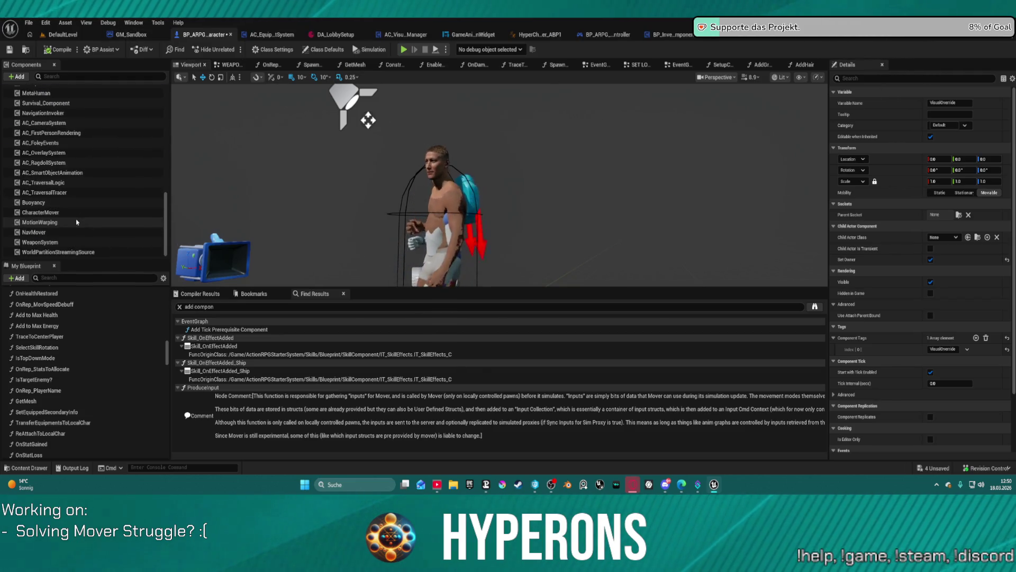
pyautogui.scroll(5, 54, 210)
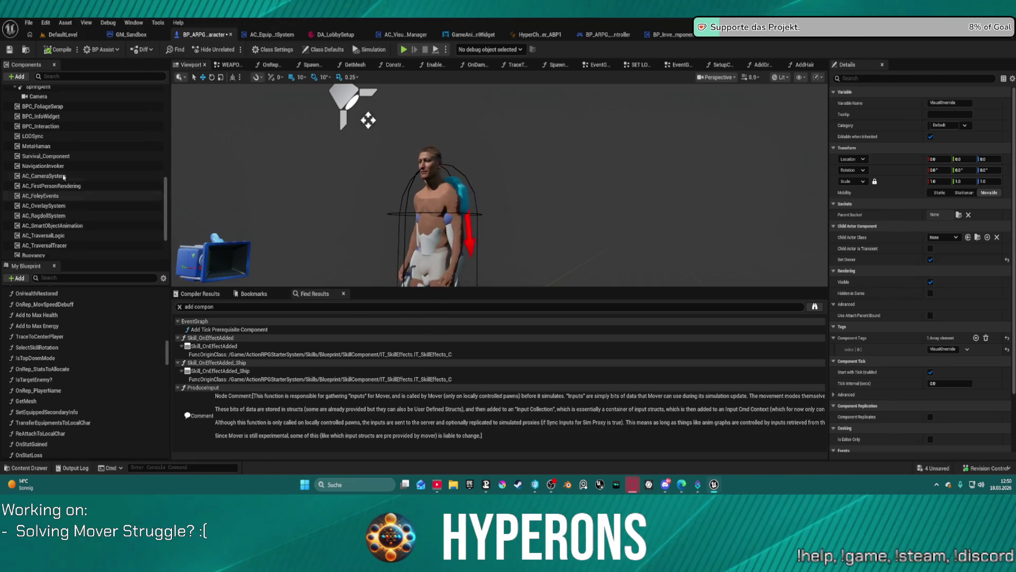
pyautogui.scroll(-5, 60, 153)
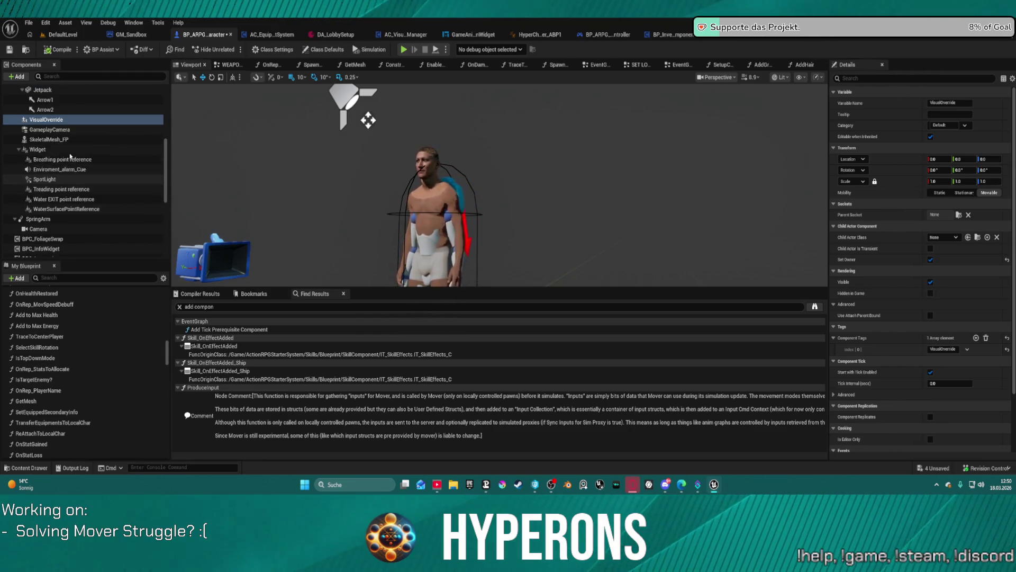
pyautogui.click(53, 212)
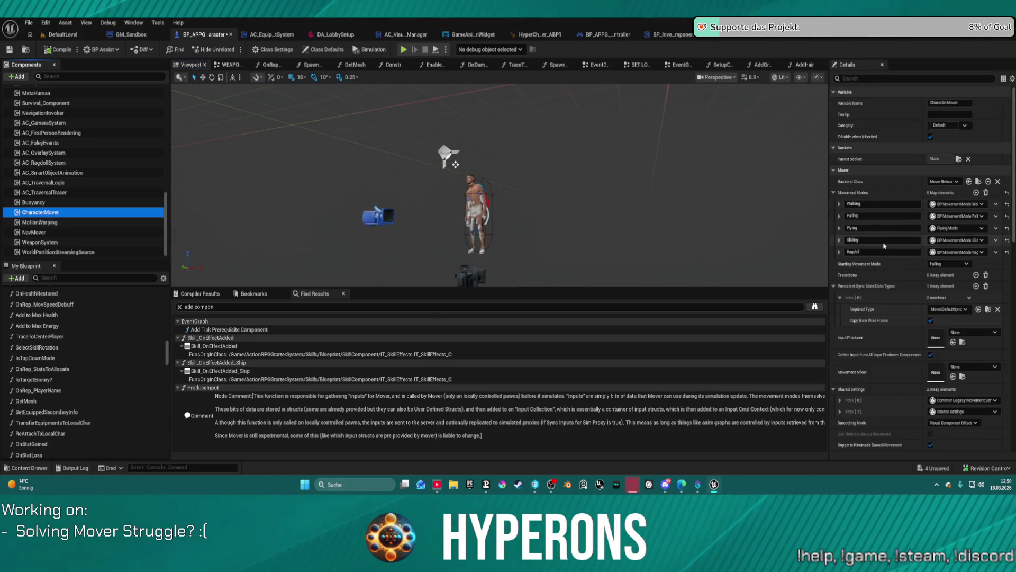
pyautogui.scroll(-2, 472, 229)
pyautogui.moveTo(472, 229); pyautogui.dragTo(431, 211)
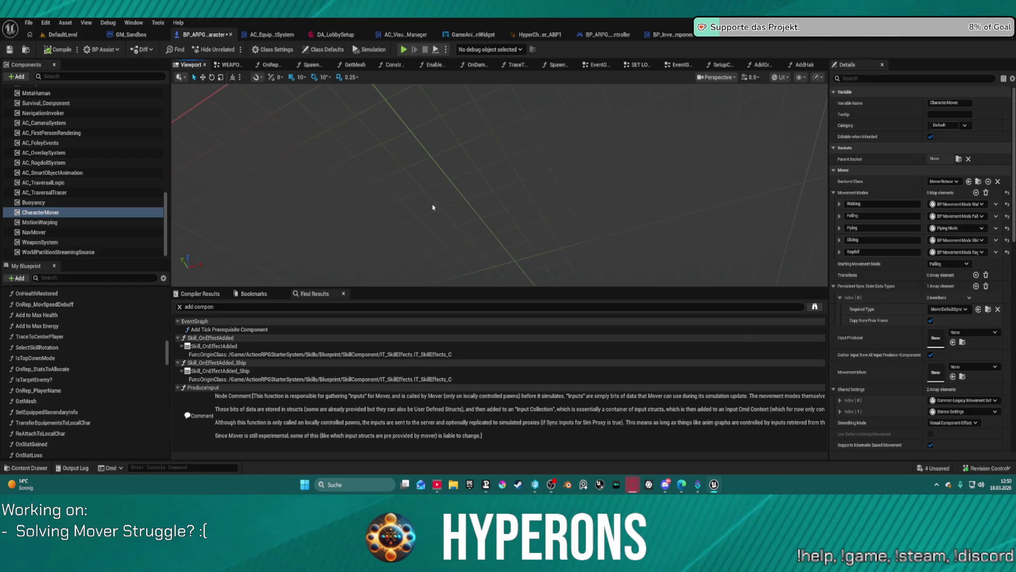
pyautogui.click(678, 65)
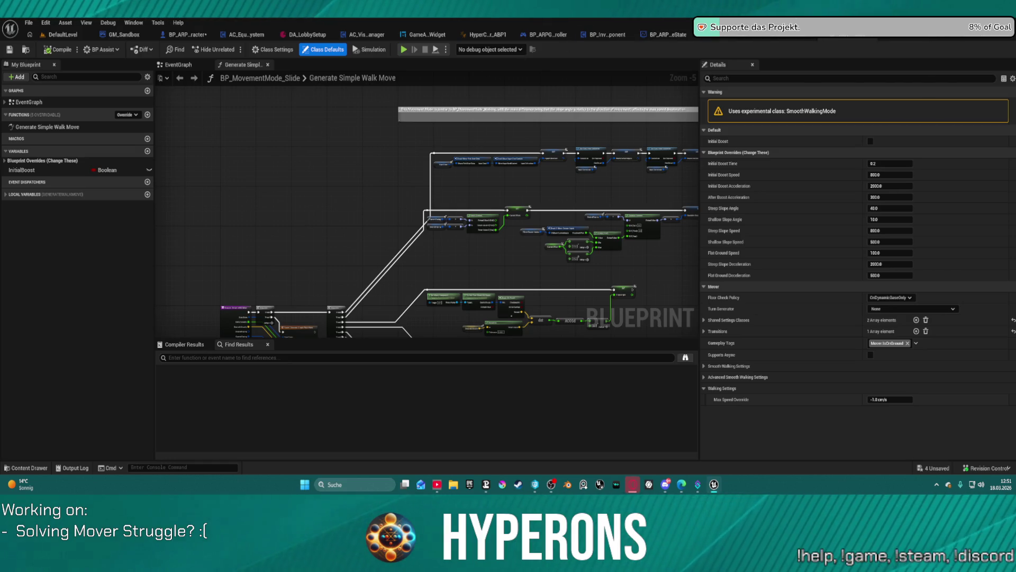
# - Pan through the Generate Simple Walk Move graph, then view the slide mode's event graph
pyautogui.moveTo(309, 245); pyautogui.dragTo(333, 143)
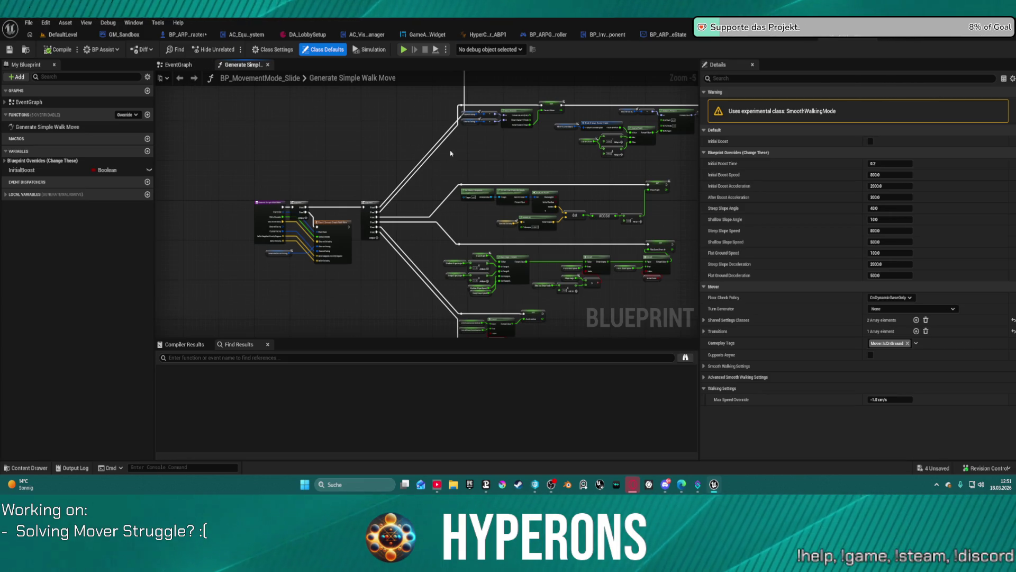
pyautogui.doubleClick(336, 79)
pyautogui.press('Escape')
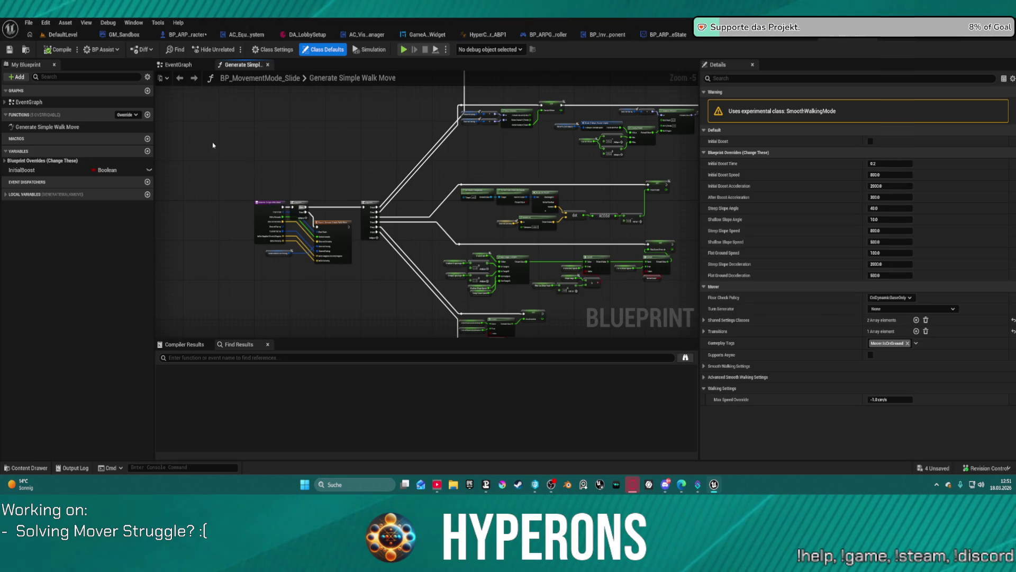
pyautogui.click(178, 64)
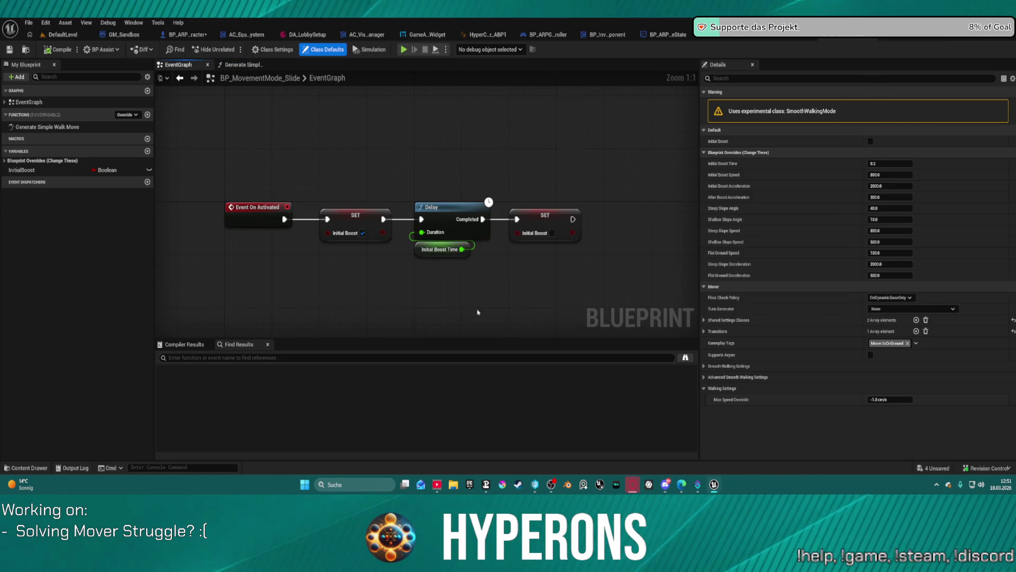
pyautogui.scroll(-2, 484, 294)
pyautogui.moveTo(473, 288)
pyautogui.mouseDown()
pyautogui.moveTo(364, 319)
pyautogui.moveTo(498, 319)
pyautogui.mouseUp()
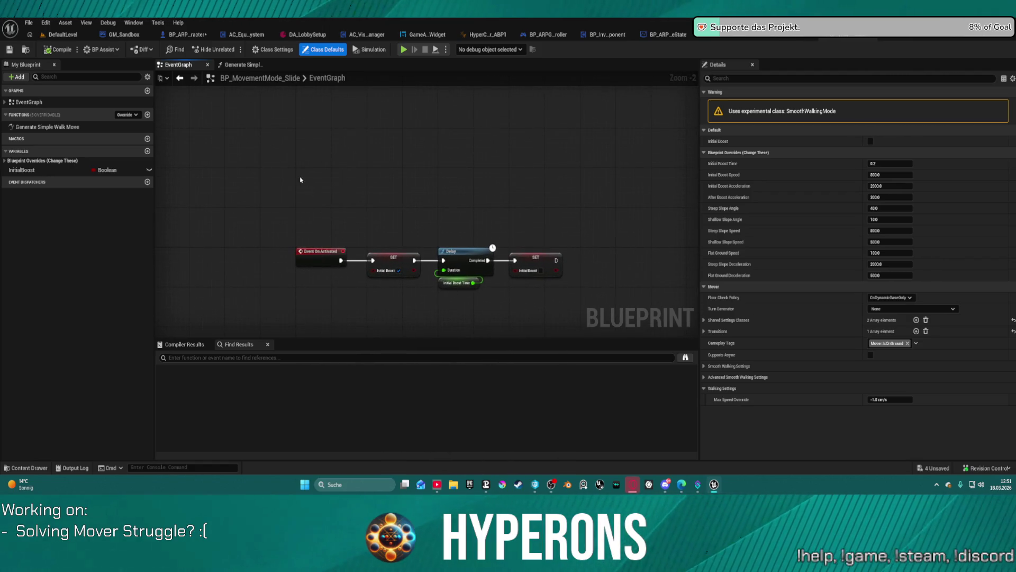
# - Reopen Generate Simple Walk Move, toggle the Blueprint Overrides list, and select the EventGraph
pyautogui.doubleClick(37, 128)
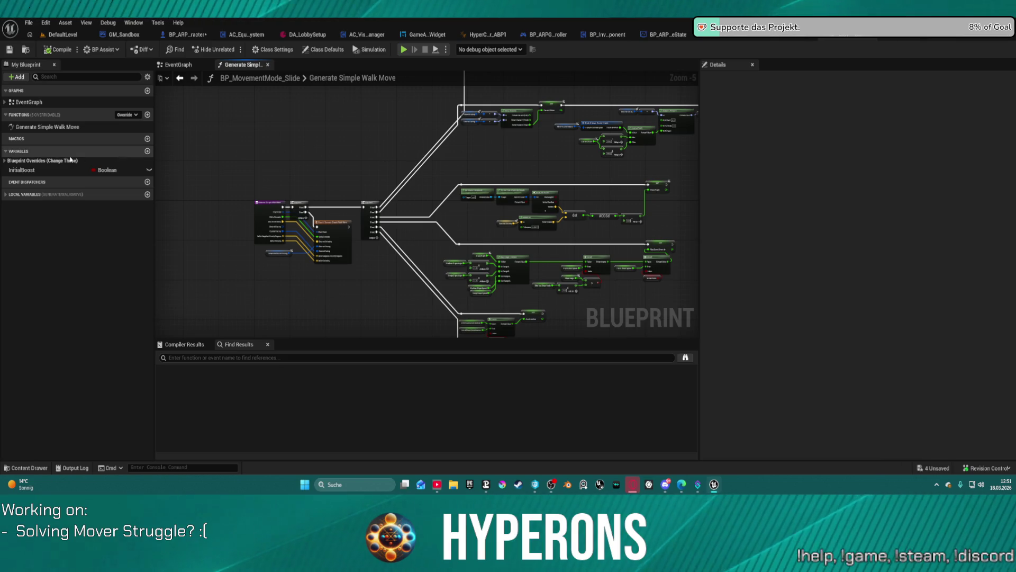
pyautogui.click(6, 161)
pyautogui.click(5, 161)
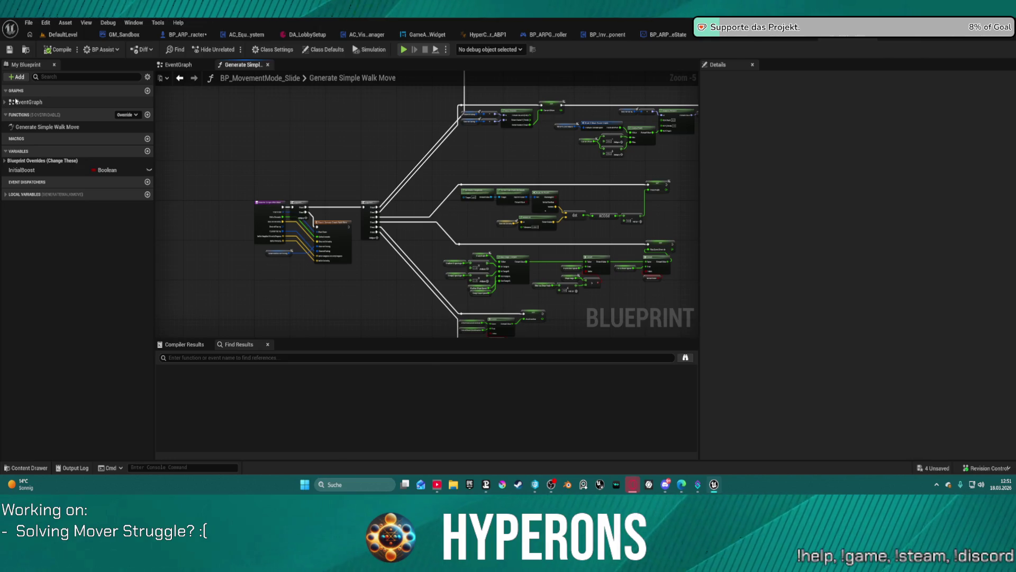
pyautogui.click(8, 103)
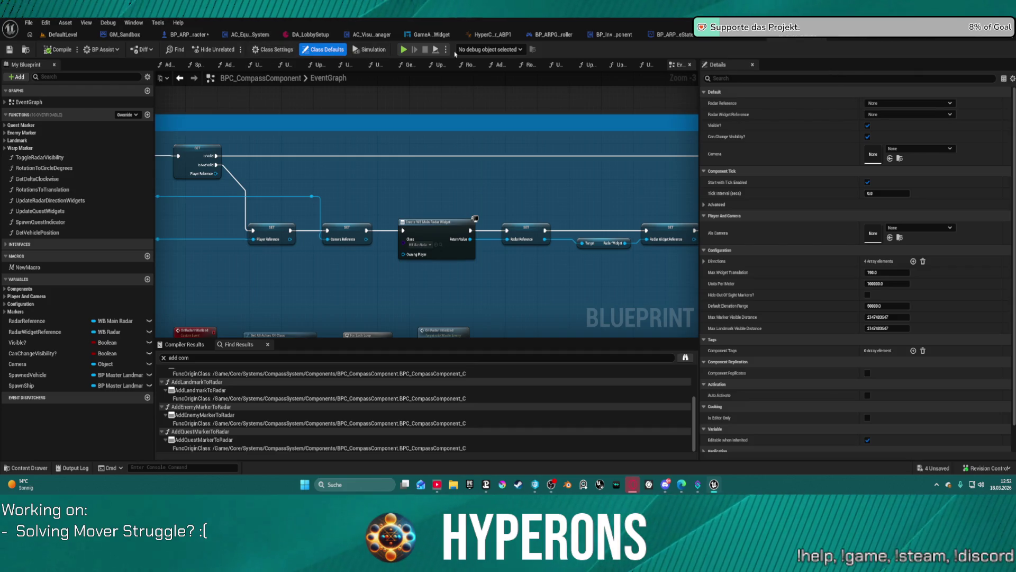
# - Return to BP_ARPG_Character and open its MOVEMENTS collapsed graph
pyautogui.click(207, 36)
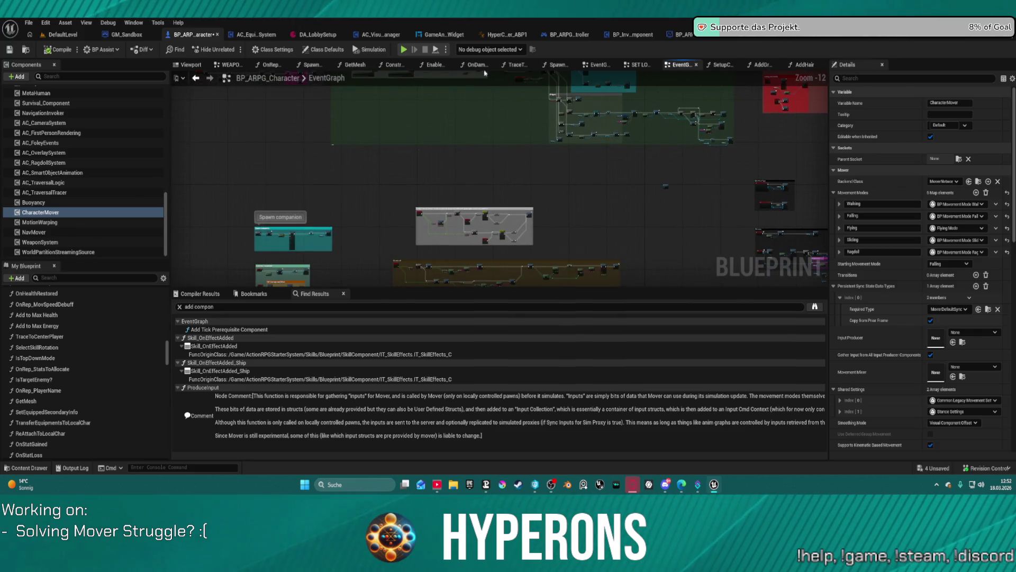
pyautogui.scroll(3, 102, 141)
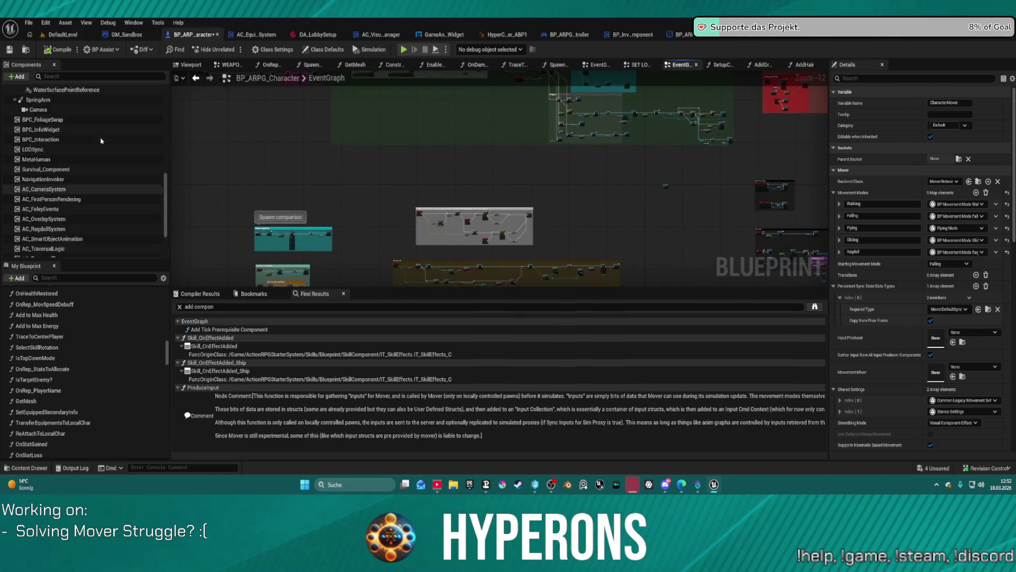
pyautogui.scroll(5, 101, 141)
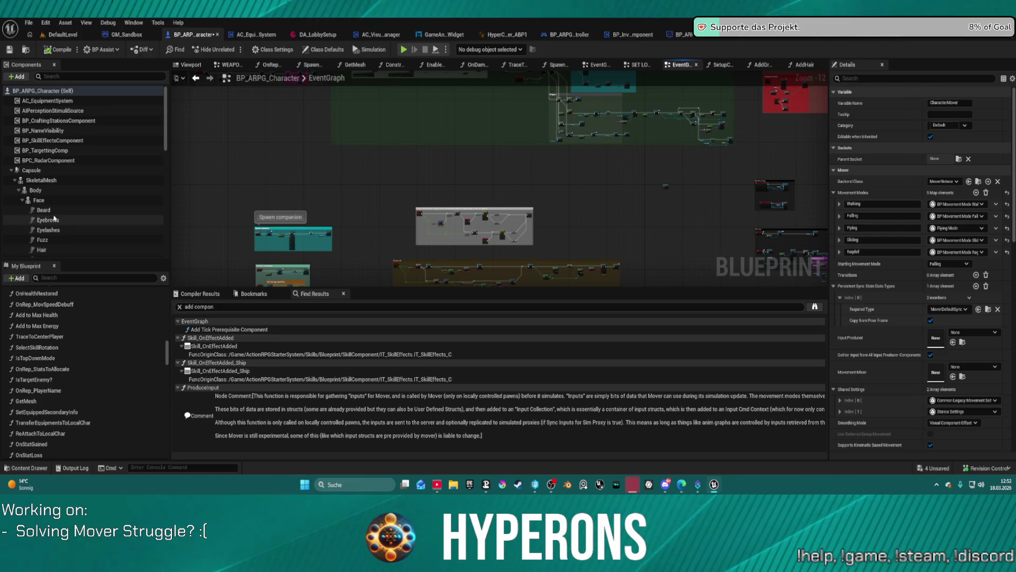
pyautogui.scroll(-5, 45, 140)
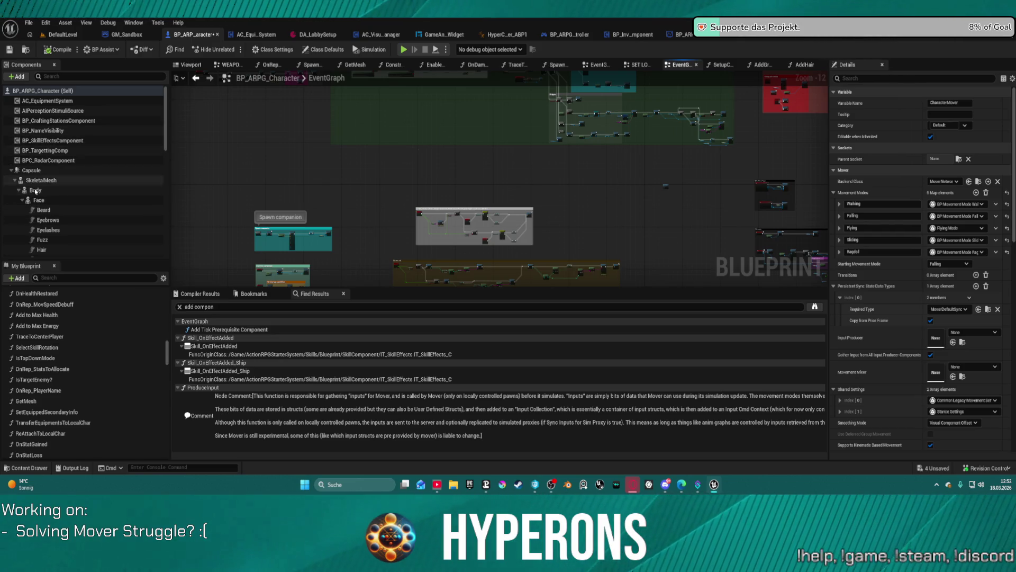
pyautogui.scroll(10, 37, 320)
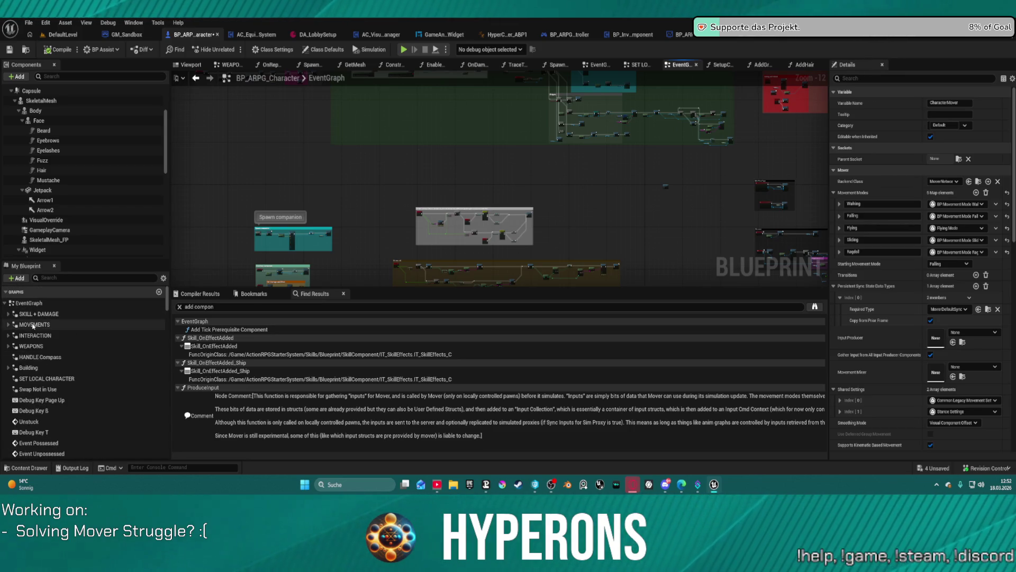
pyautogui.doubleClick(33, 326)
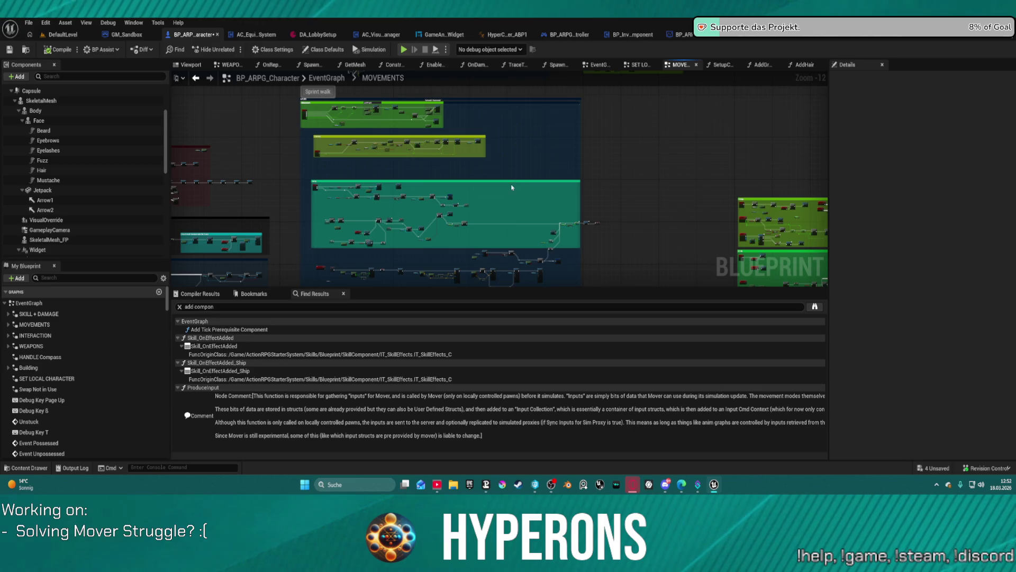
# - Bring the purple comment block into view and inspect the Multi_Slide event node
pyautogui.moveTo(512, 187); pyautogui.dragTo(494, 97)
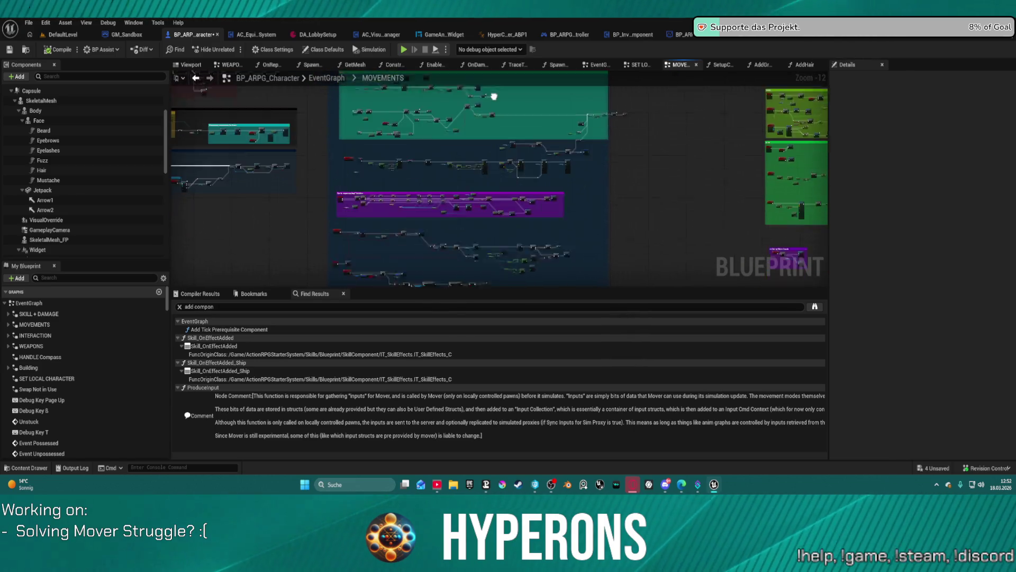
pyautogui.scroll(10, 370, 174)
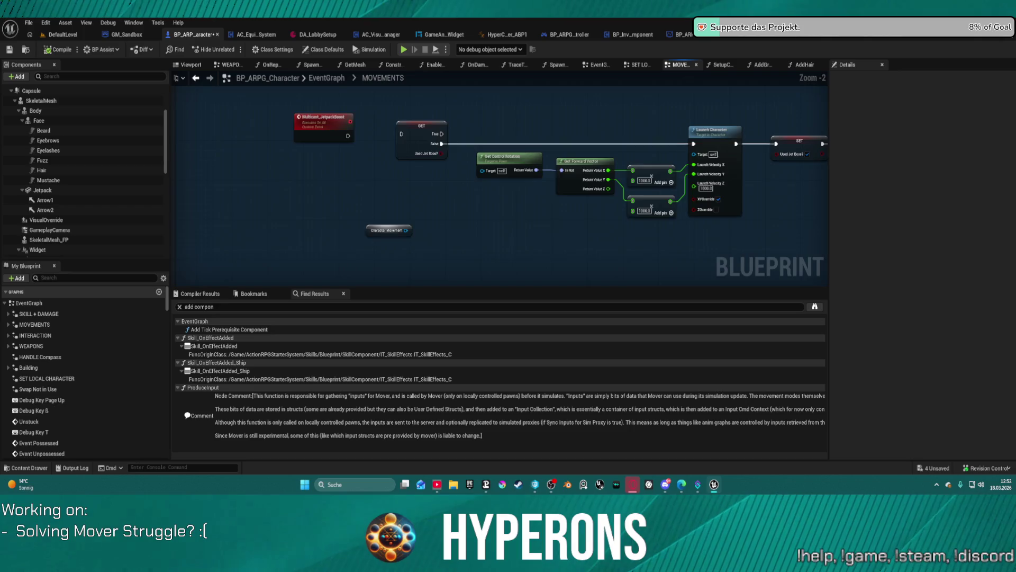
pyautogui.scroll(-8, 370, 175)
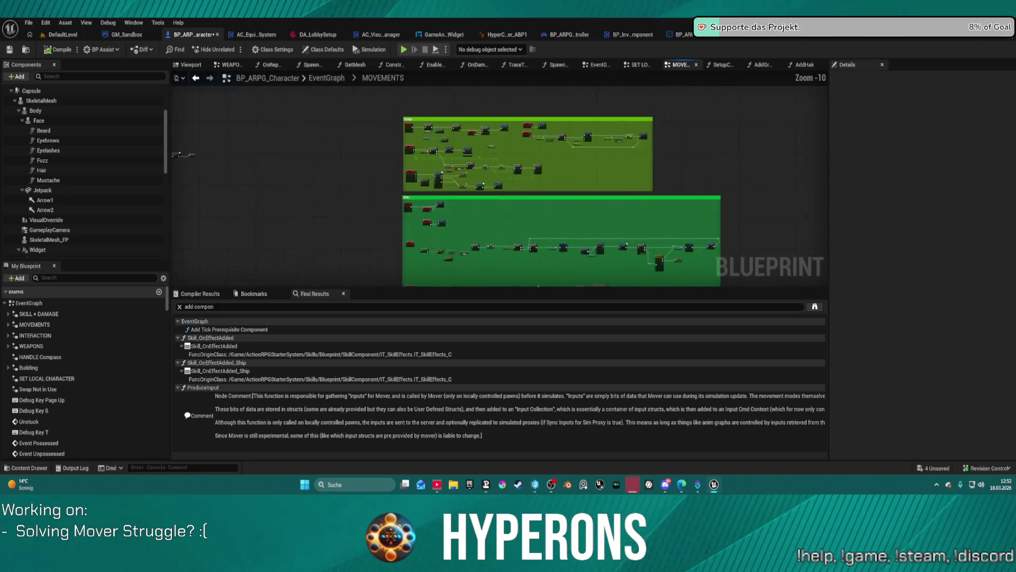
pyautogui.scroll(9, 472, 158)
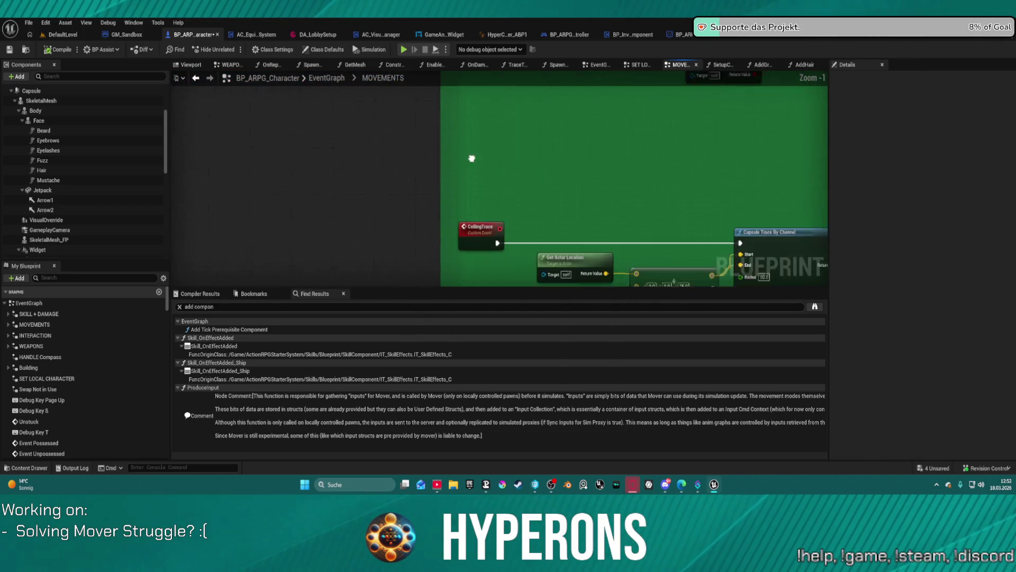
pyautogui.scroll(-5, 472, 158)
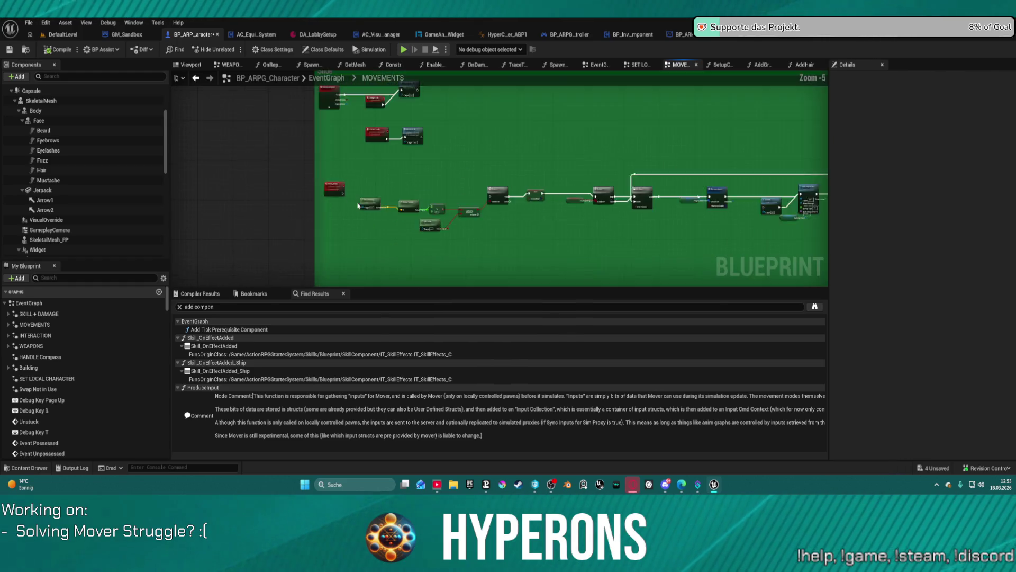
pyautogui.click(334, 189)
# - Box-select the player input state and Break nodes, then view the Break node's pin options
pyautogui.scroll(2, 412, 225)
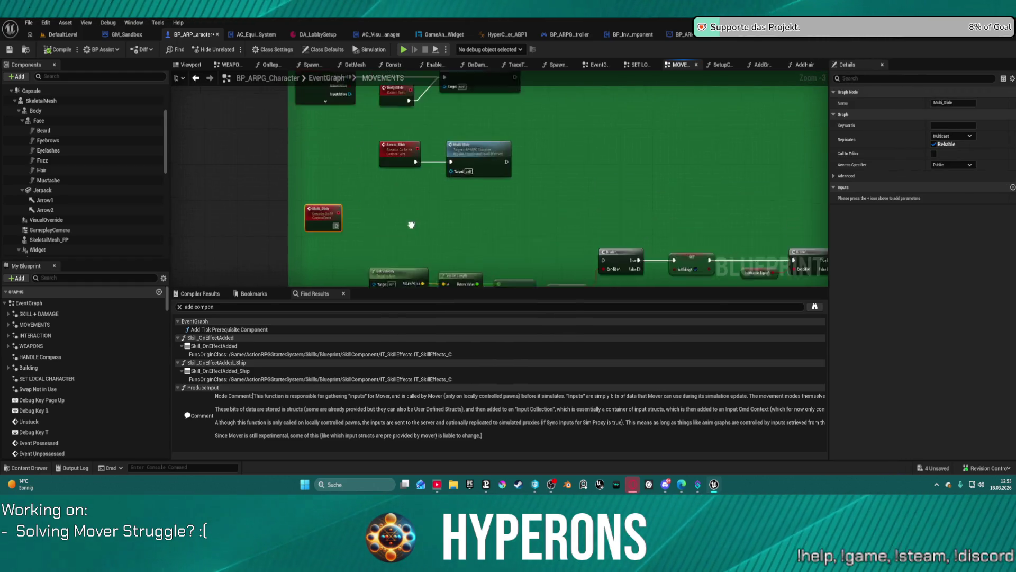
pyautogui.moveTo(412, 225); pyautogui.dragTo(410, 247)
pyautogui.click(399, 239)
pyautogui.moveTo(475, 237); pyautogui.dragTo(472, 181)
pyautogui.moveTo(347, 200)
pyautogui.mouseDown()
pyautogui.moveTo(566, 221)
pyautogui.moveTo(400, 209)
pyautogui.mouseUp()
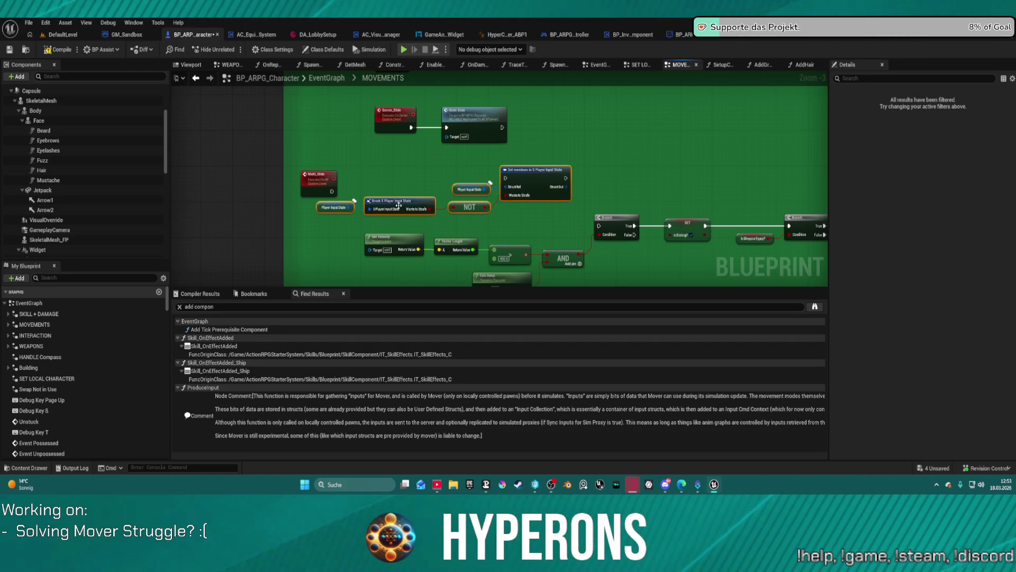
pyautogui.click(400, 209)
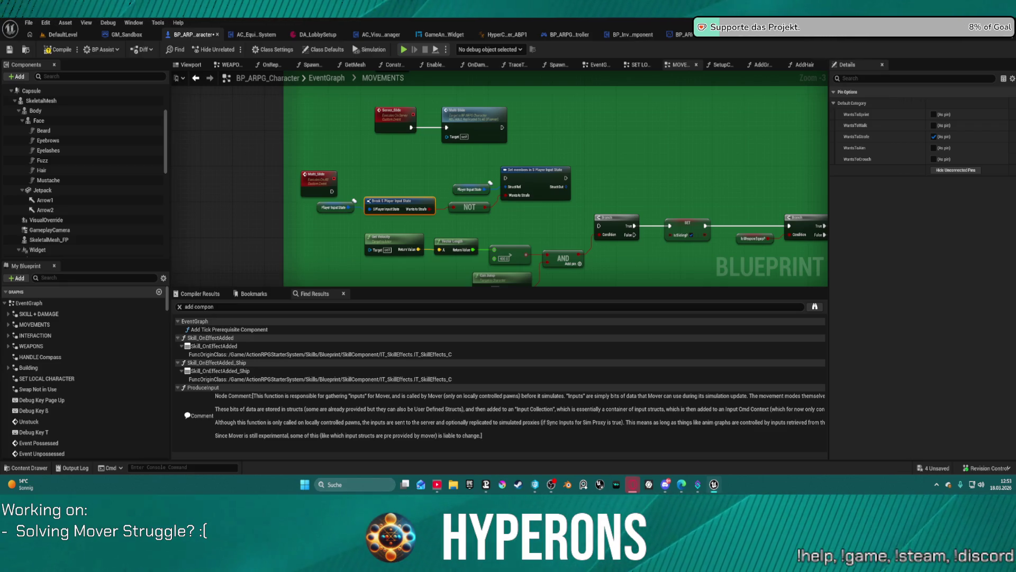
# - Open the input mapping context and expand the IA_Traverse, IA_Jump and IA_Sprint key bindings
pyautogui.hotkey('ctrl', 'Tab')
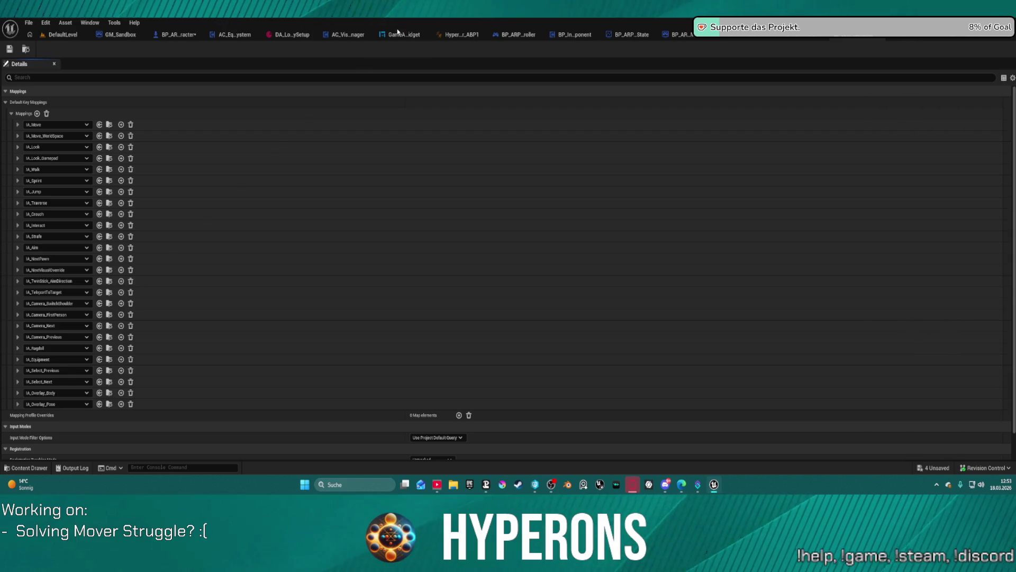
pyautogui.click(17, 203)
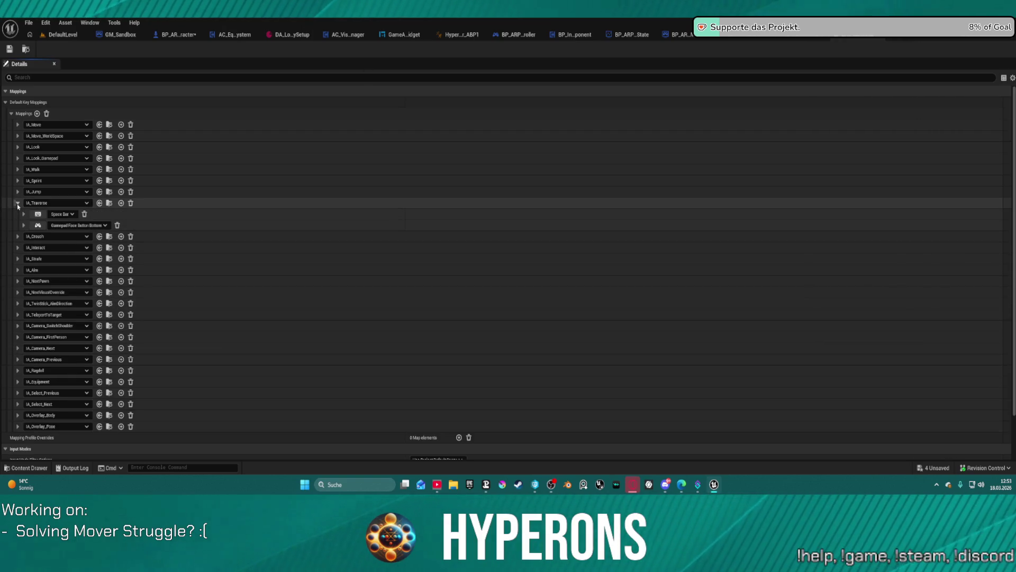
pyautogui.click(18, 192)
pyautogui.click(17, 181)
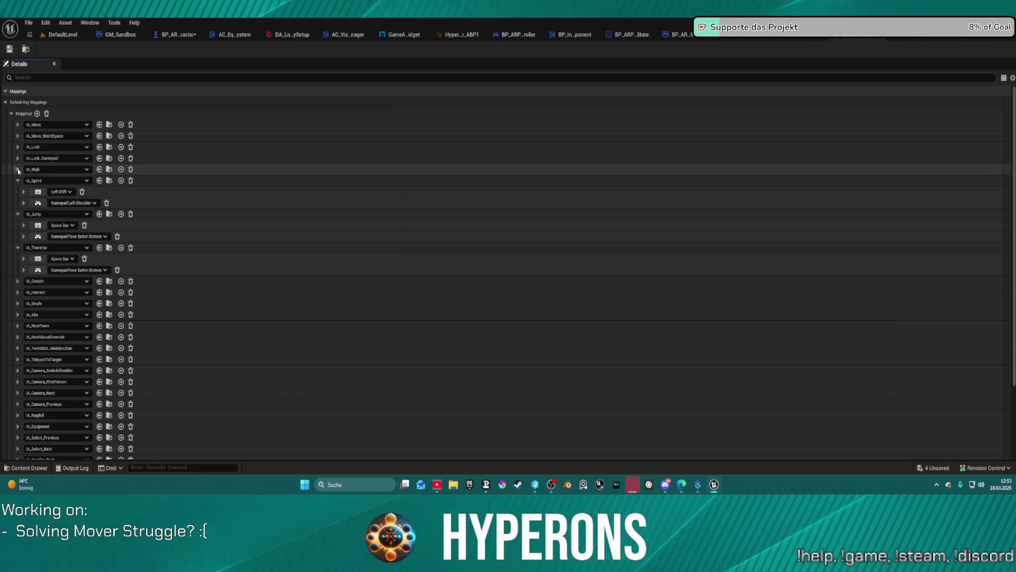
pyautogui.scroll(-3, 24, 260)
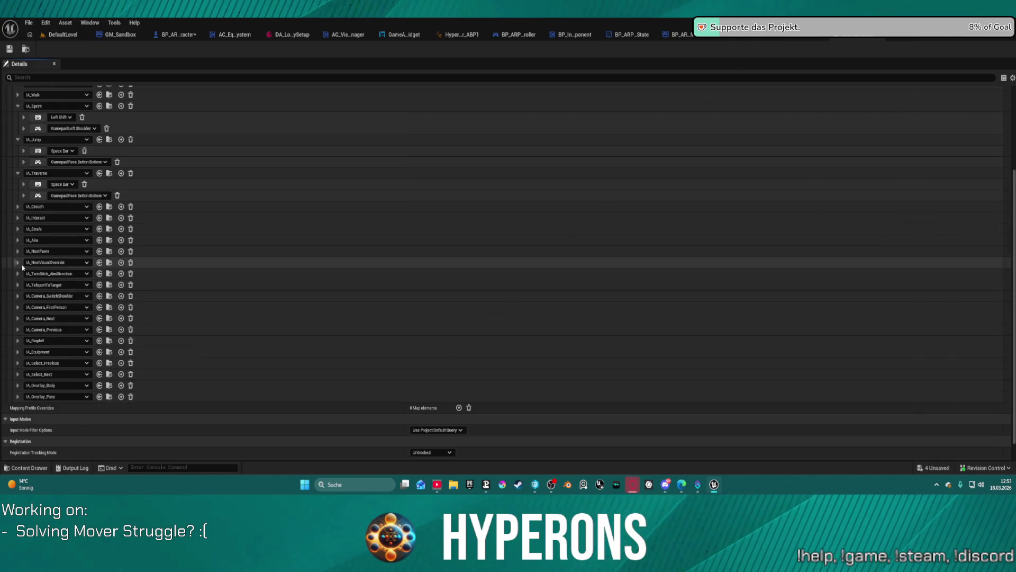
# - Check the IA_Equipment, IA_Select_Next and IA_Move bindings, then switch to BP_MovementMode_Slide
pyautogui.click(18, 352)
pyautogui.click(17, 352)
pyautogui.click(17, 375)
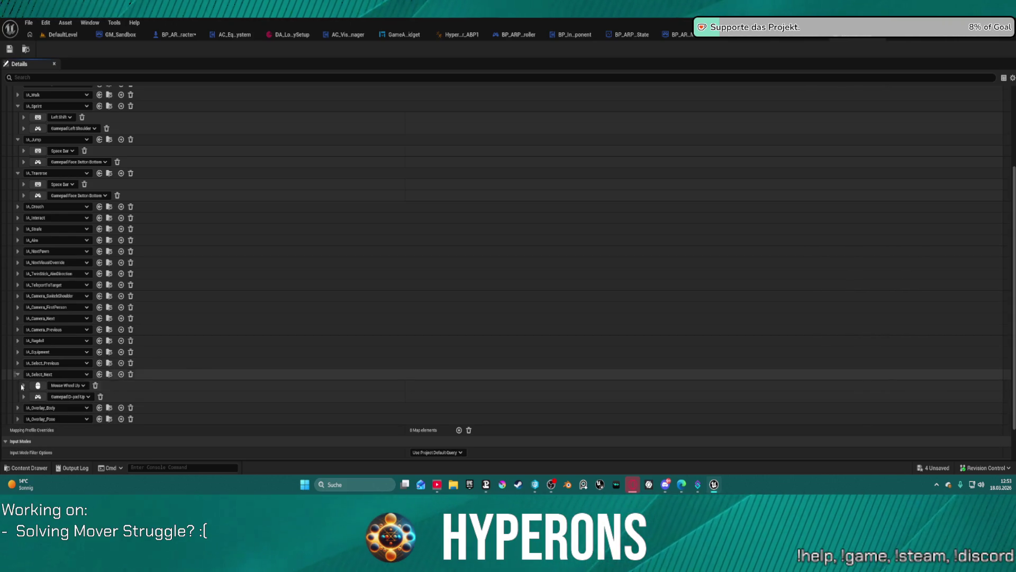
pyautogui.scroll(5, 234, 149)
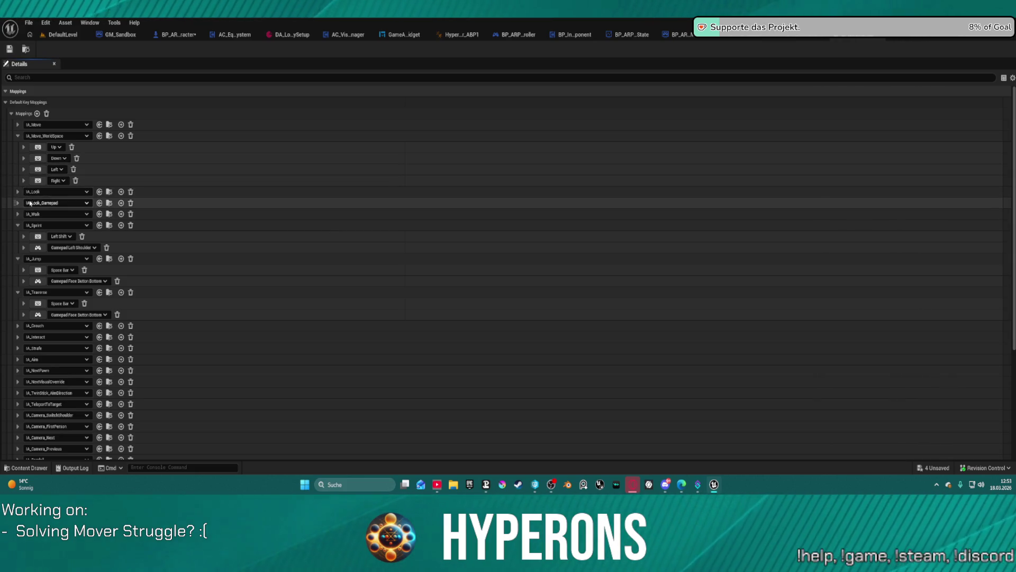
pyautogui.click(17, 125)
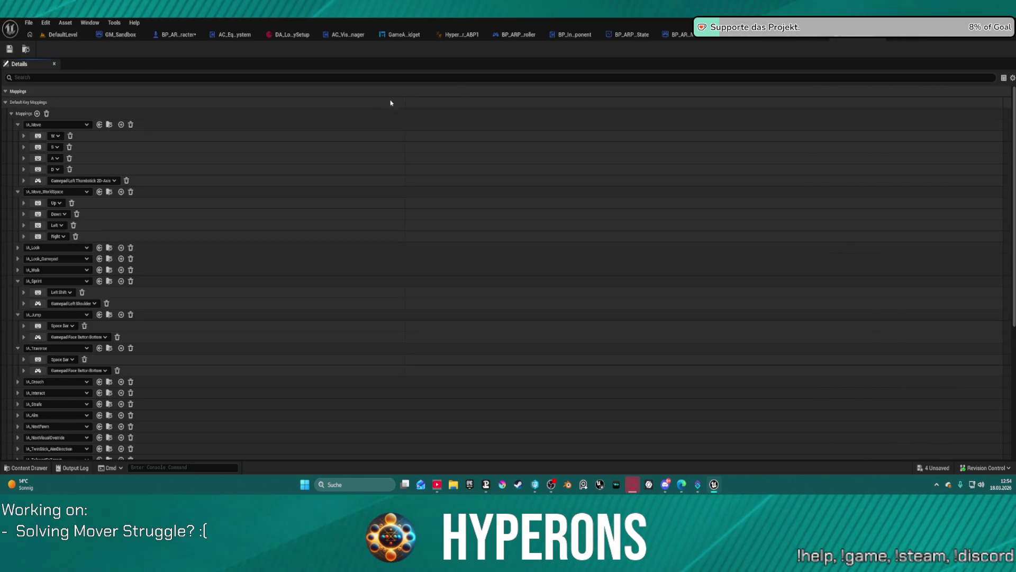
pyautogui.click(879, 36)
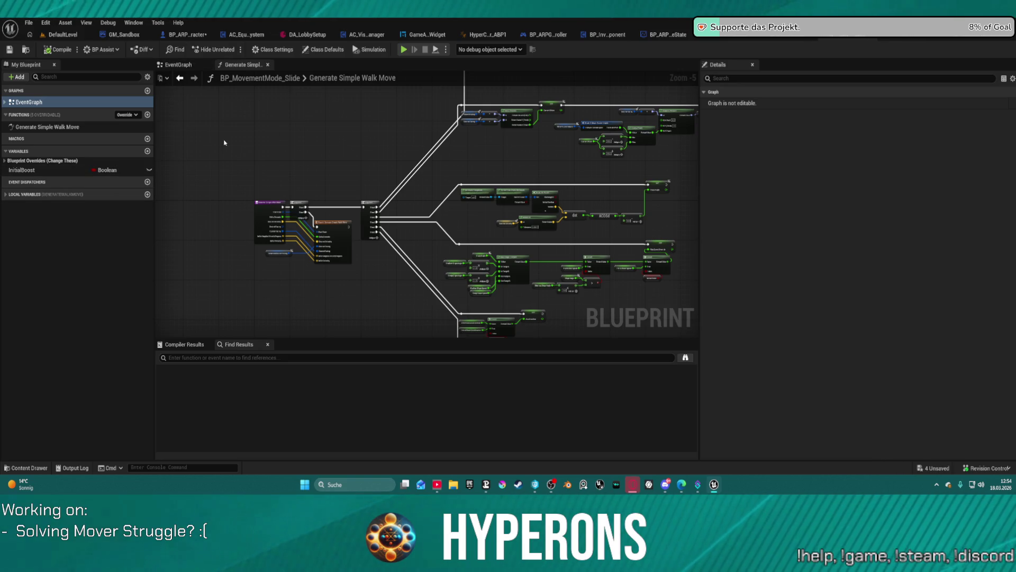
pyautogui.click(45, 23)
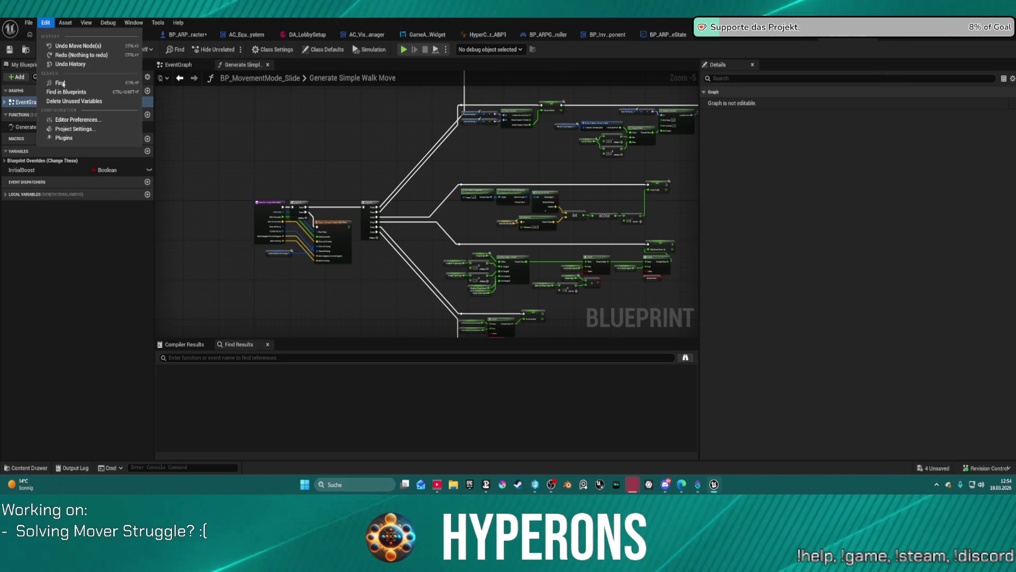
pyautogui.click(74, 129)
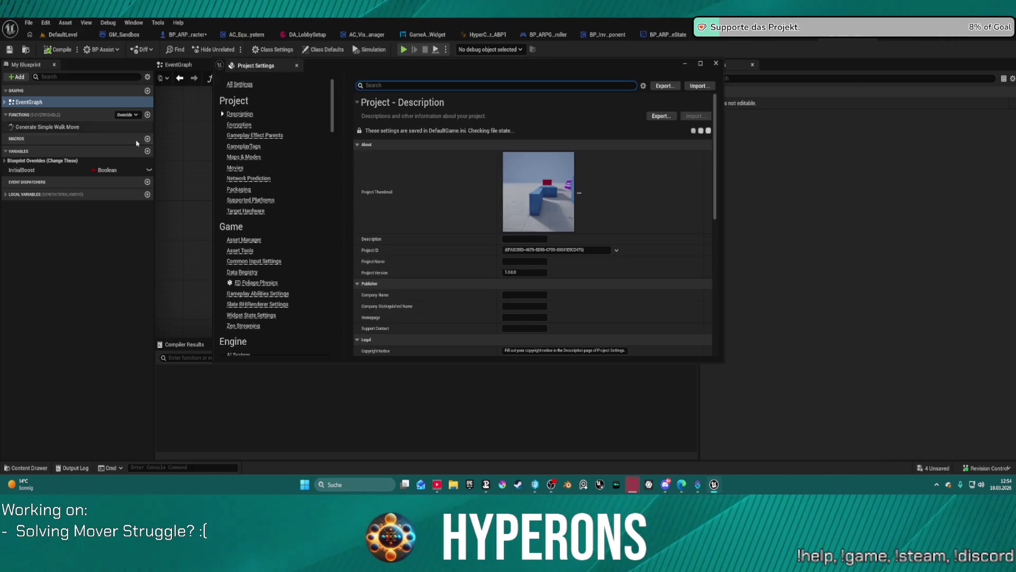
pyautogui.scroll(-15, 259, 266)
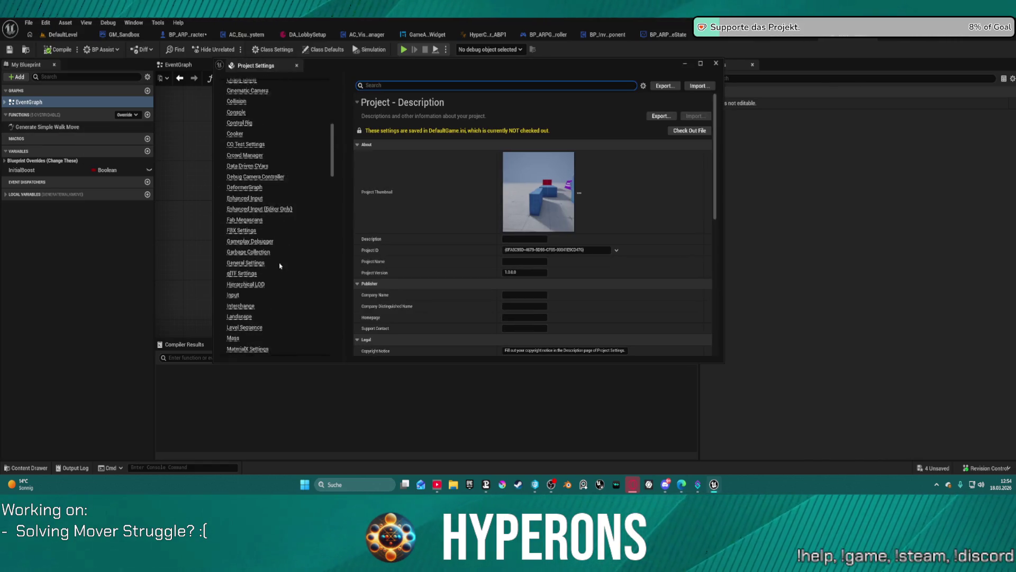
pyautogui.click(235, 282)
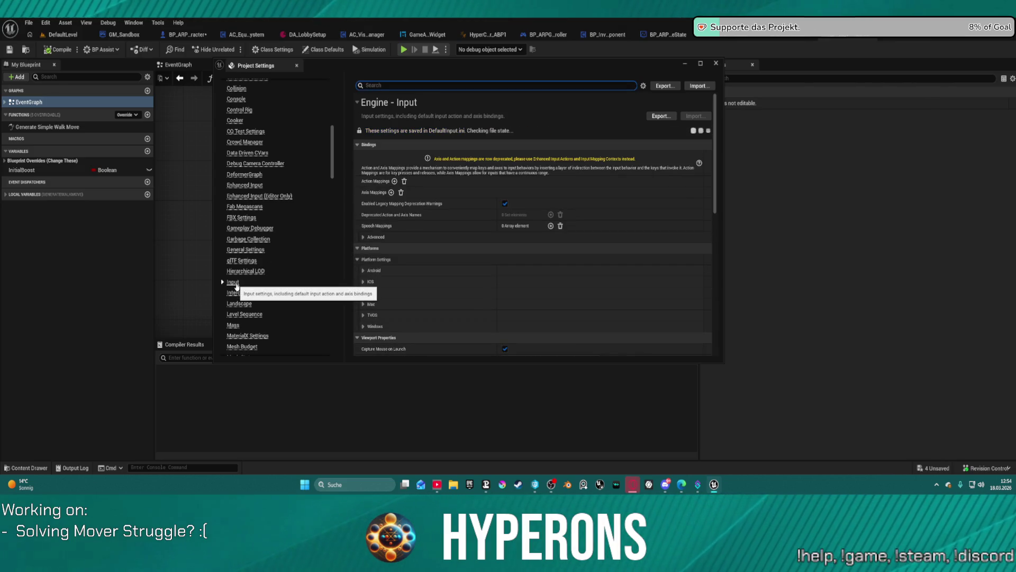
pyautogui.scroll(-5, 483, 246)
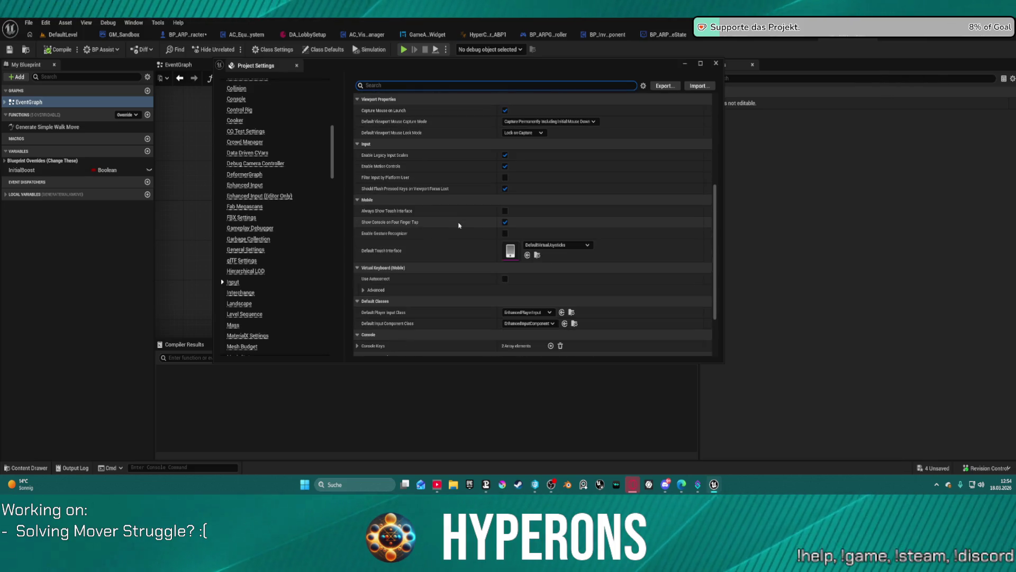
pyautogui.click(717, 63)
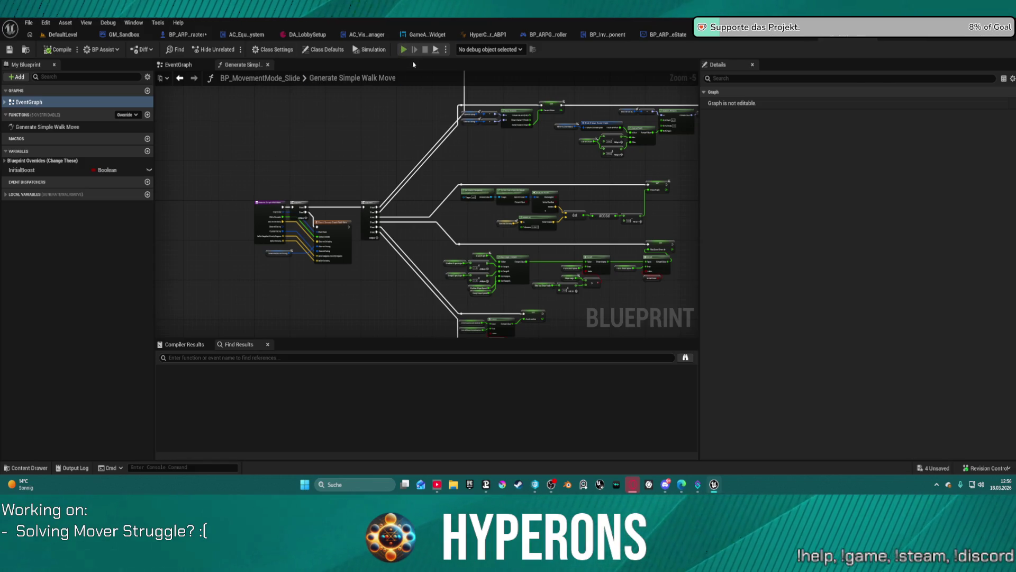
# - Start a play test despite the blueprint compile errors and run forward, crouching briefly
pyautogui.hotkey('alt', 'p')
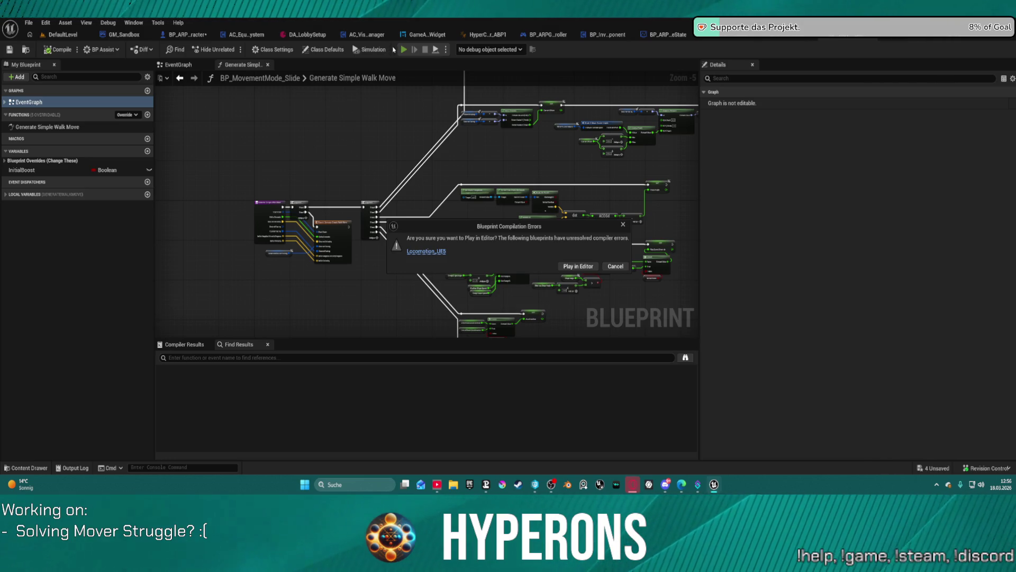
pyautogui.click(583, 266)
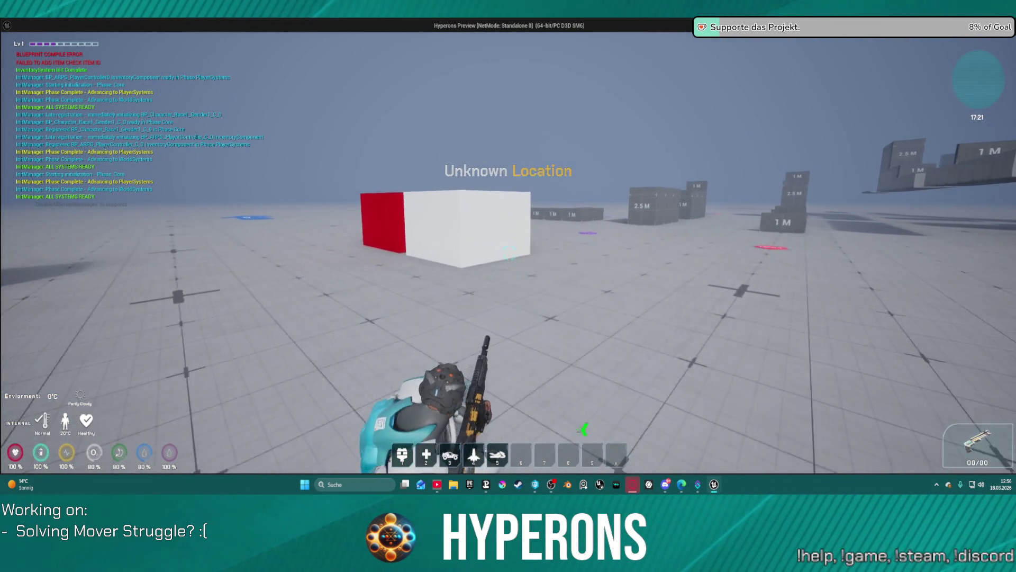
pyautogui.press('w')
pyautogui.press('w')
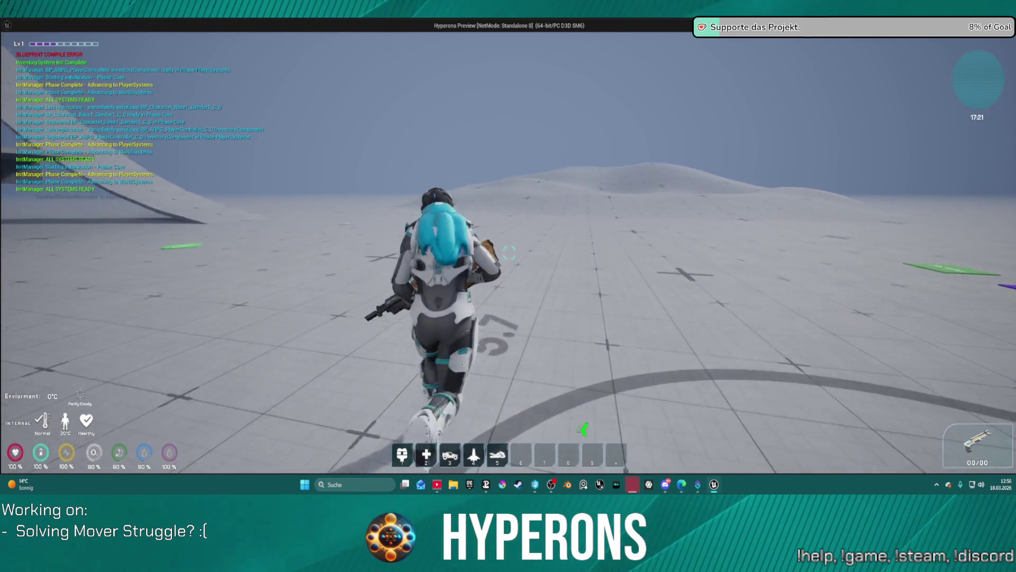
pyautogui.press('c')
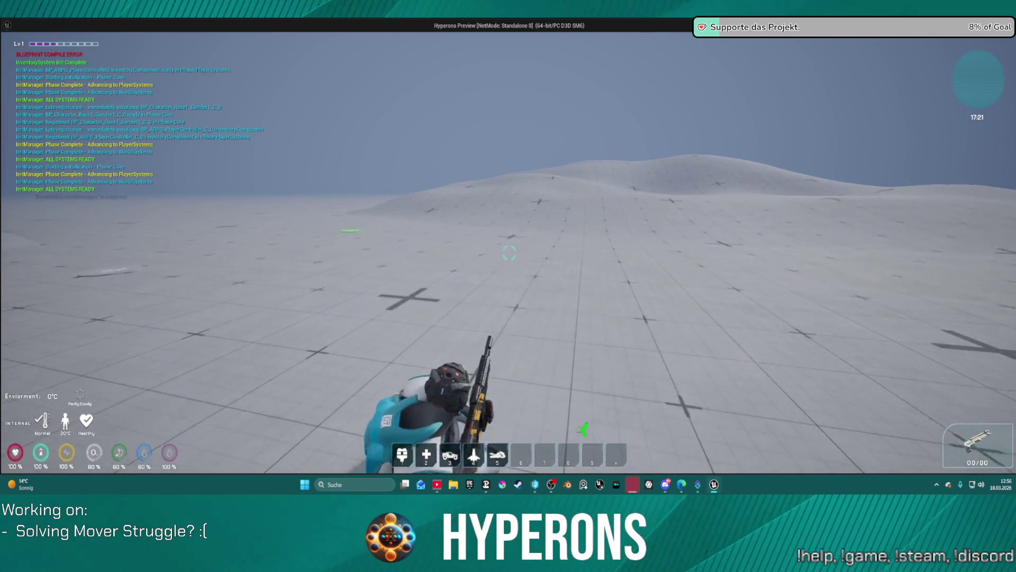
# - Run the character up the ramp and across its top past 30°
pyautogui.press('w')
pyautogui.press('w')
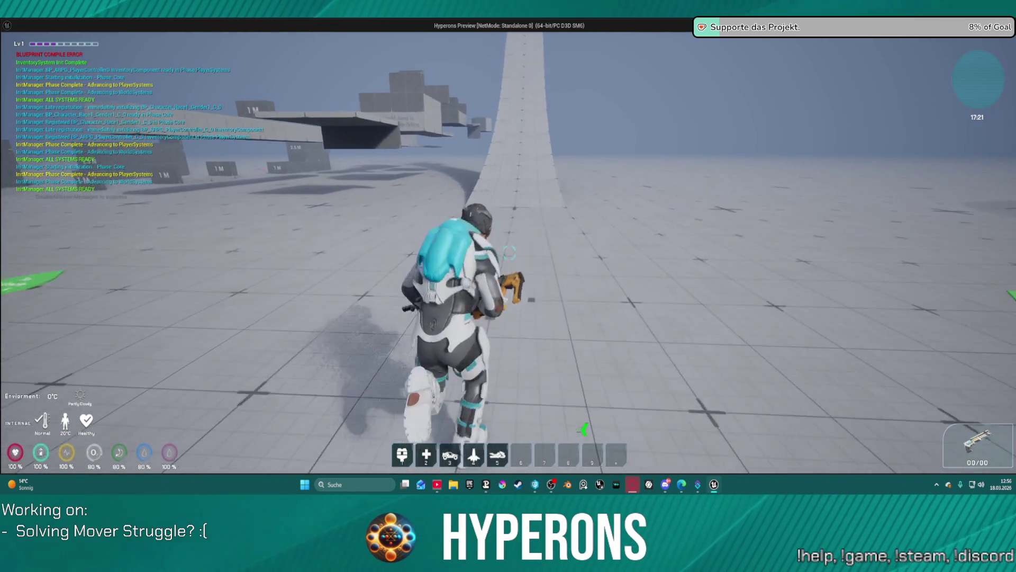
pyautogui.press('w')
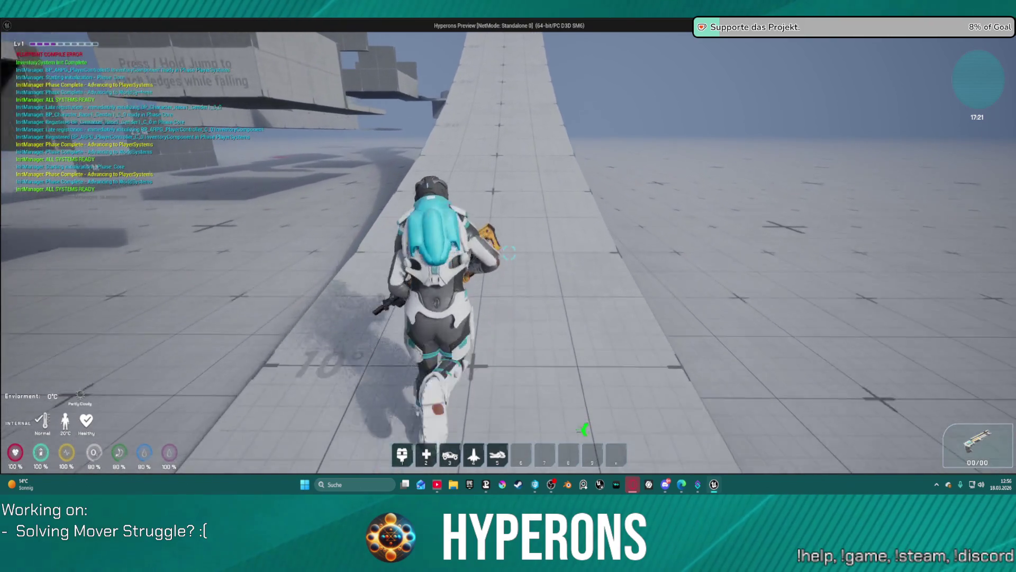
pyautogui.press('w')
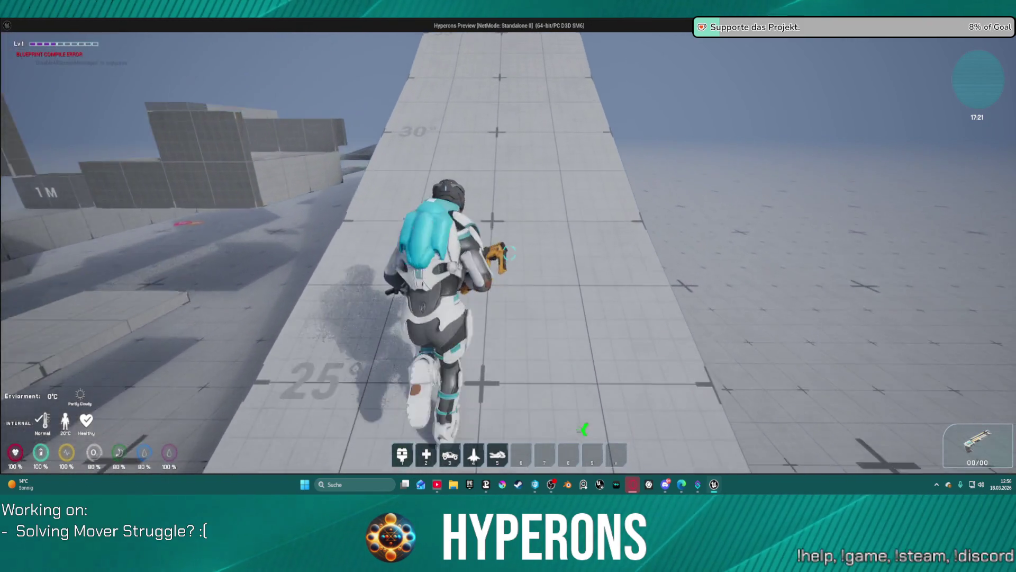
pyautogui.press('w')
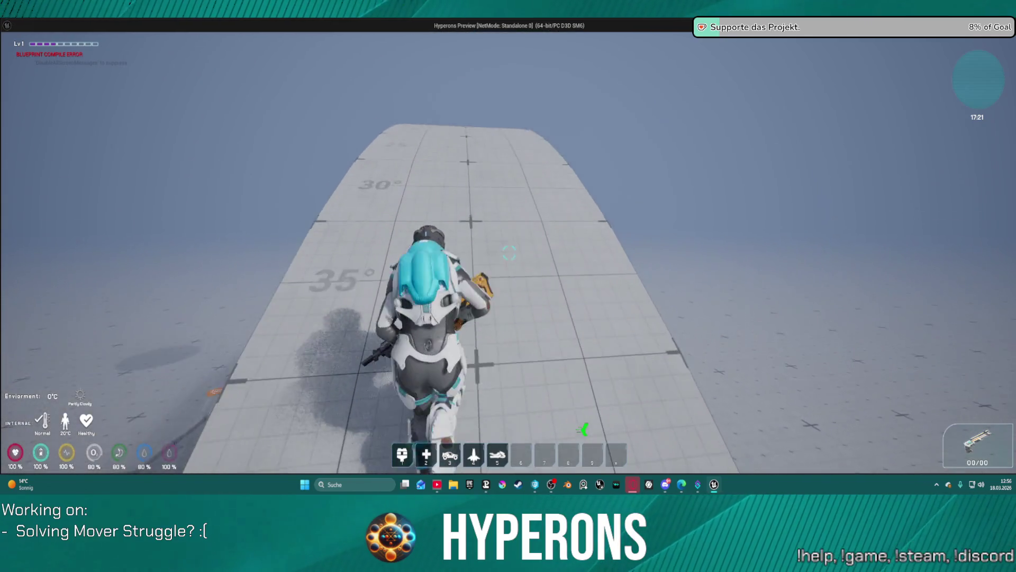
pyautogui.press('w')
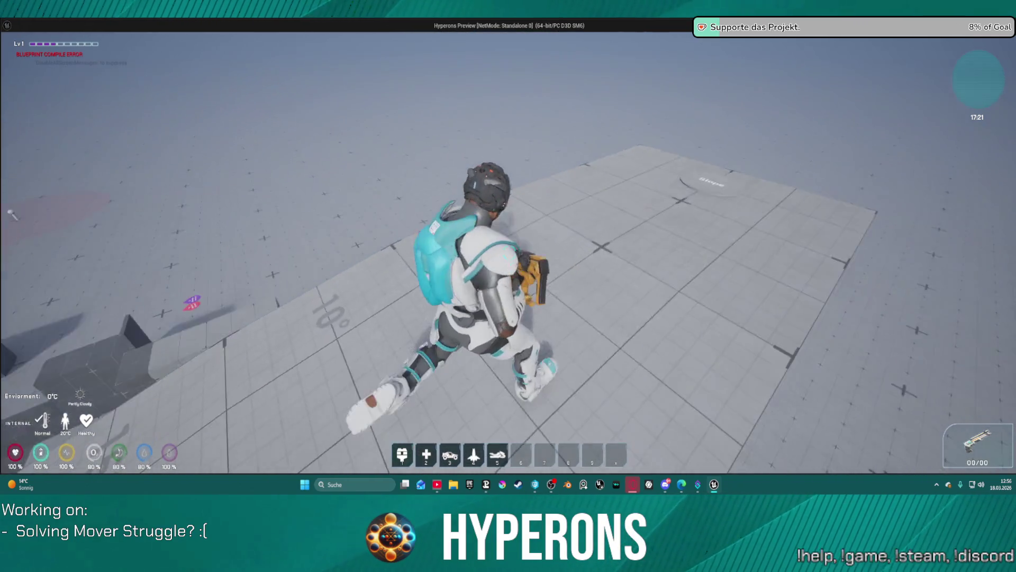
pyautogui.press('w')
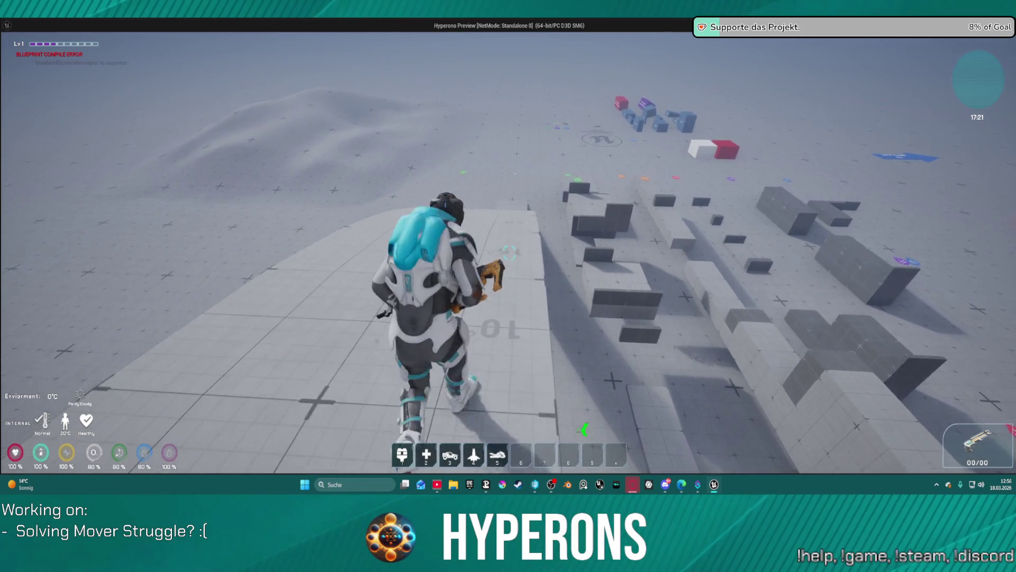
# - Run off toward the grey block field, then end the preview and return to DefaultLevel
pyautogui.press('w')
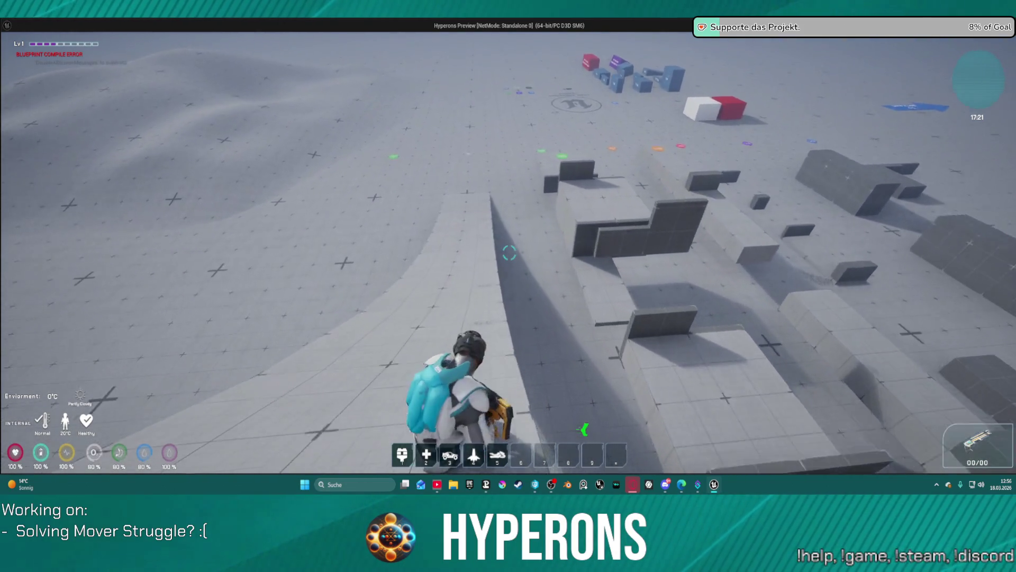
pyautogui.press('w')
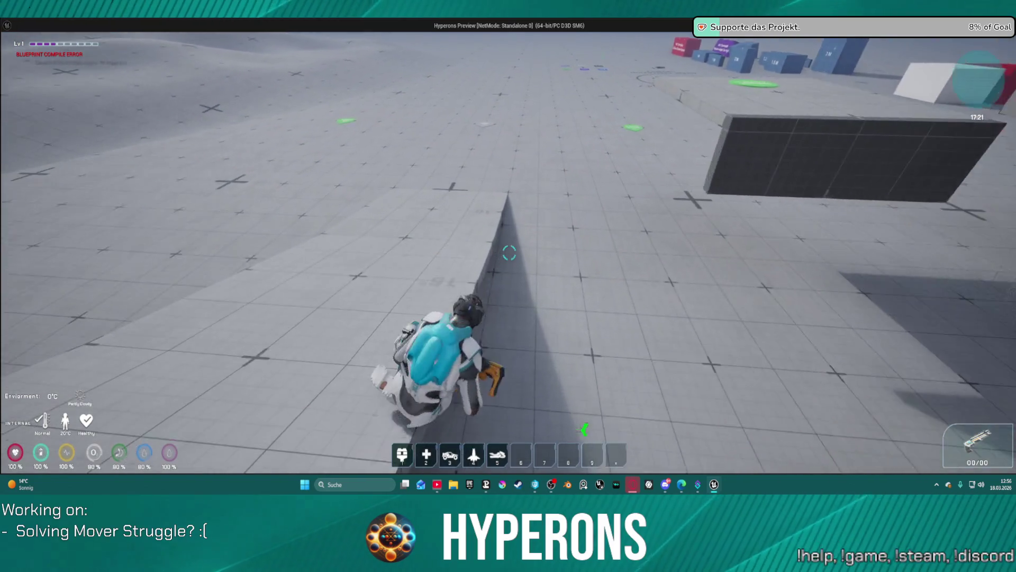
pyautogui.press('w')
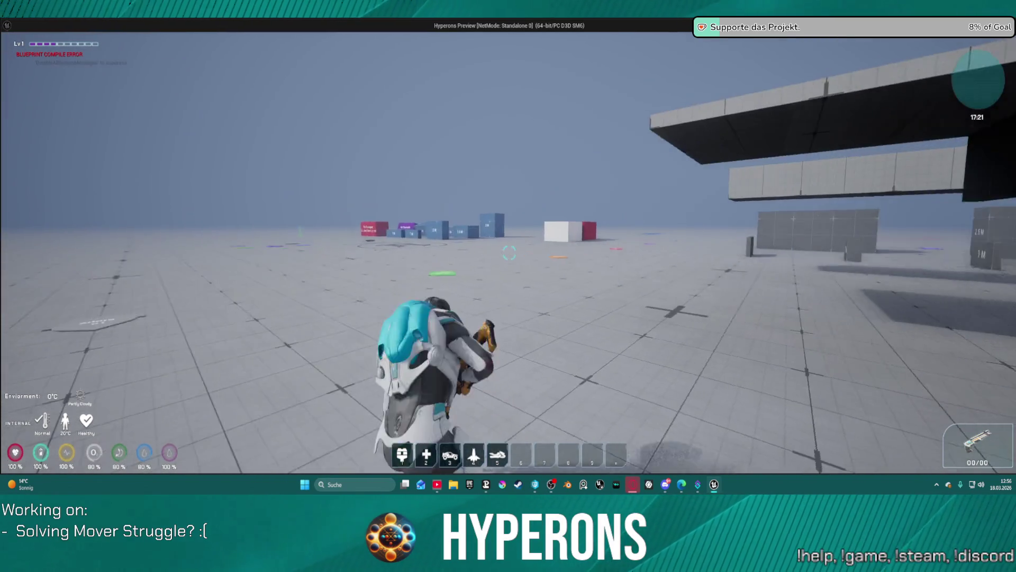
pyautogui.press('w')
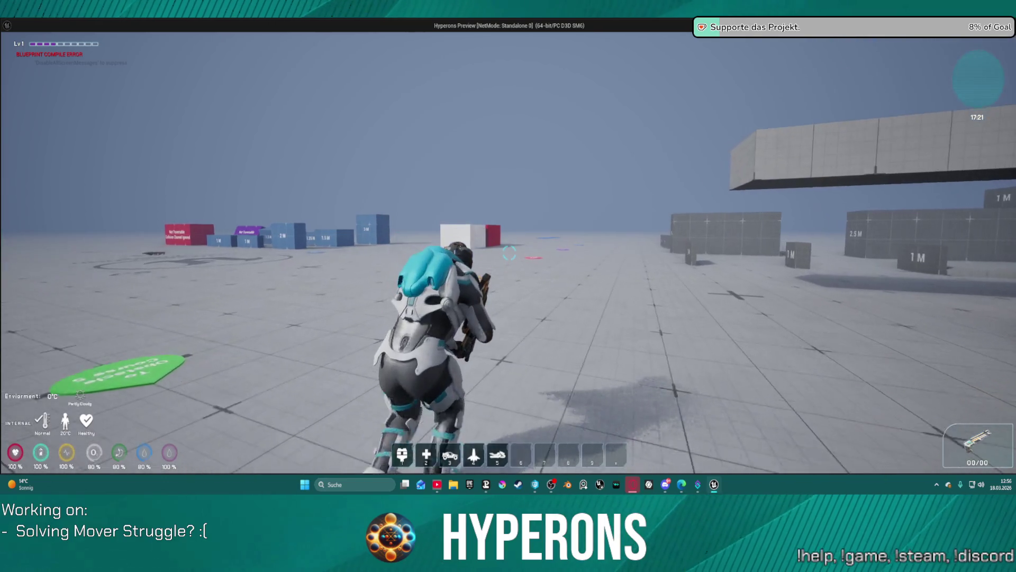
pyautogui.press('w')
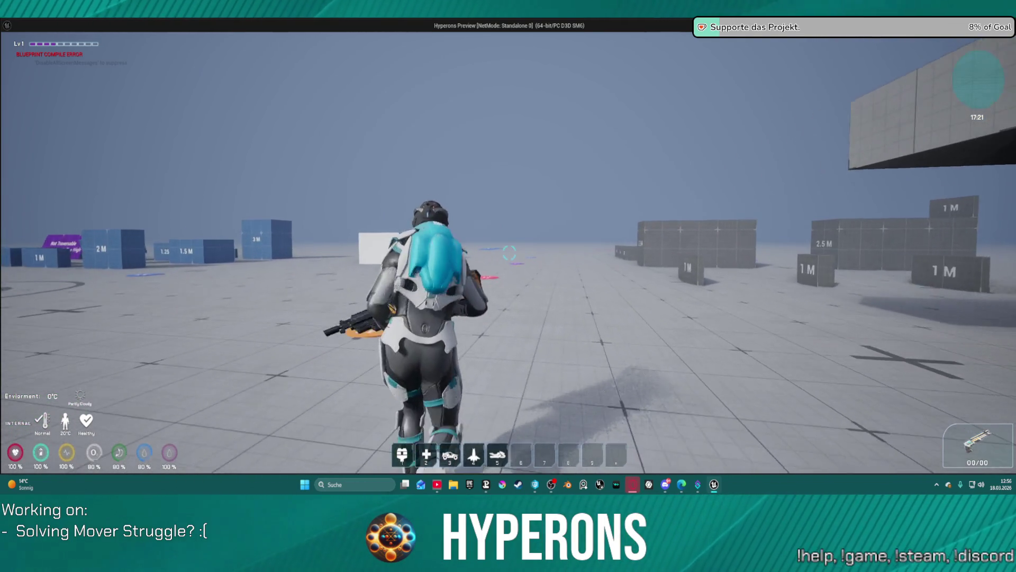
pyautogui.press('w')
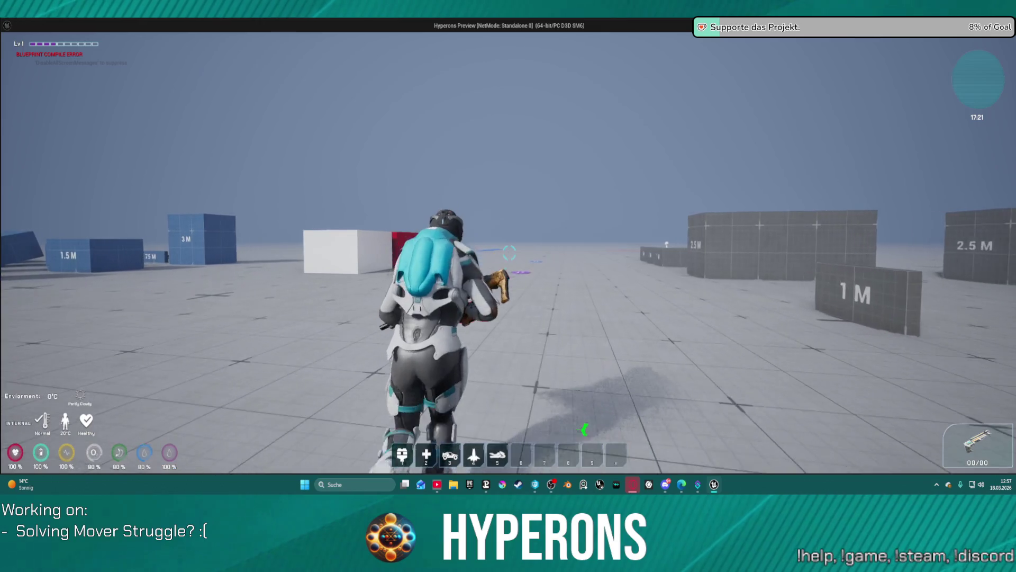
pyautogui.press('w')
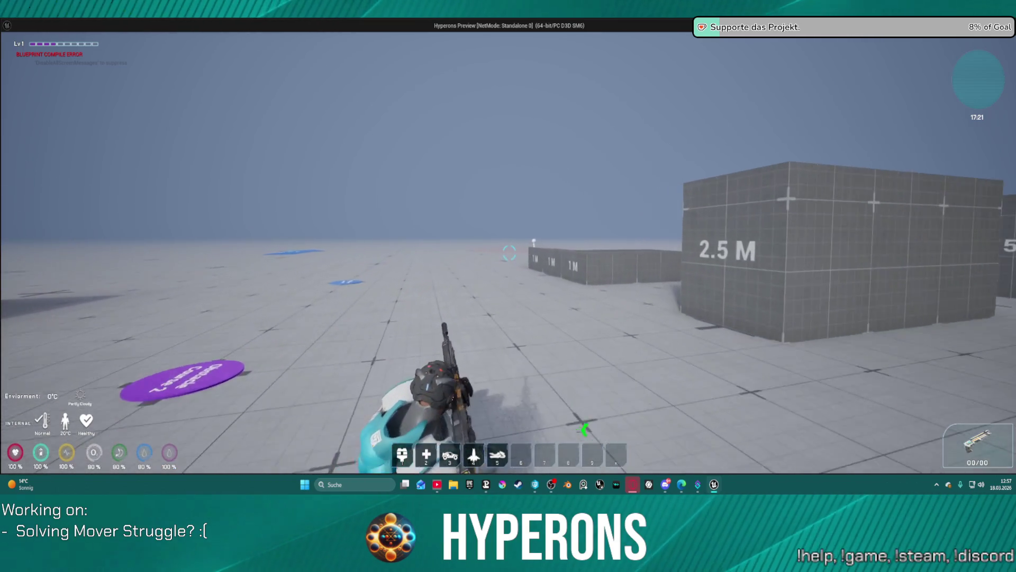
pyautogui.press('Escape')
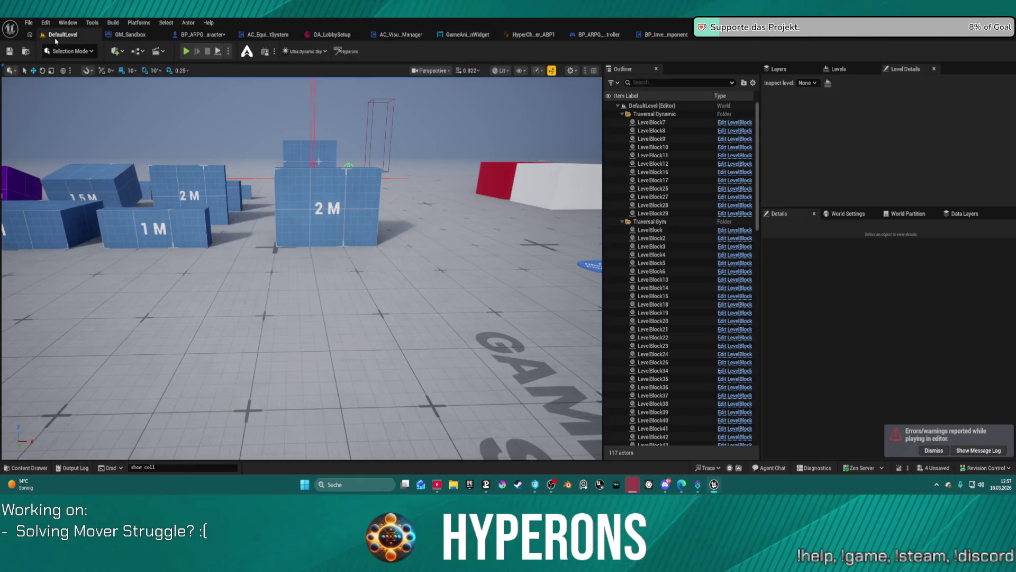
pyautogui.click(58, 34)
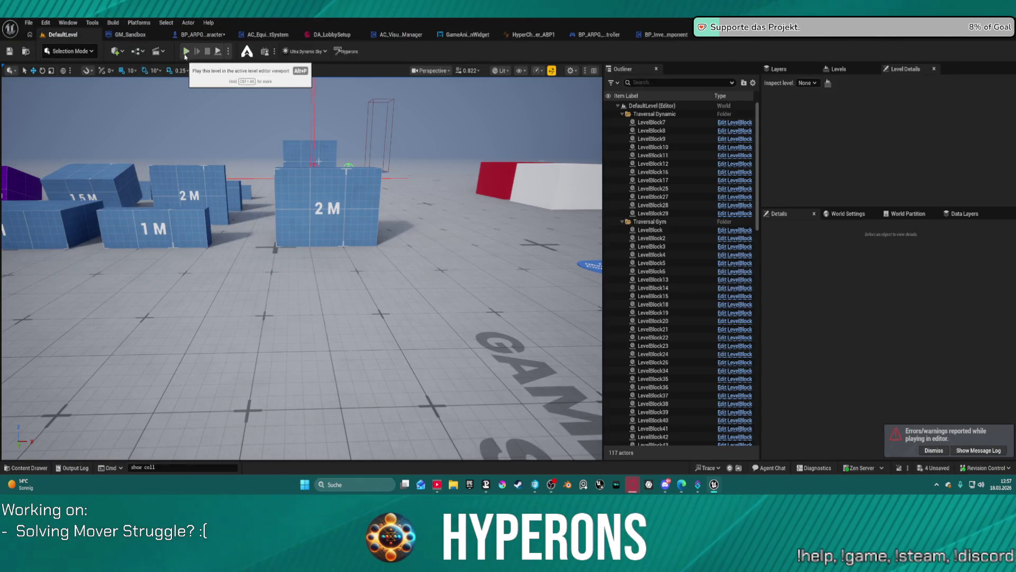
# - Set DefaultLevel's World Settings GameMode Override to GM_Sandbox and start Play in Editor
pyautogui.click(848, 213)
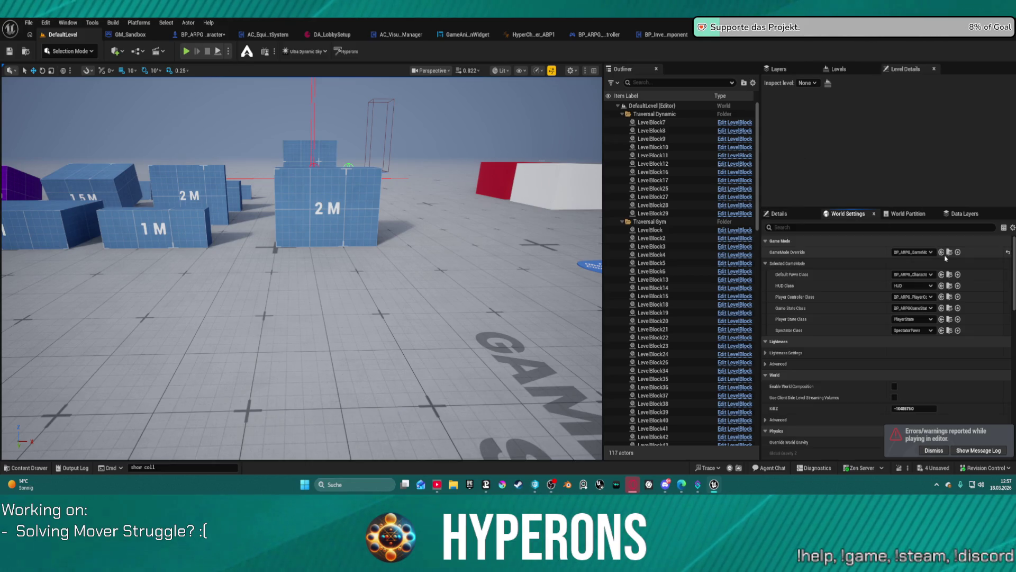
pyautogui.click(924, 253)
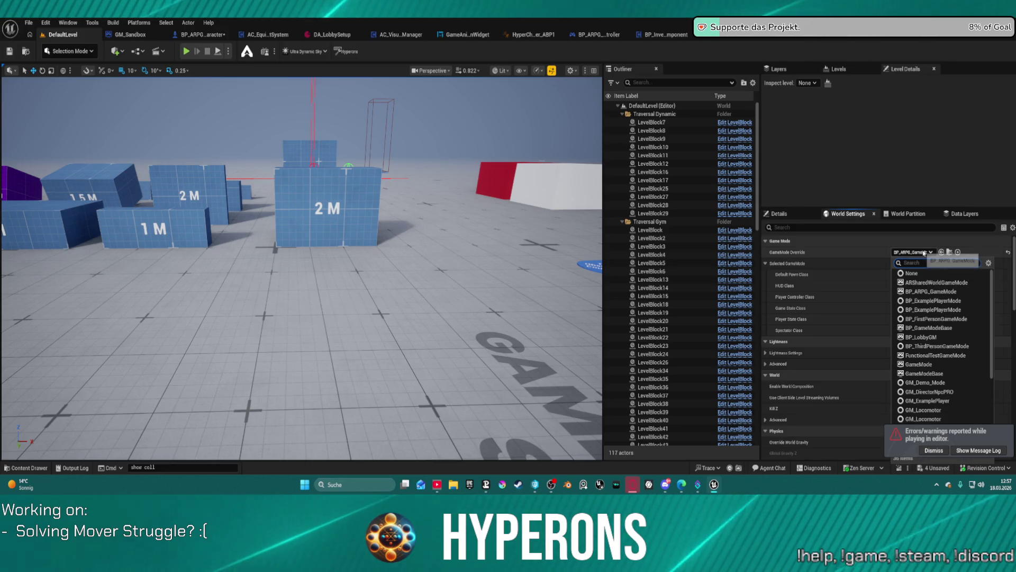
pyautogui.click(952, 291)
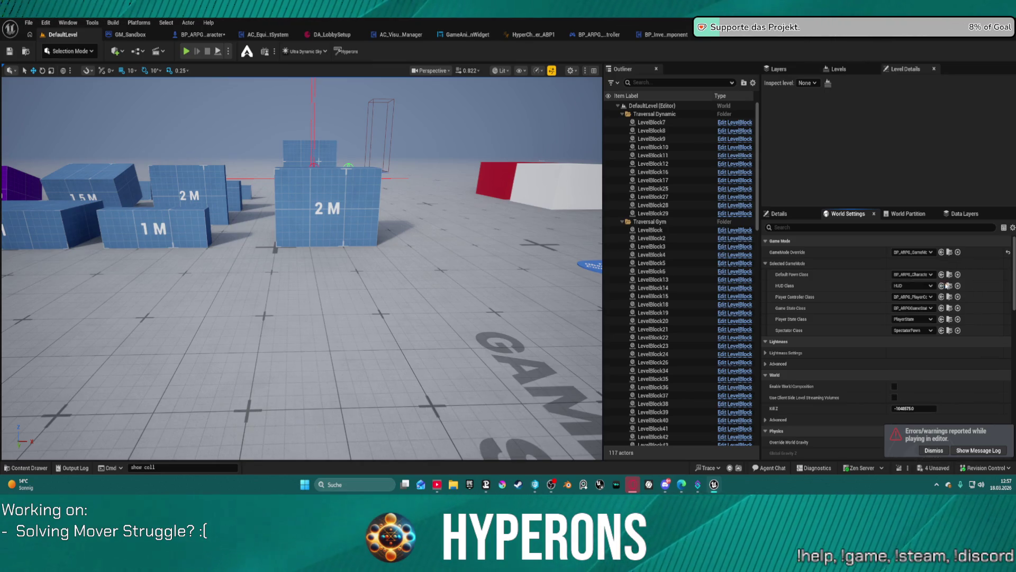
pyautogui.click(924, 252)
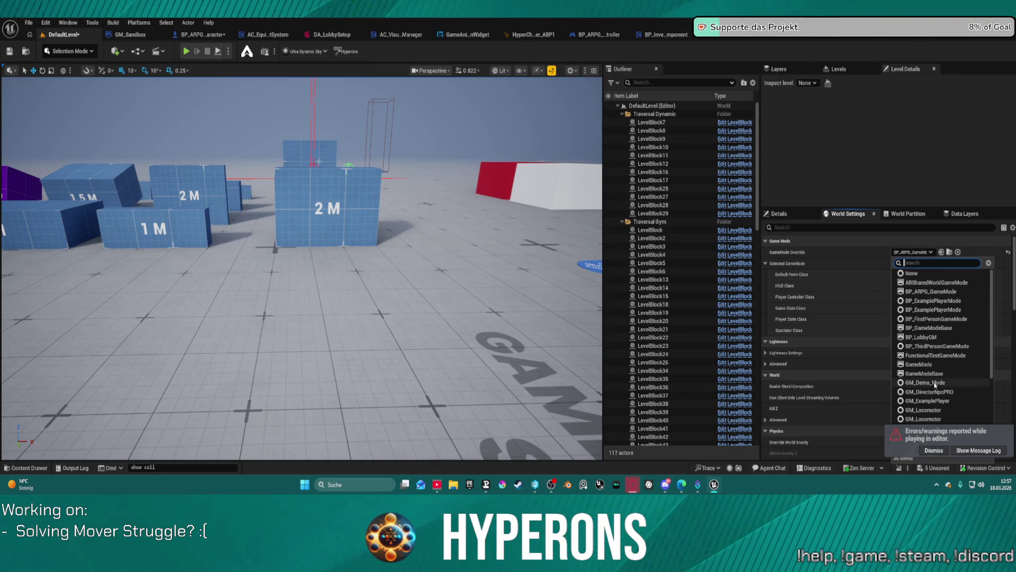
pyautogui.scroll(-1, 937, 411)
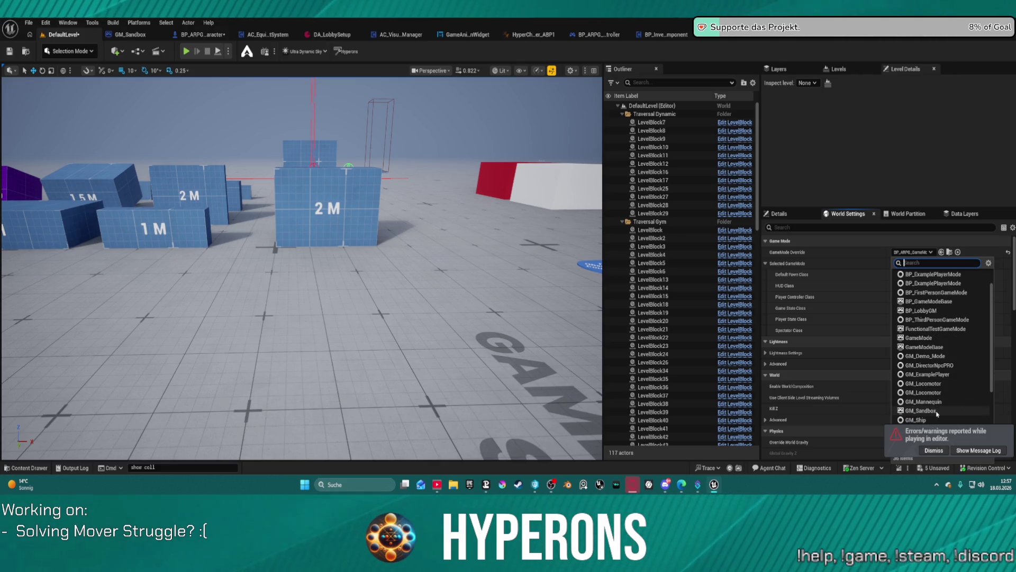
pyautogui.click(921, 411)
pyautogui.click(186, 51)
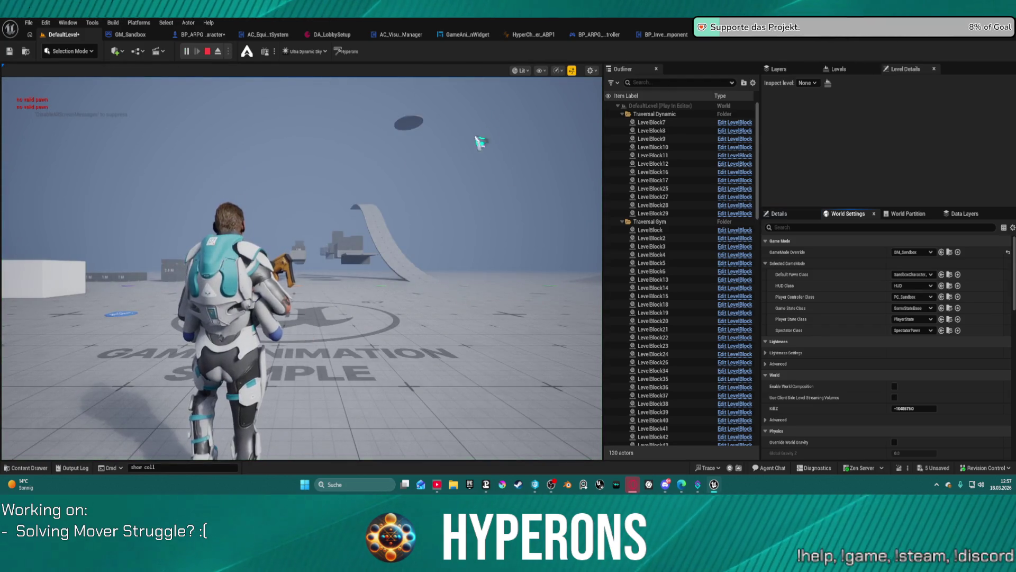
# - Focus the game and run the armed character forward toward the blue 2 M walls
pyautogui.click(480, 141)
pyautogui.press('w')
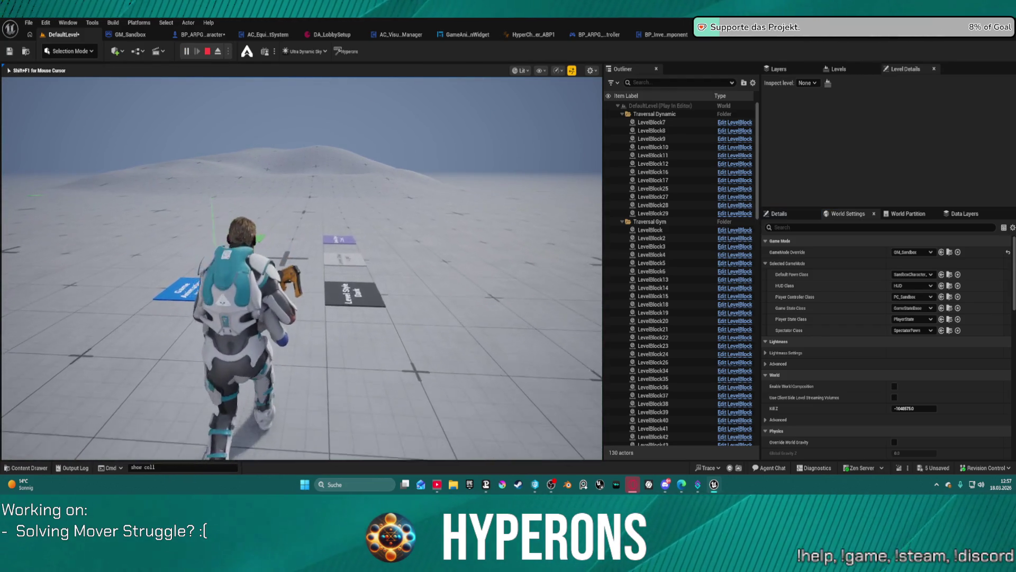
pyautogui.press('w')
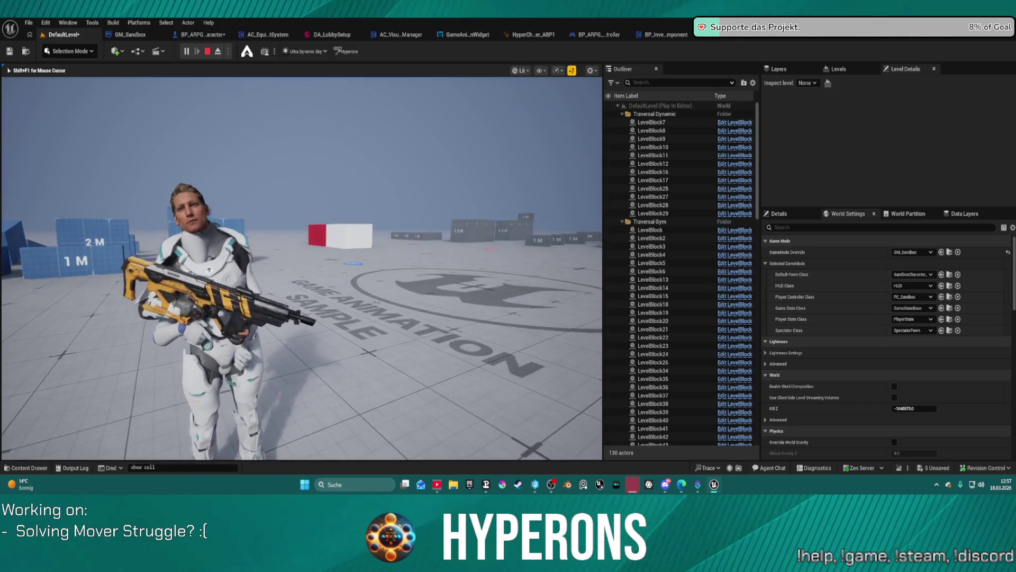
pyautogui.press('w')
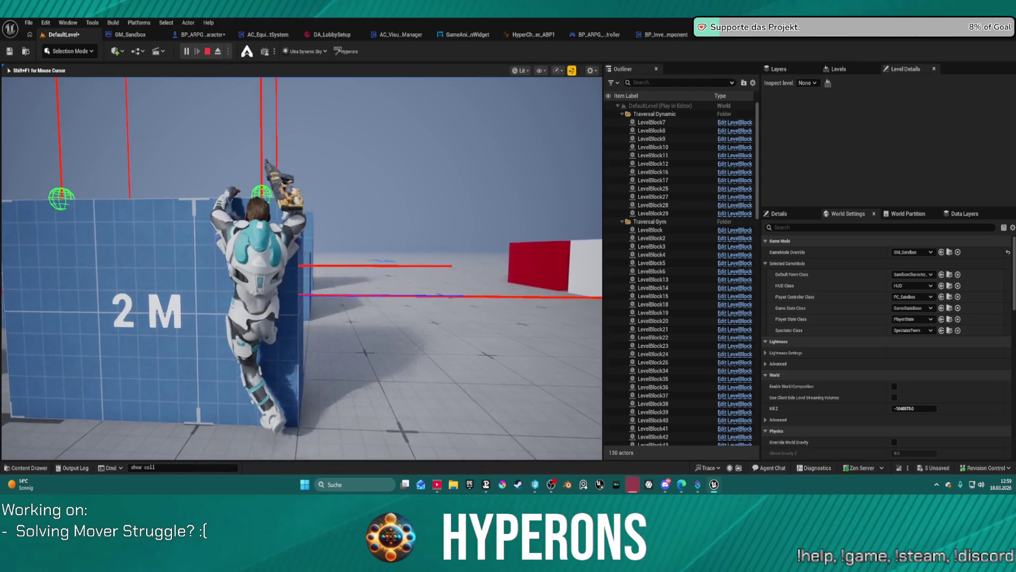
# - Climb the blue wall twice, dropping off and backing away each time, then stop the session
pyautogui.press('s')
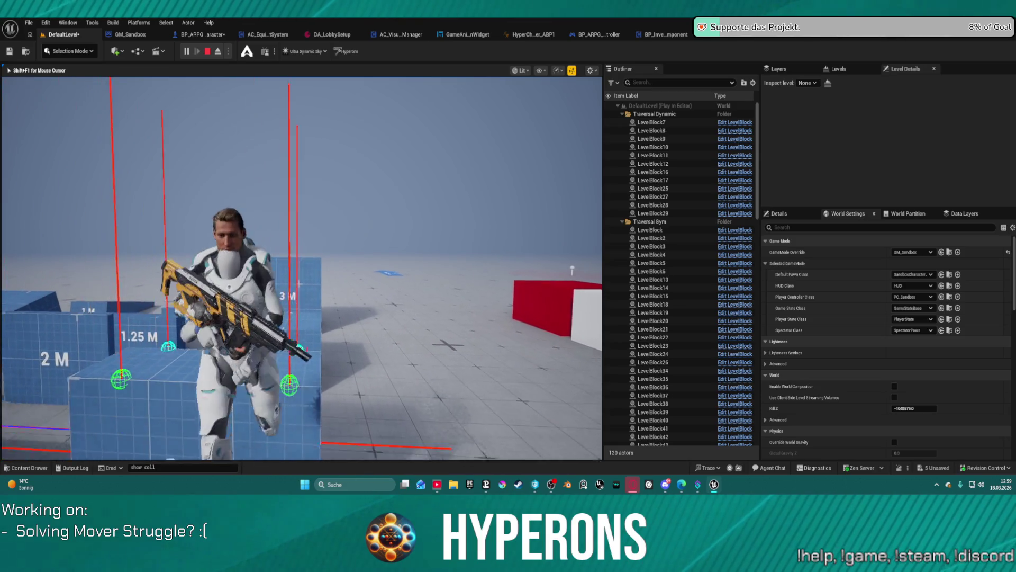
pyautogui.press('w')
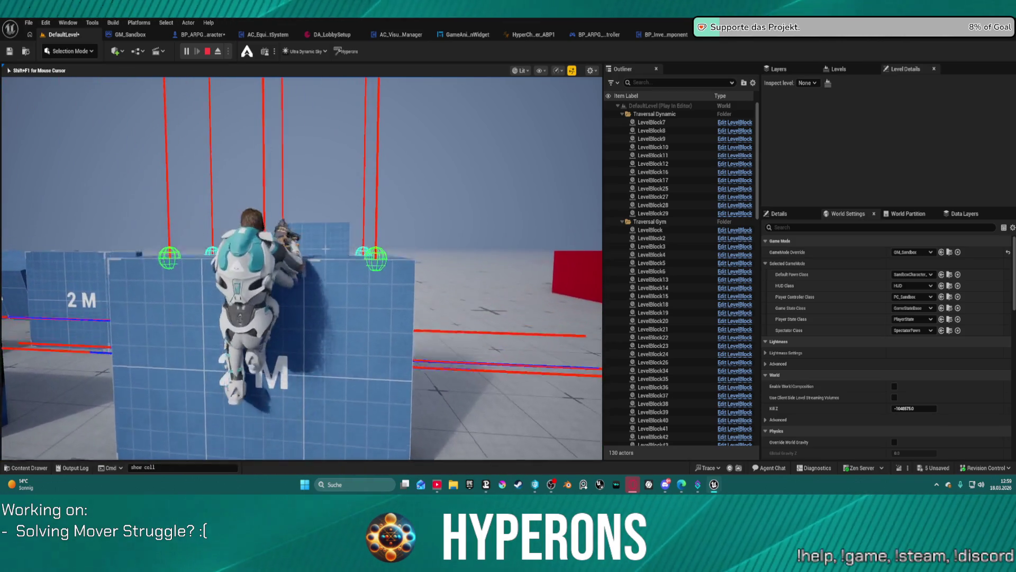
pyautogui.press('s')
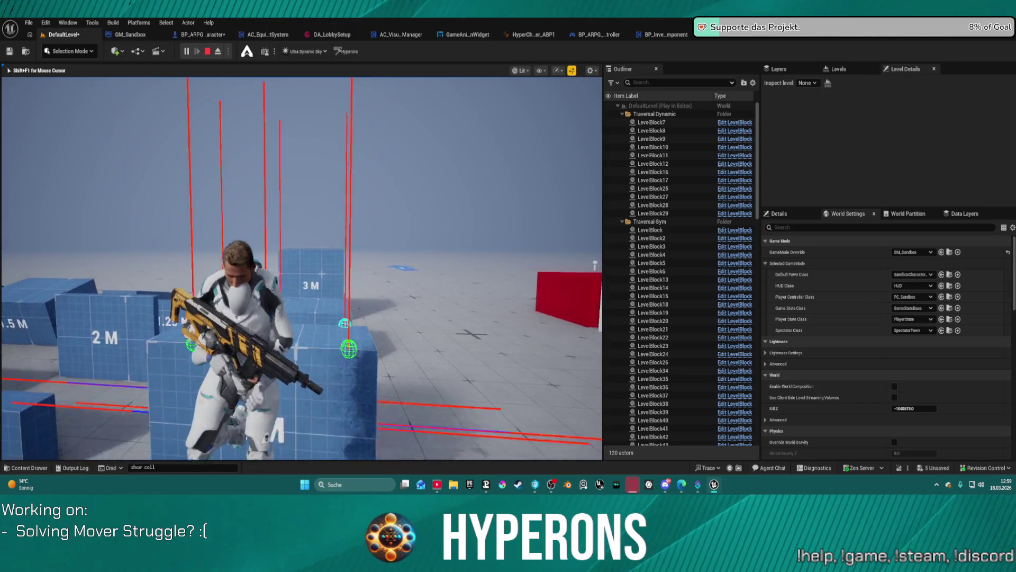
pyautogui.press('w')
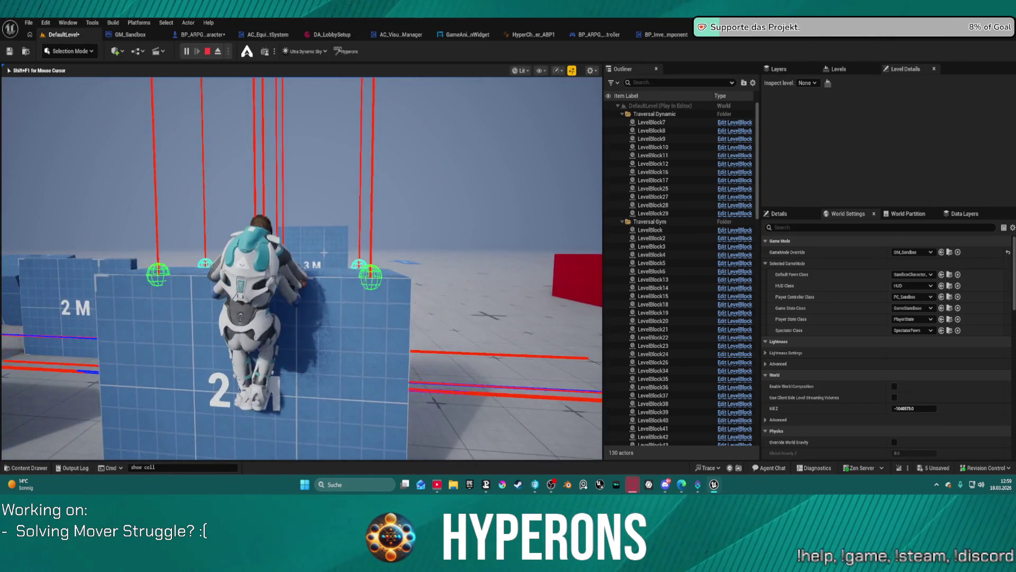
pyautogui.press('s')
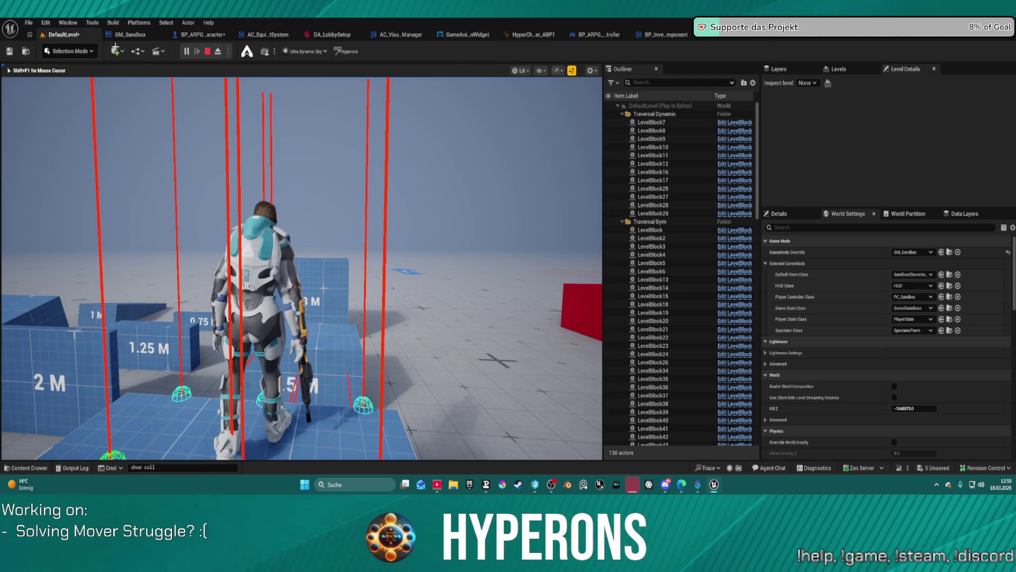
pyautogui.press('Escape')
# - In BP_ARPG_Character, select the Capsule component and open its Collision Presets list, currently Pawn
pyautogui.click(189, 35)
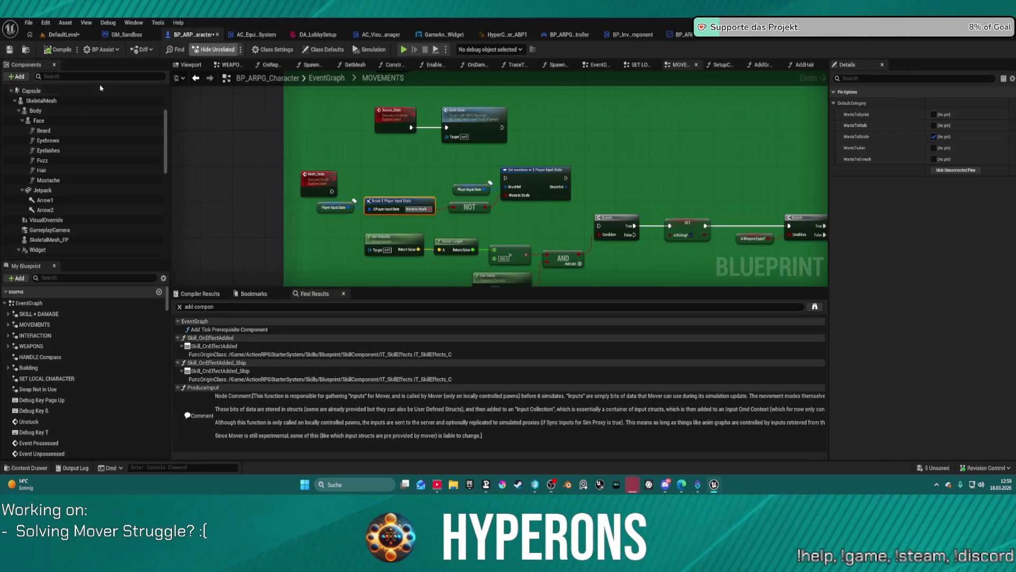
pyautogui.scroll(2, 53, 132)
pyautogui.click(53, 132)
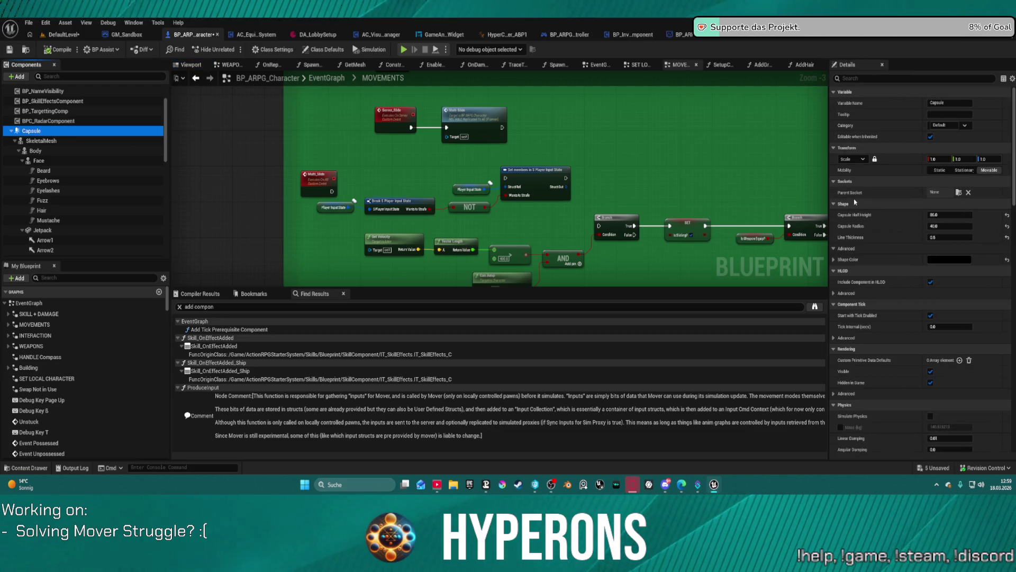
pyautogui.scroll(-10, 879, 223)
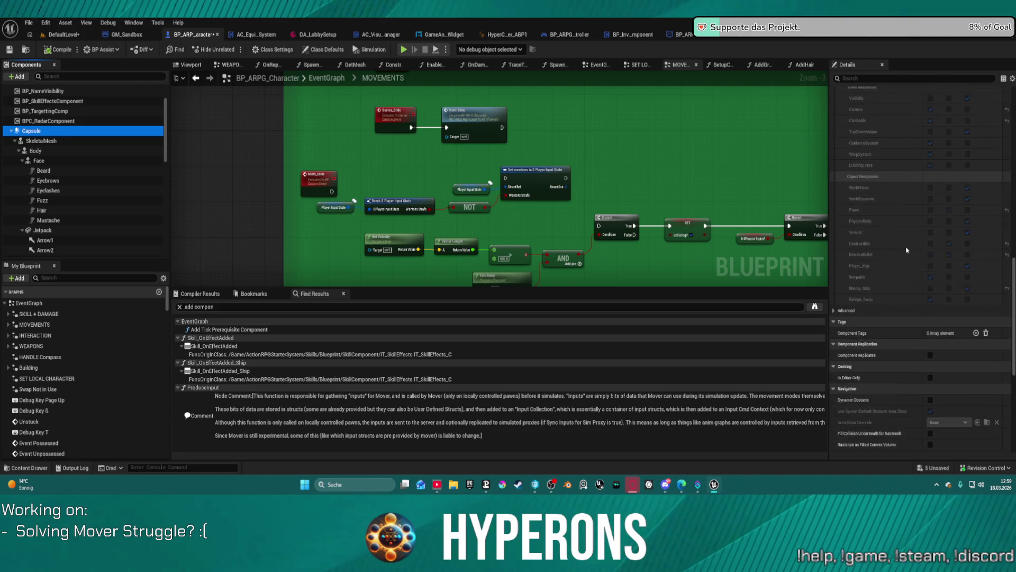
pyautogui.scroll(1, 904, 244)
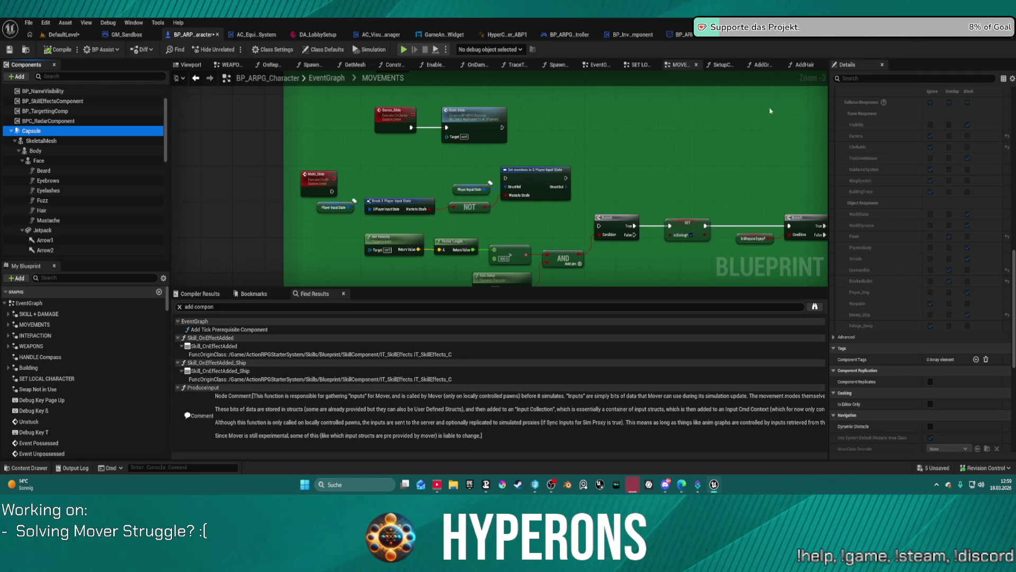
pyautogui.scroll(3, 947, 159)
pyautogui.click(965, 231)
pyautogui.click(965, 231)
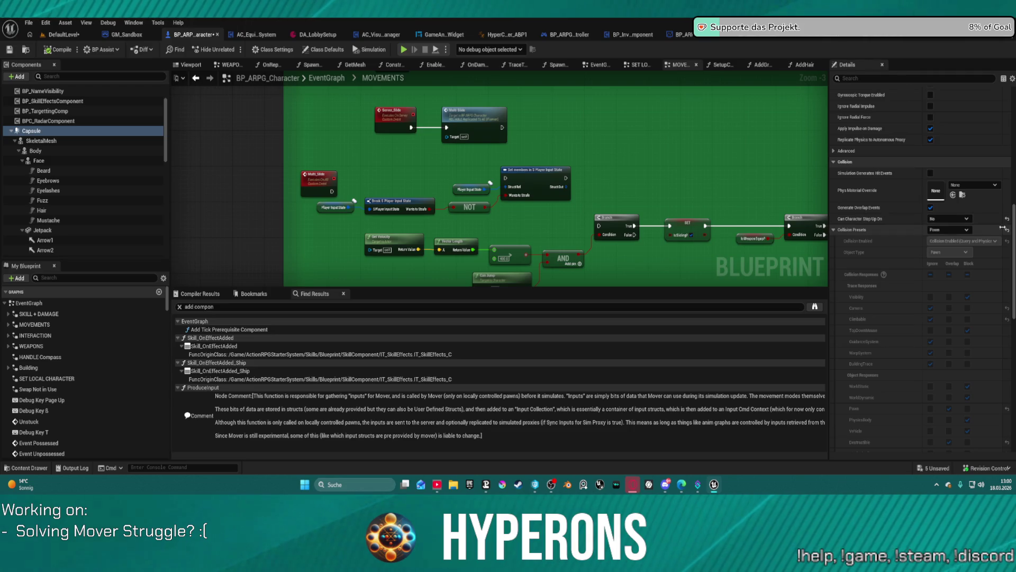
pyautogui.click(959, 231)
# - Switch the Capsule preset to Custom, blocking Climbable and TopDownMouse and ignoring PhysicsBody
pyautogui.click(957, 237)
pyautogui.click(957, 231)
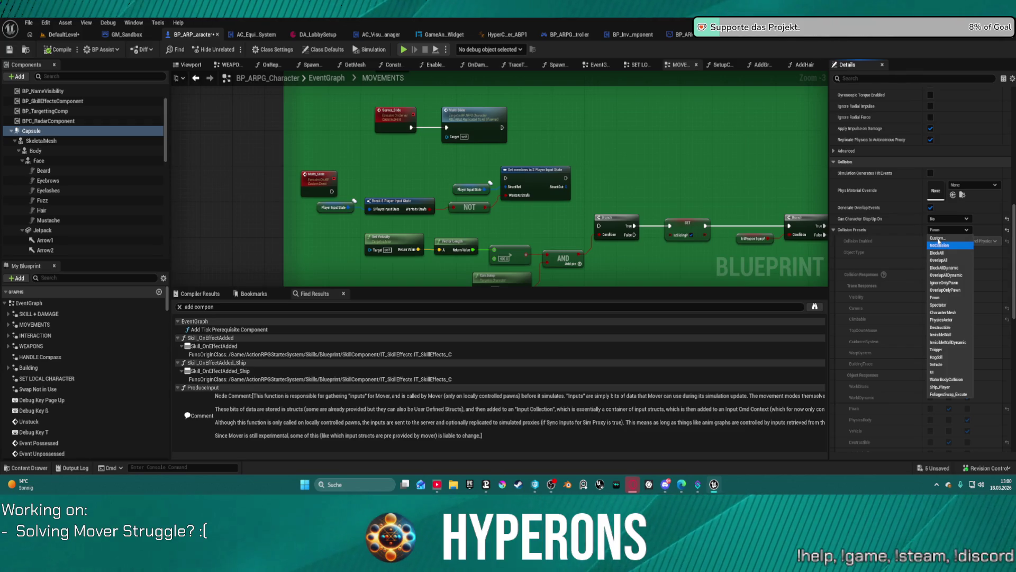
pyautogui.click(939, 244)
pyautogui.click(948, 230)
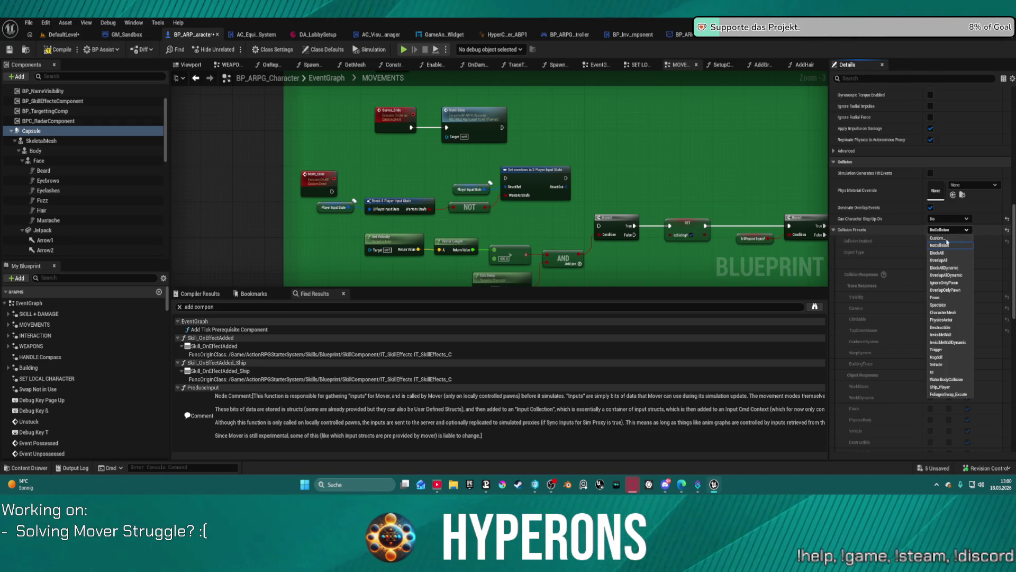
pyautogui.click(948, 239)
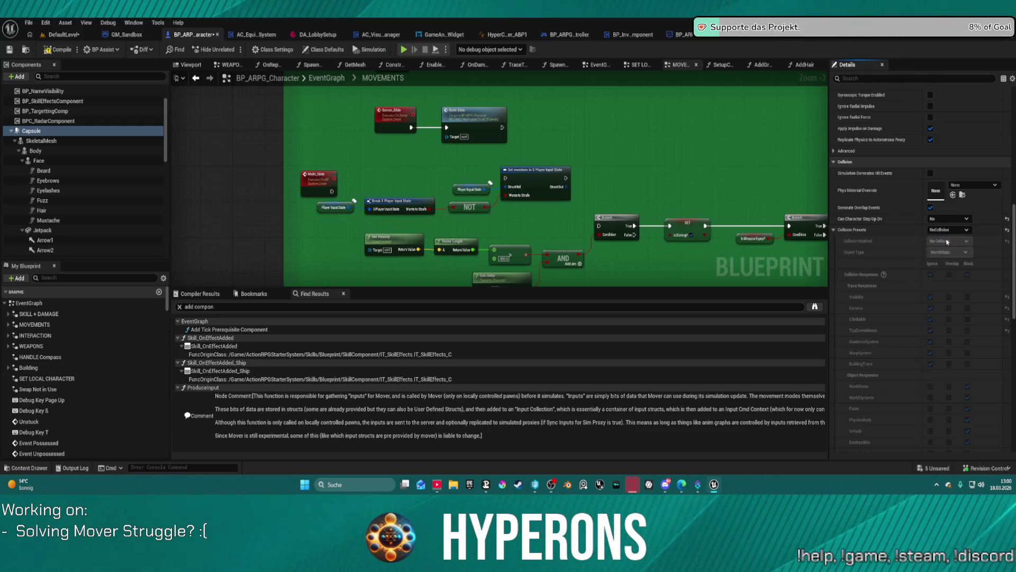
pyautogui.click(968, 320)
pyautogui.click(968, 331)
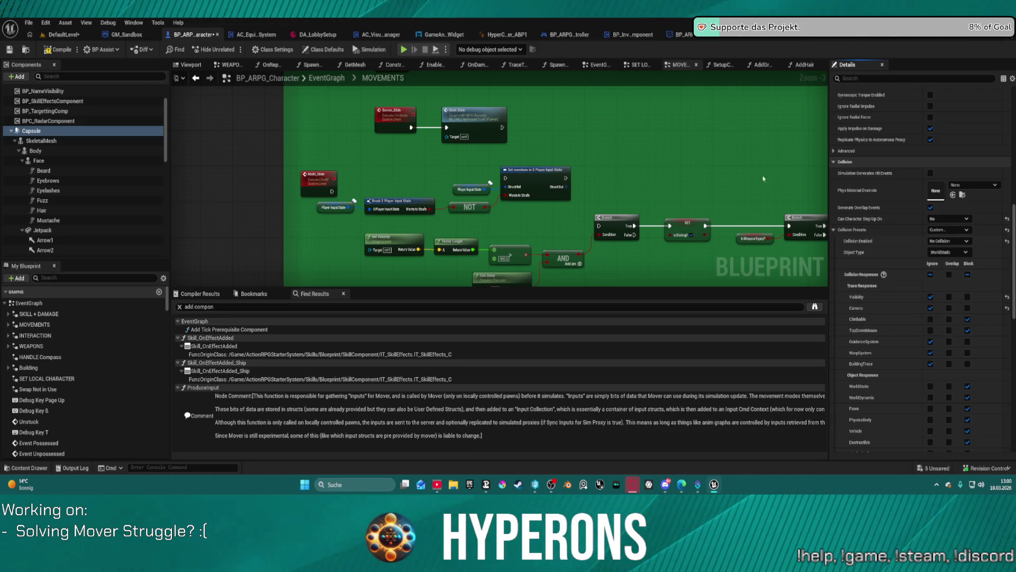
pyautogui.scroll(-3, 931, 344)
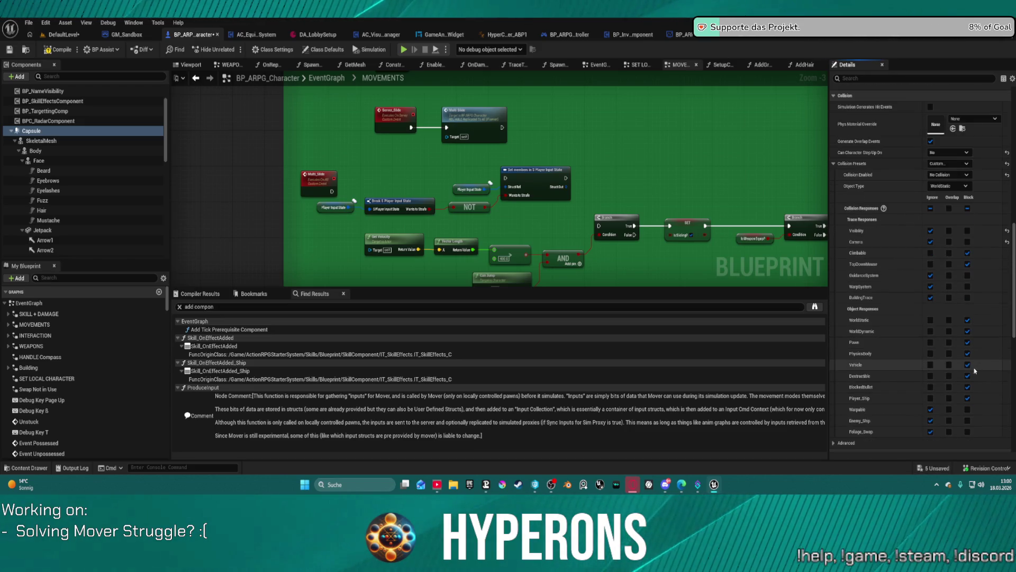
pyautogui.click(931, 354)
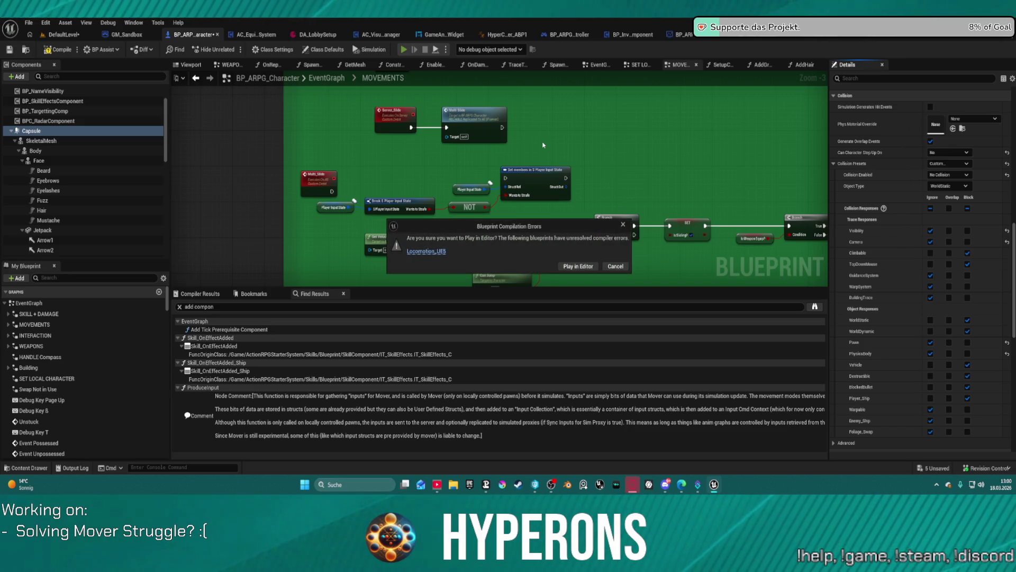
# - Play the level despite the blueprint errors, then end the test session
pyautogui.click(608, 265)
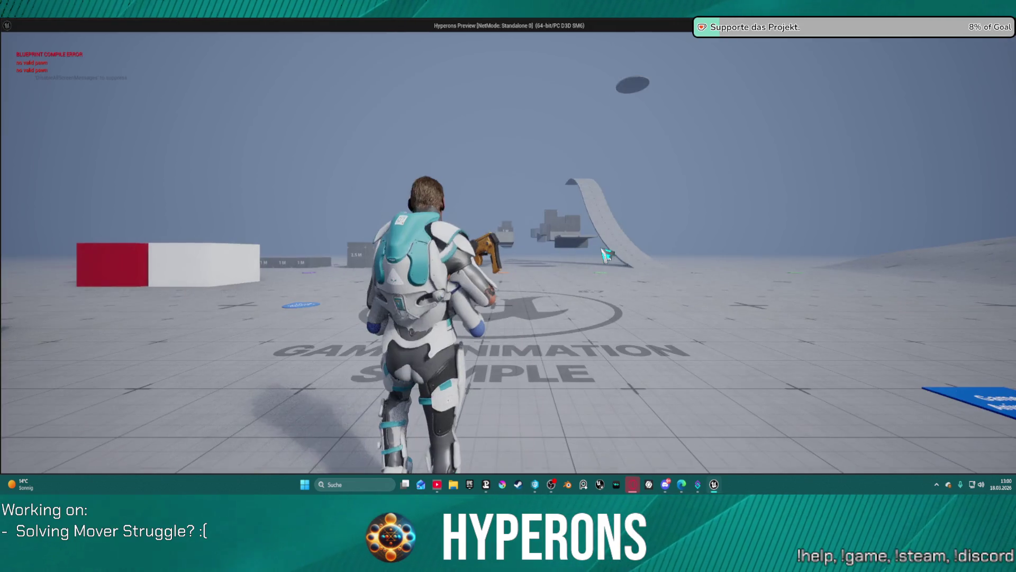
pyautogui.click(600, 269)
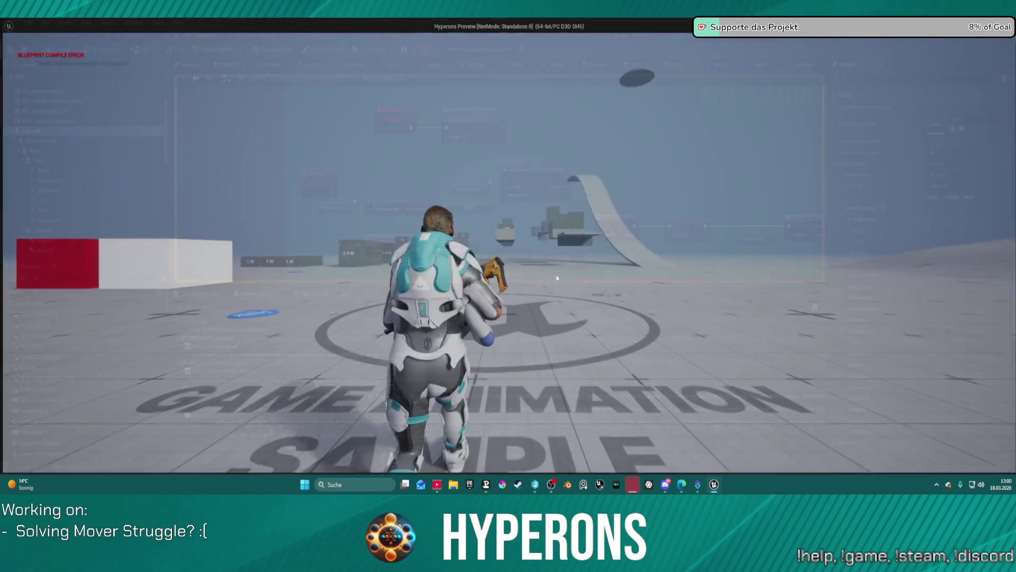
pyautogui.press('Escape')
# - Set DefaultLevel's GameMode Override back to BP_ARPG_GameMode, play briefly, then return to BP_ARPG_Character
pyautogui.click(63, 34)
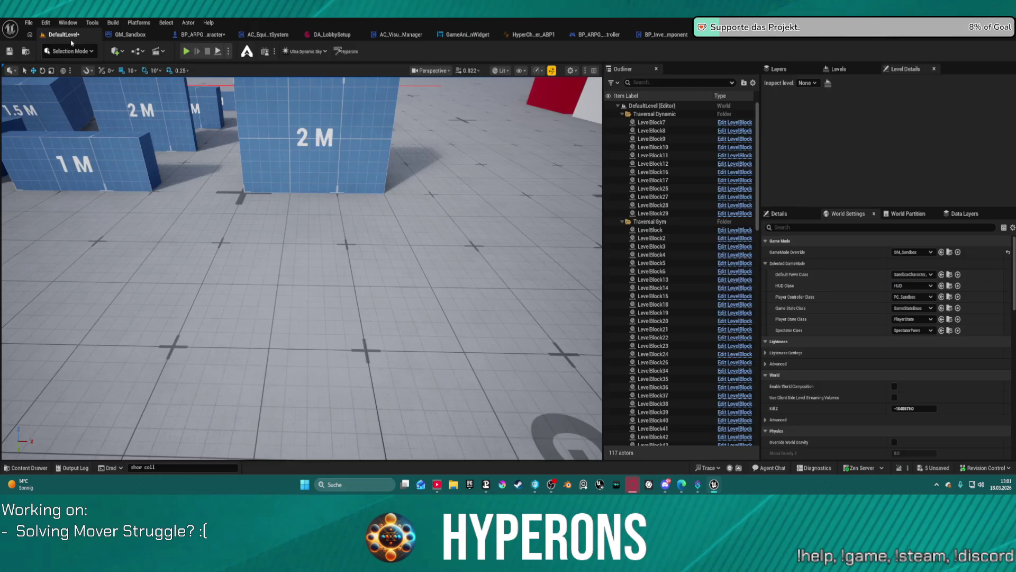
pyautogui.click(918, 253)
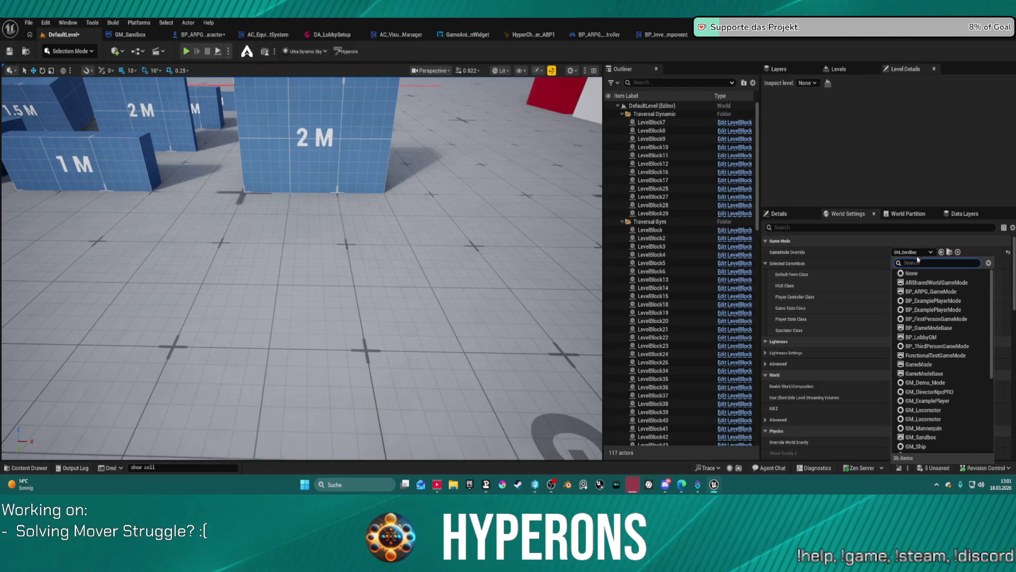
pyautogui.click(923, 292)
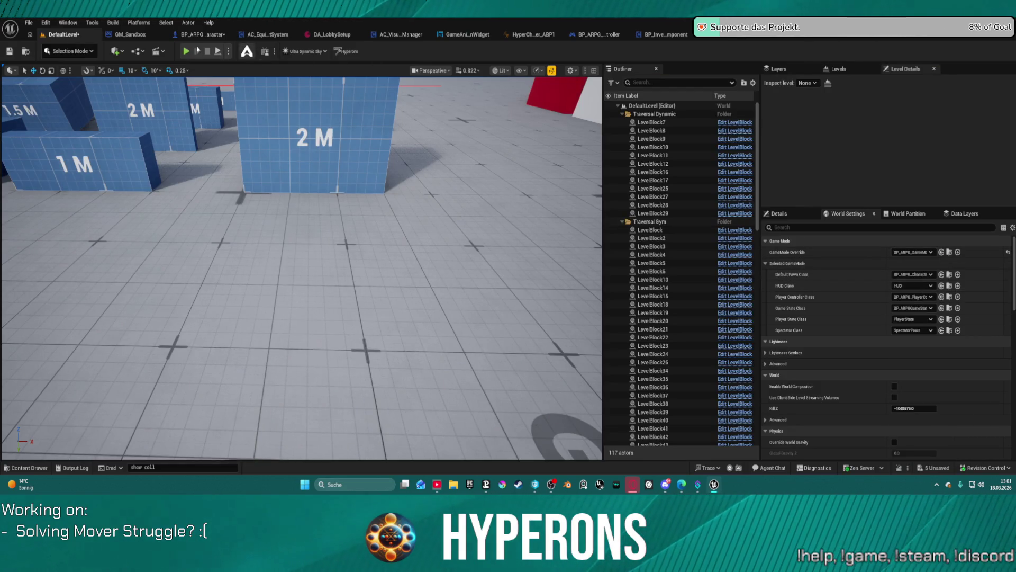
pyautogui.click(188, 53)
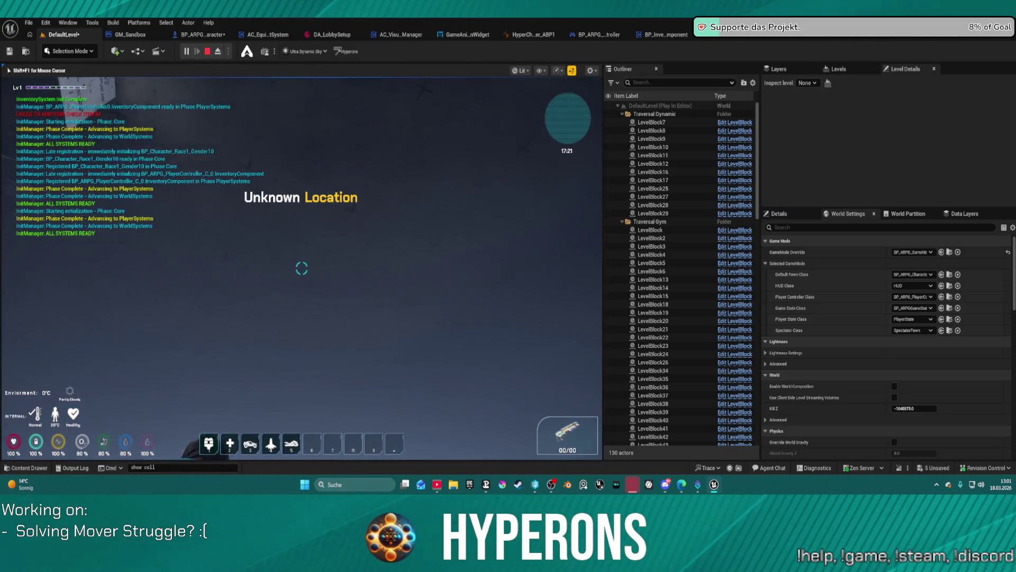
pyautogui.press('Escape')
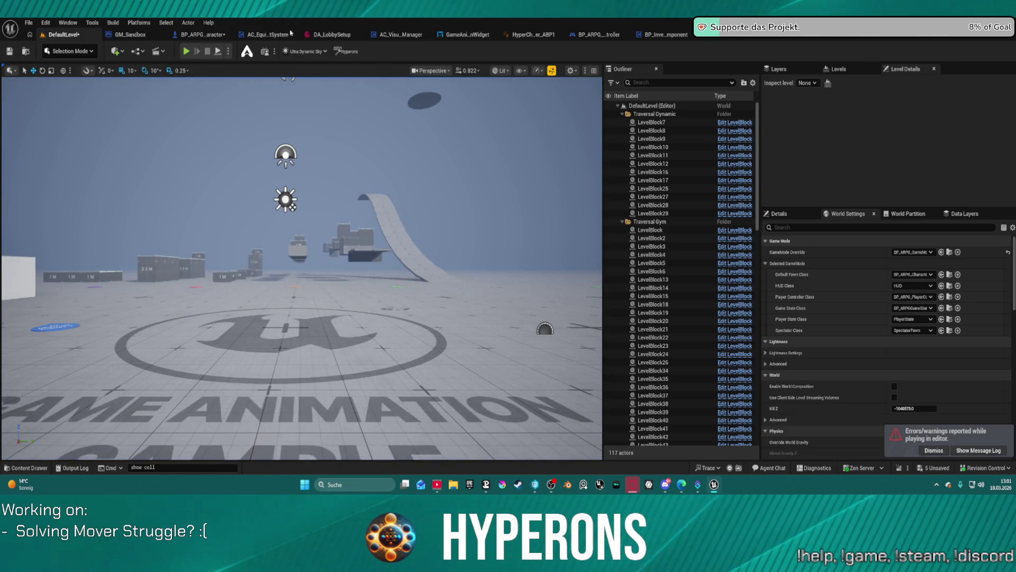
pyautogui.click(219, 34)
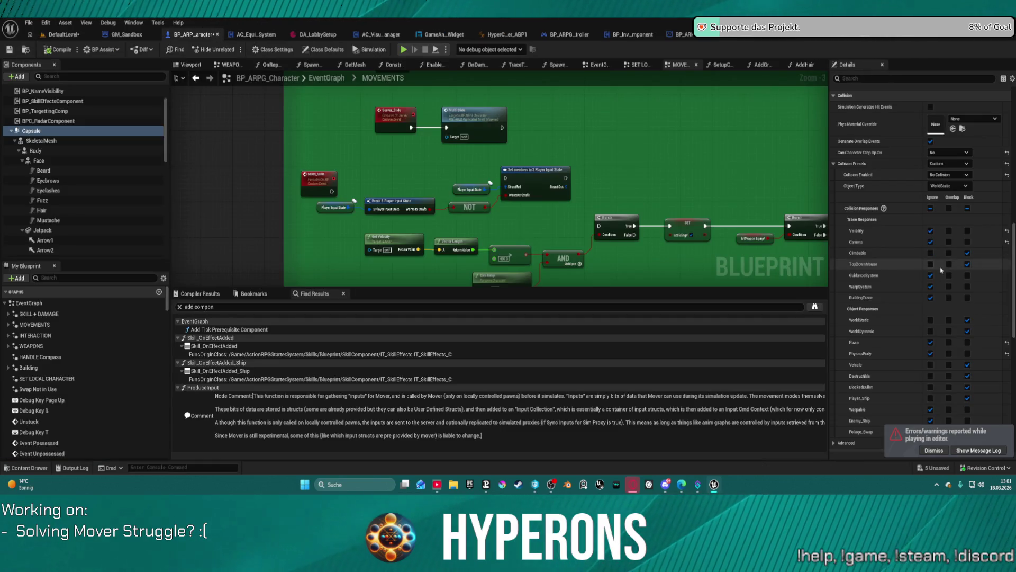
# - Set the Capsule's Collision Enabled to Query and Physics, then launch a play test
pyautogui.click(947, 175)
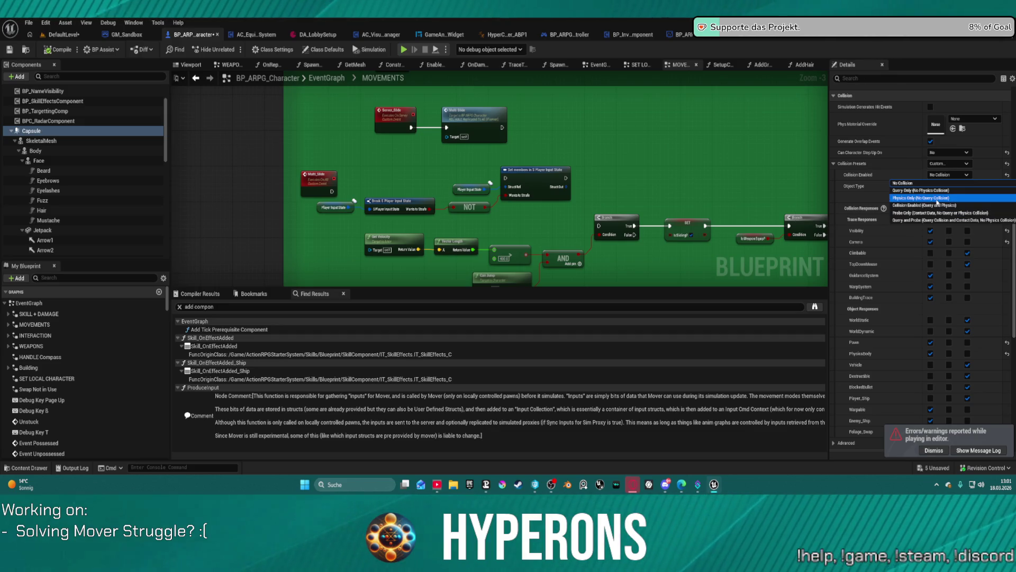
pyautogui.click(937, 199)
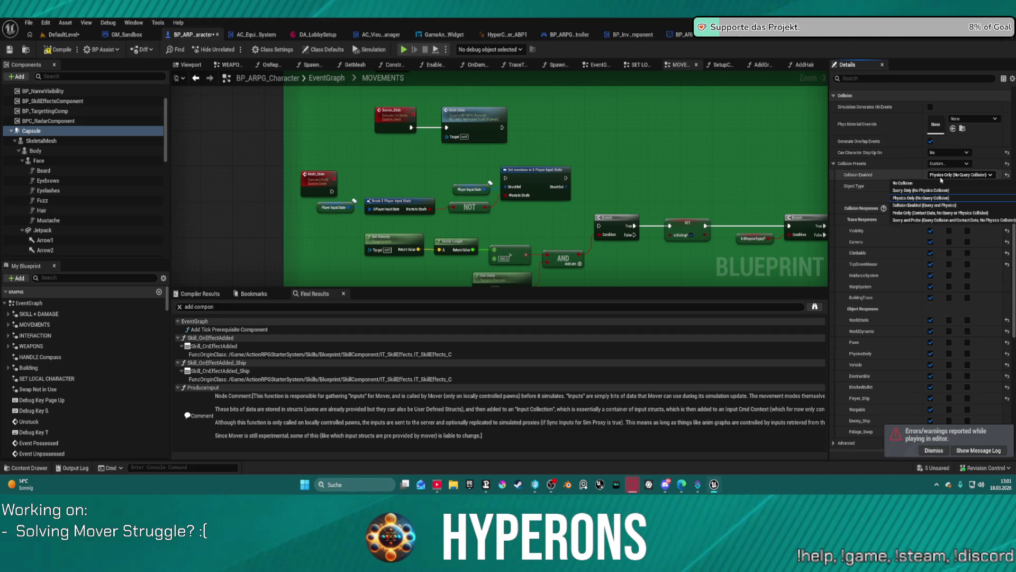
pyautogui.click(935, 204)
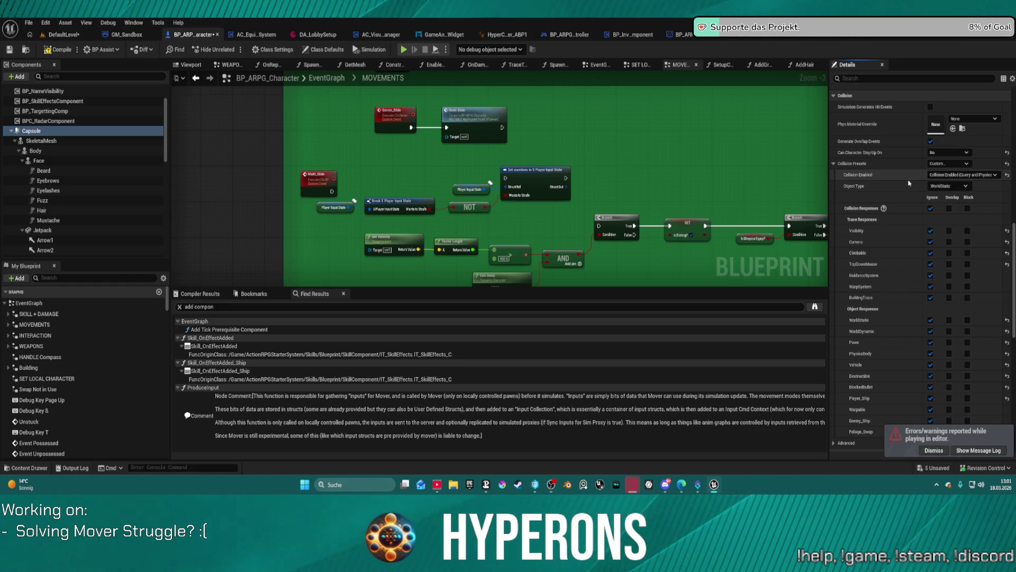
pyautogui.hotkey('ctrl', 'z')
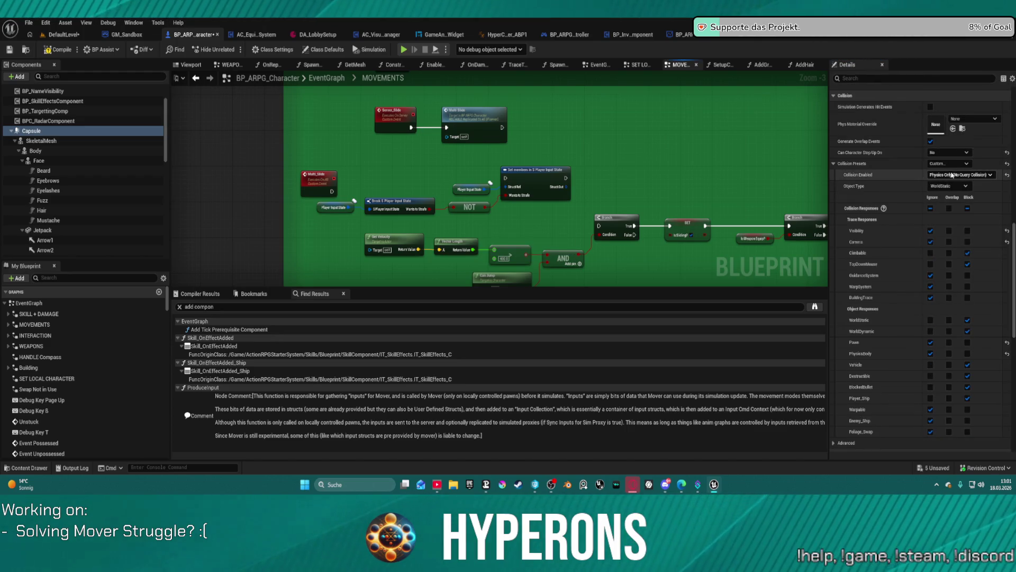
pyautogui.click(949, 164)
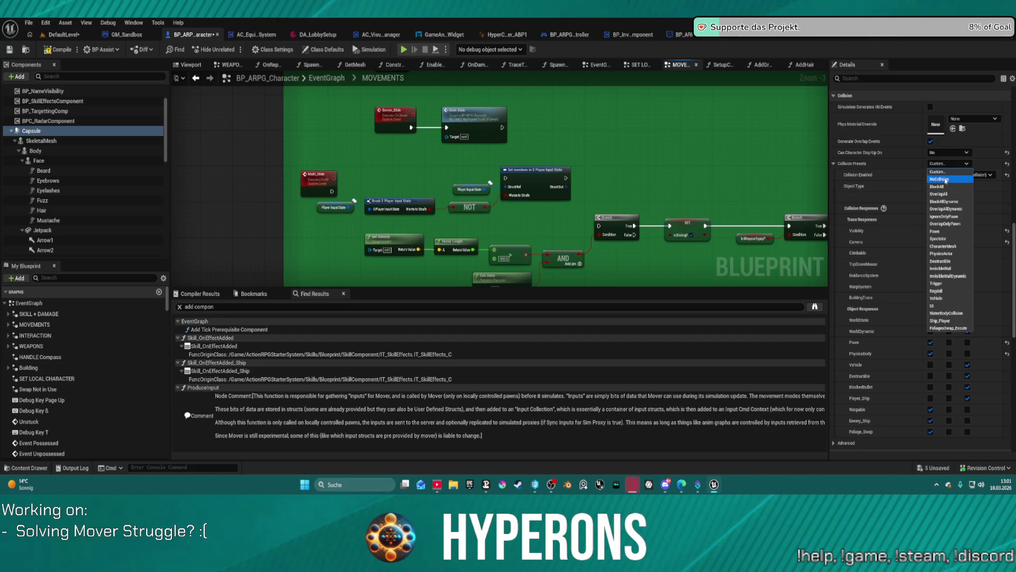
pyautogui.click(922, 178)
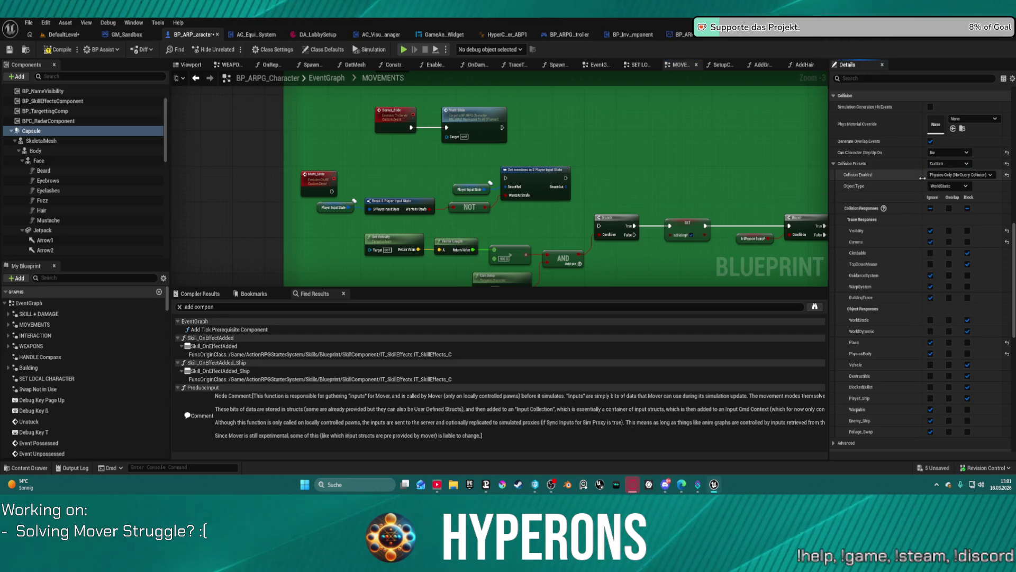
pyautogui.click(933, 175)
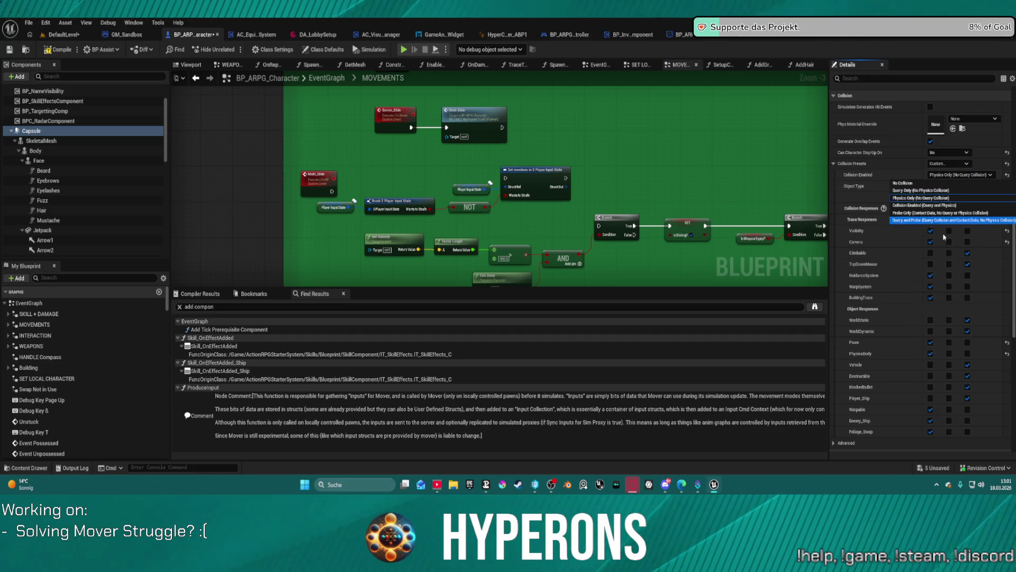
pyautogui.click(920, 206)
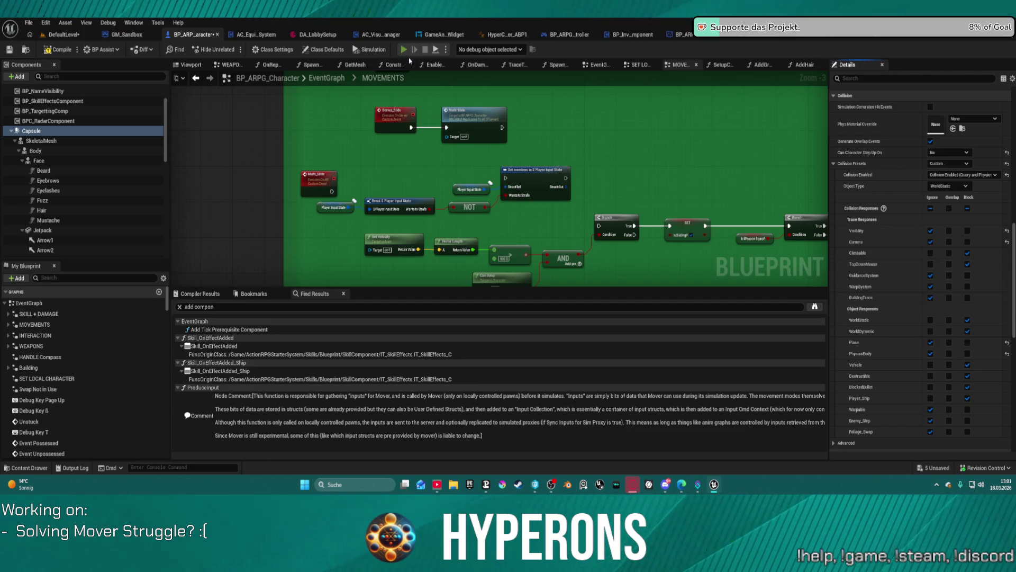
pyautogui.click(403, 49)
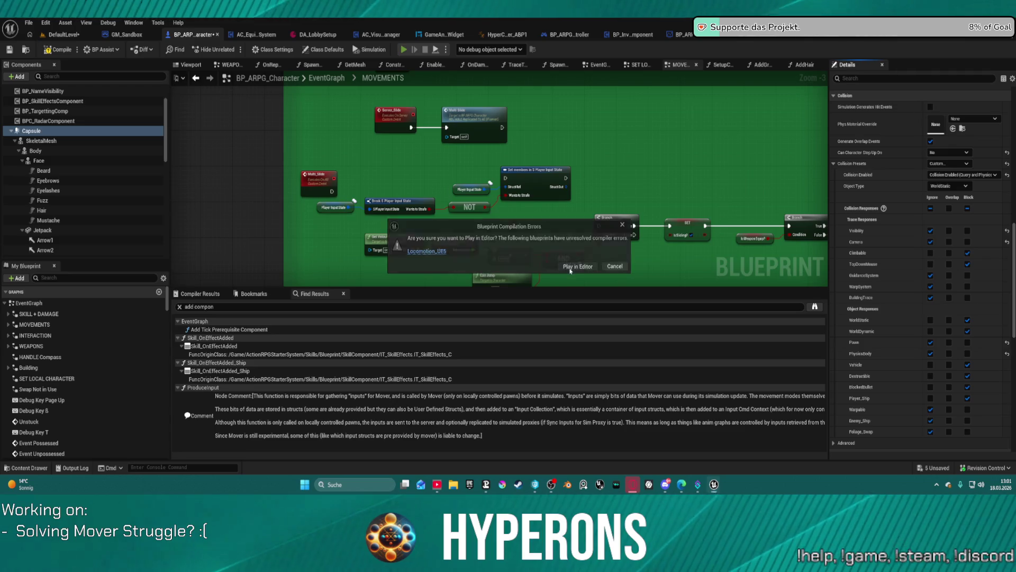
# - Play despite compile errors, switch camera, run to the 2 M wall and climb it, then leave the game
pyautogui.click(570, 269)
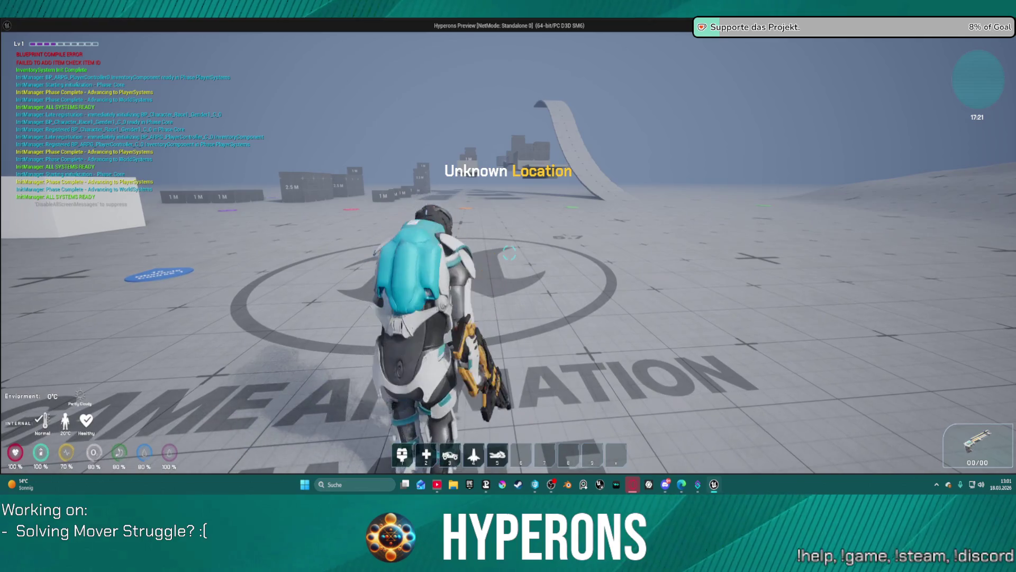
pyautogui.press('v')
pyautogui.press('v')
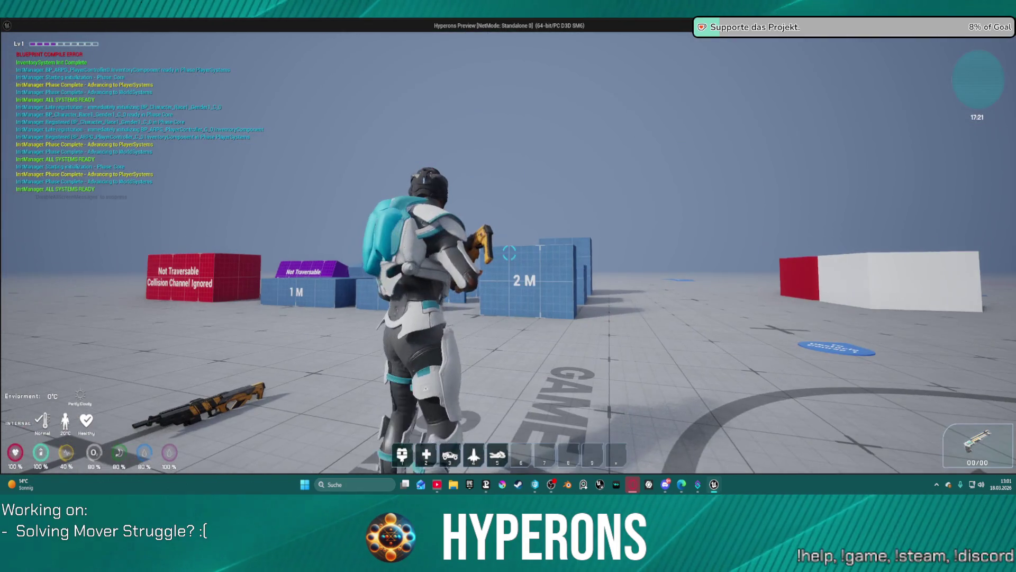
pyautogui.press('w')
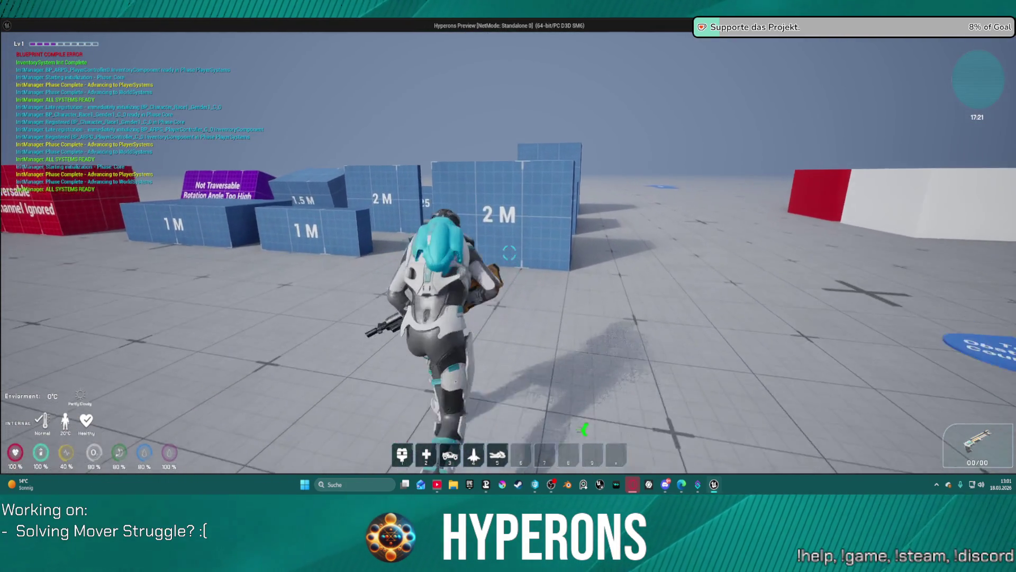
pyautogui.press('space')
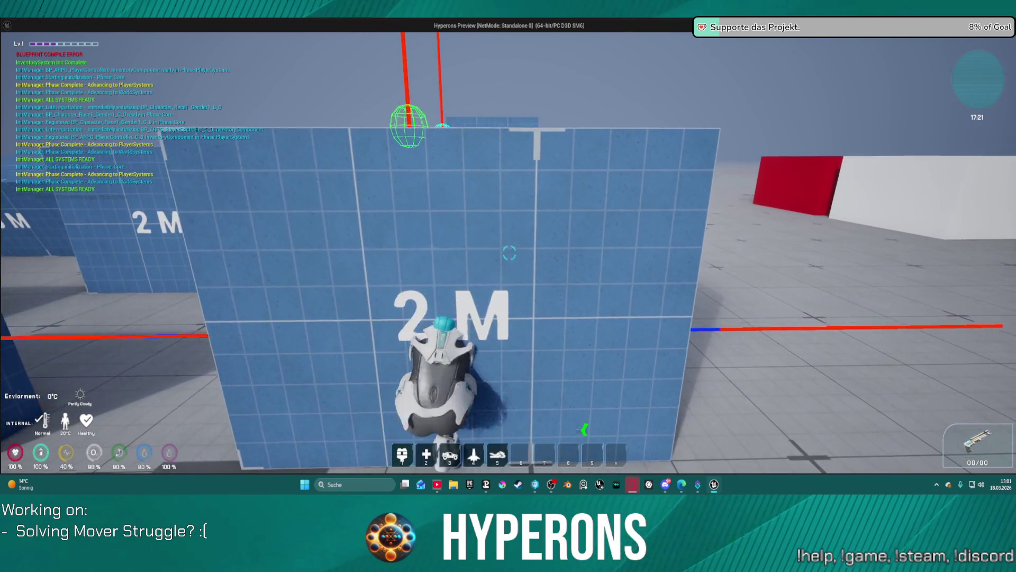
pyautogui.hotkey('alt', 'Tab')
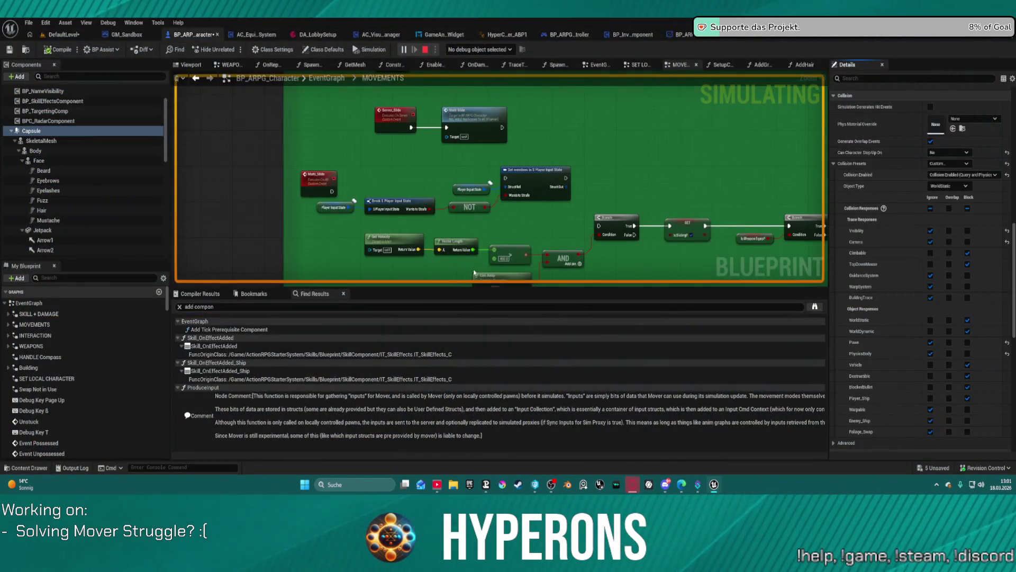
# - Stop the simulation and inspect the Body, then Face mesh's collision details
pyautogui.press('Escape')
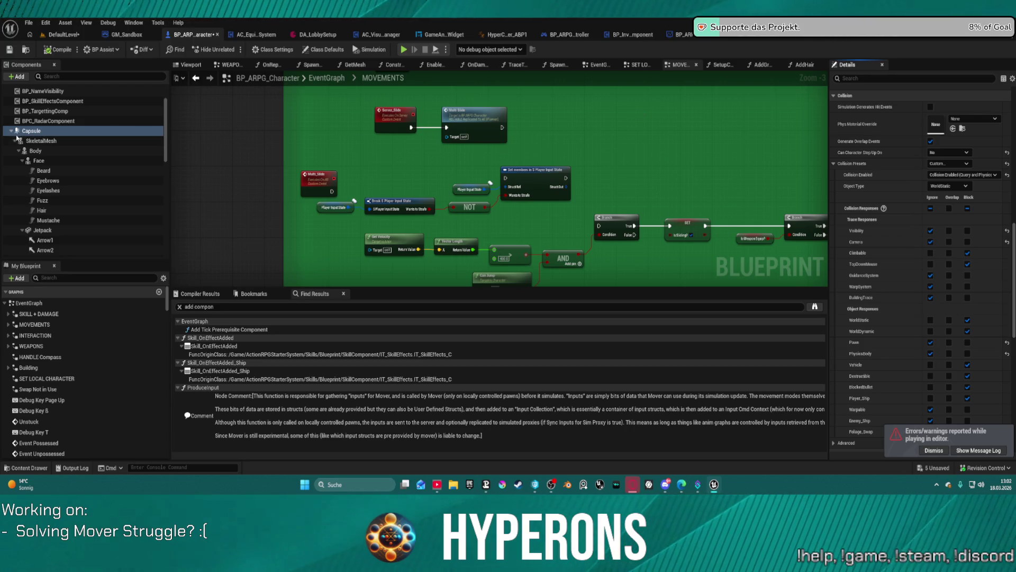
pyautogui.click(40, 152)
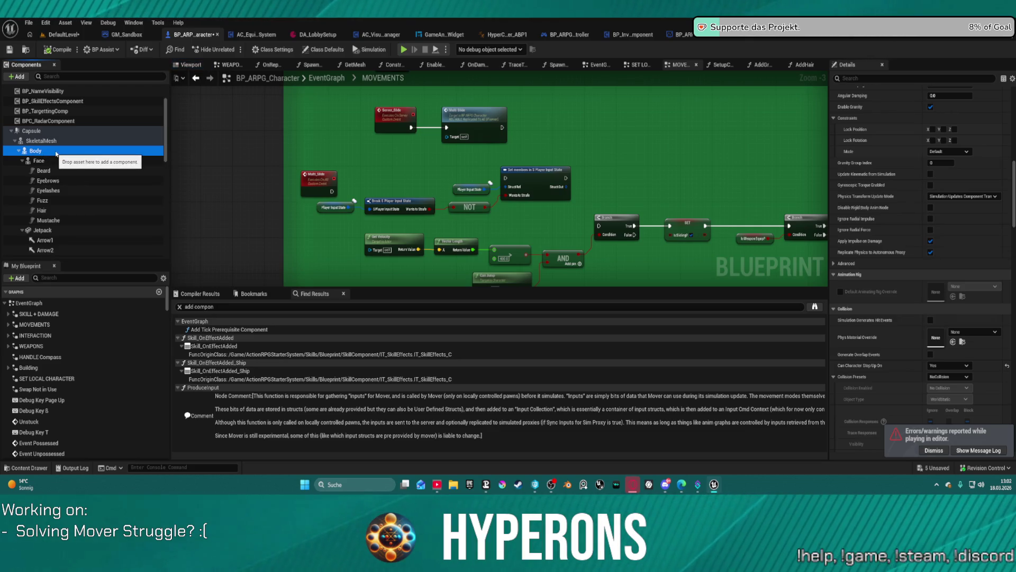
pyautogui.click(50, 160)
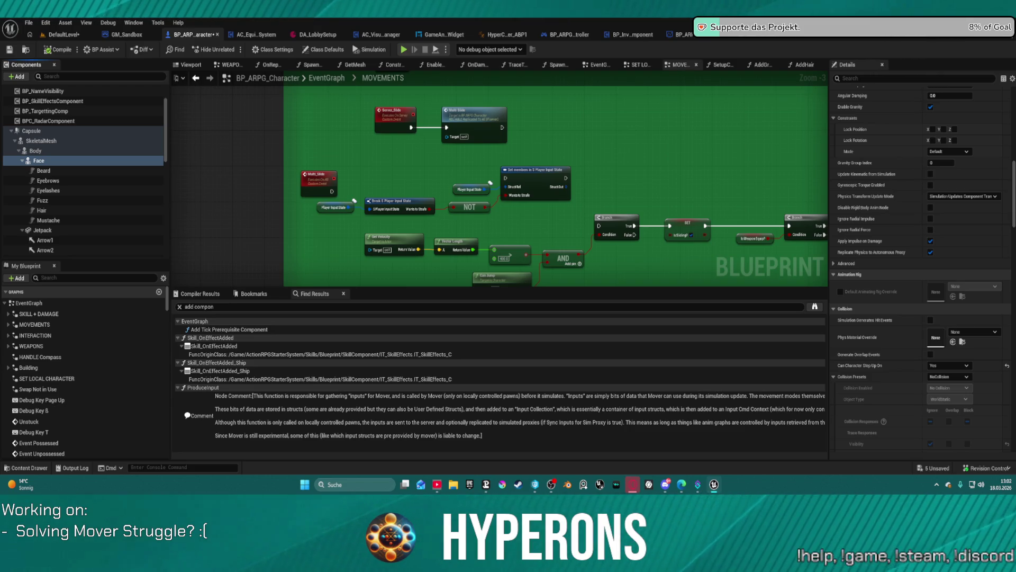
pyautogui.scroll(1, 254, 79)
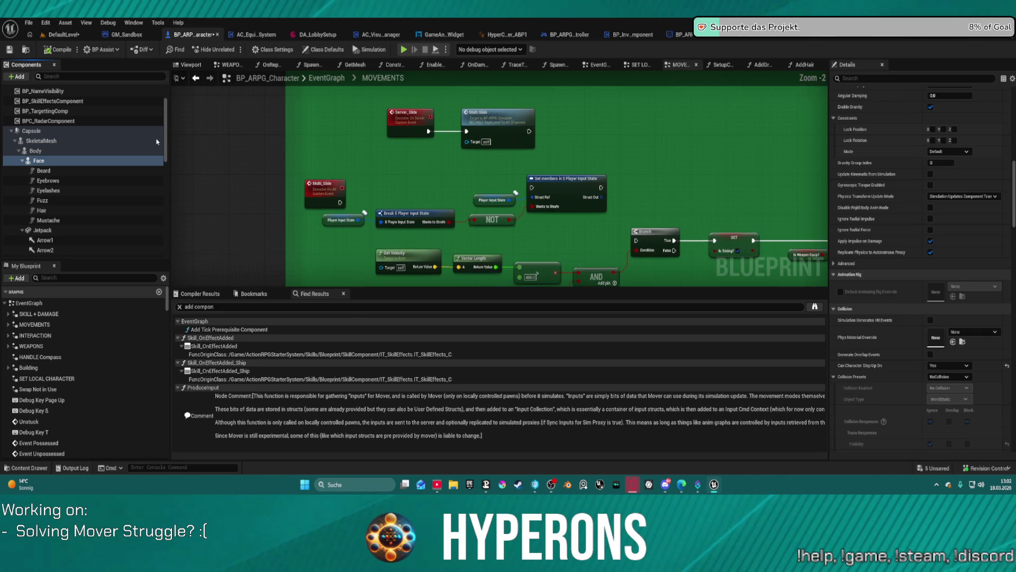
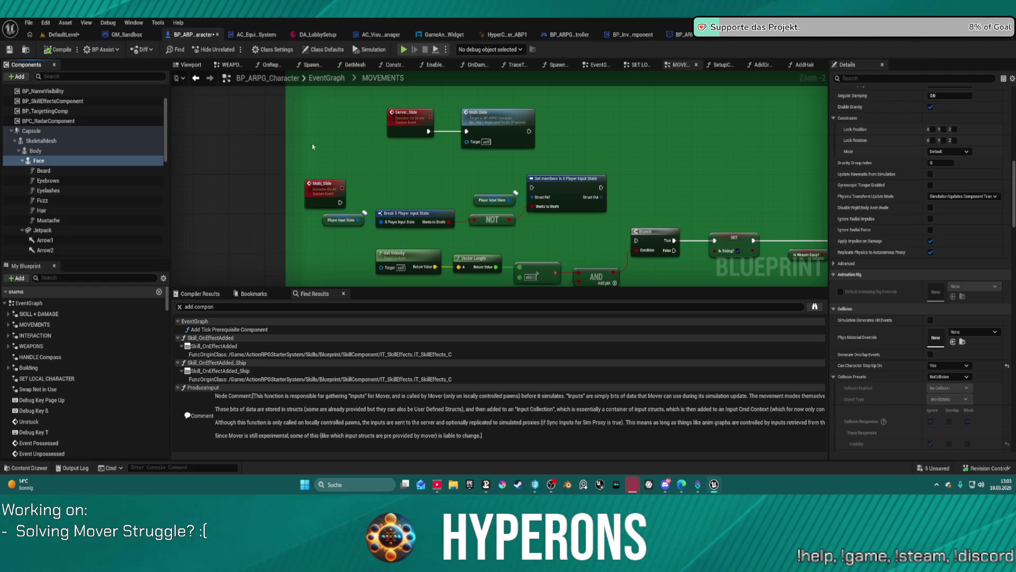
# - Select Beard through Mustache under Face, then add the Face component to the selection
pyautogui.scroll(-3, 39, 175)
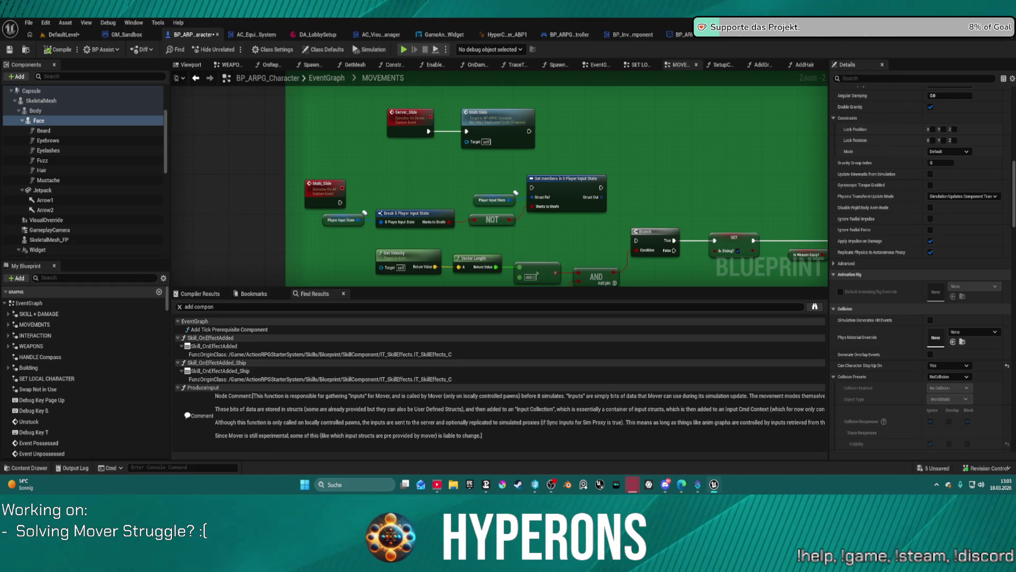
pyautogui.click(48, 181)
pyautogui.keyDown('shift'); pyautogui.click(45, 128); pyautogui.keyUp('shift')
pyautogui.keyDown('shift'); pyautogui.click(39, 120); pyautogui.keyUp('shift')
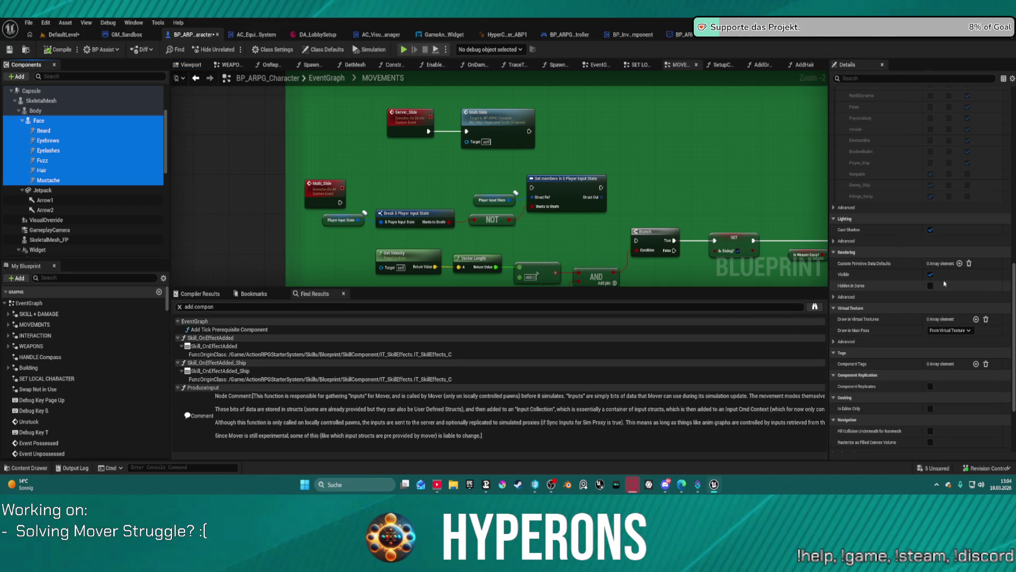
# - Change the selected face parts' Collision Presets from NoCollision to PhysicsActor, then collapse Face
pyautogui.scroll(8, 925, 265)
pyautogui.scroll(1, 925, 265)
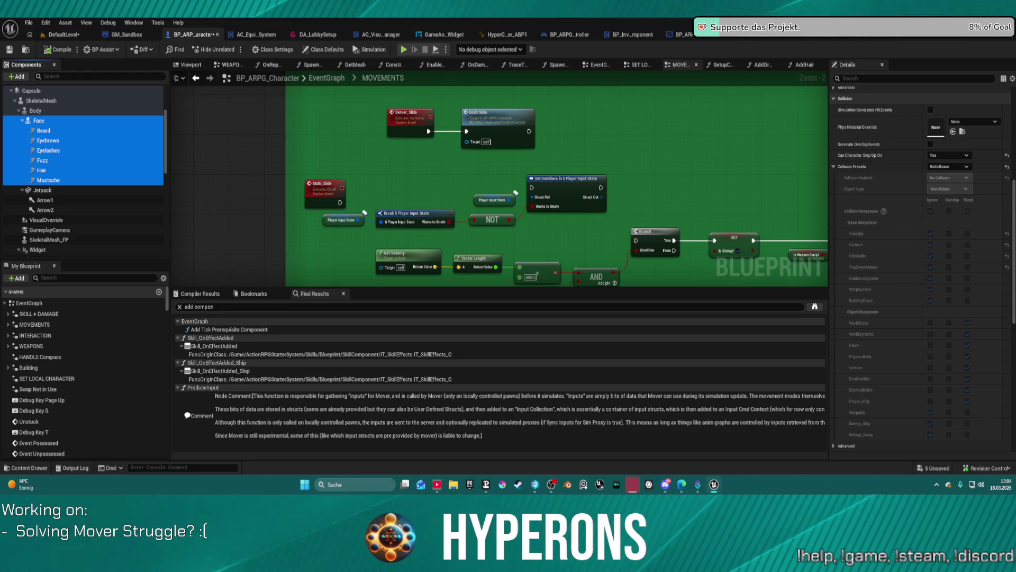
pyautogui.click(951, 167)
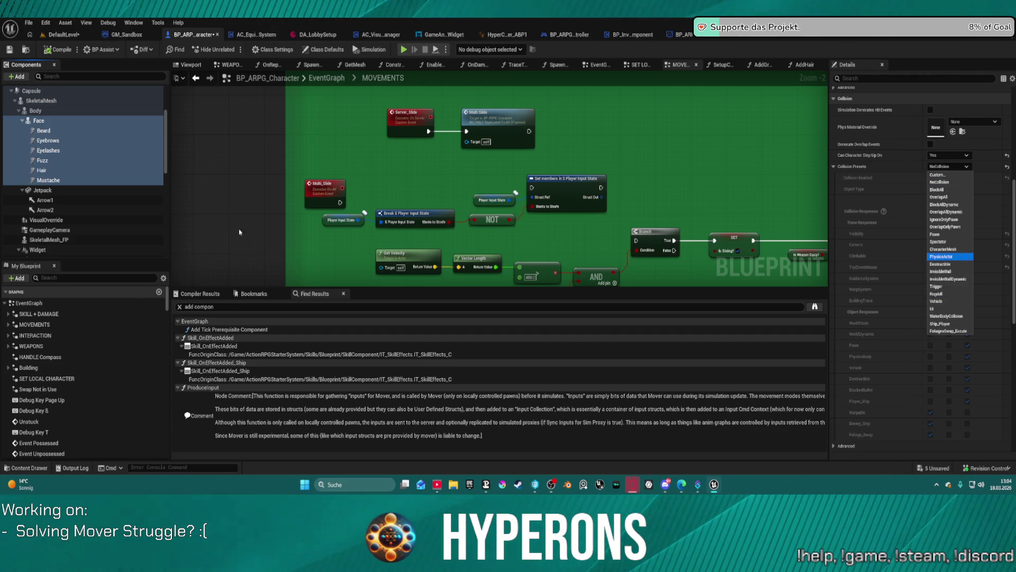
pyautogui.press('Return')
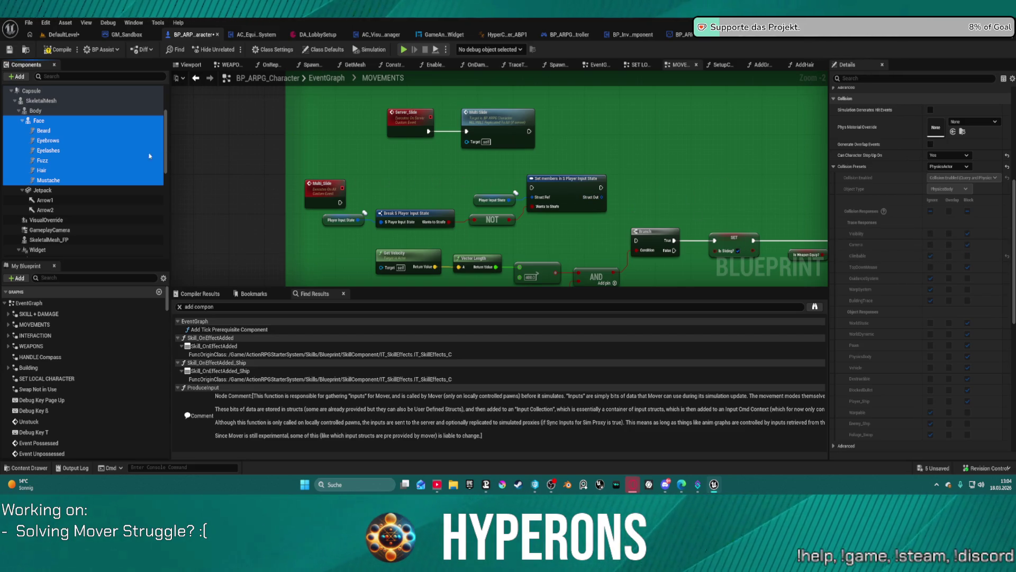
pyautogui.click(23, 120)
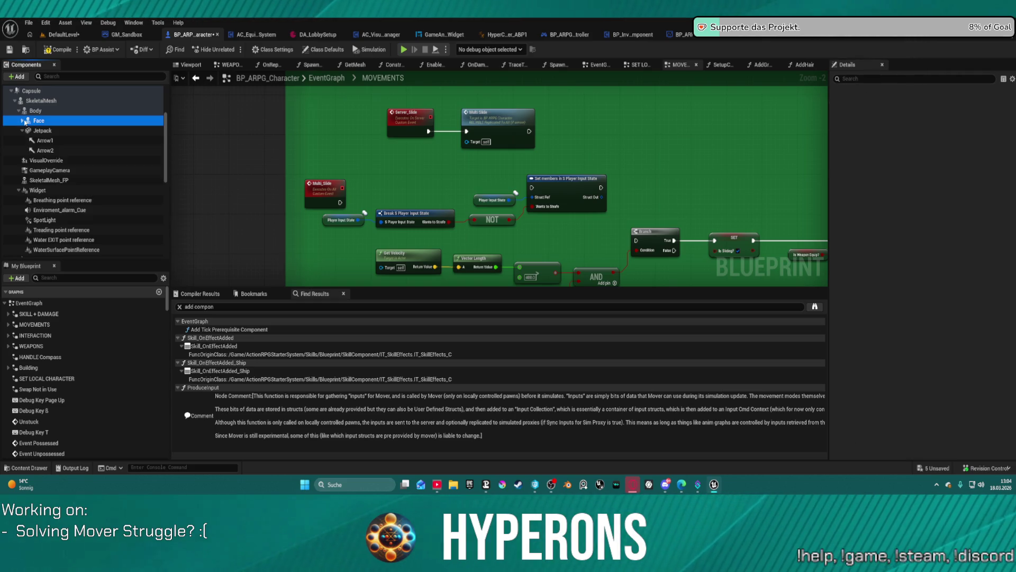
# - Set only the Face component's Collision Presets to NoCollision, then expand Face again
pyautogui.moveTo(1012, 207); pyautogui.dragTo(1010, 120)
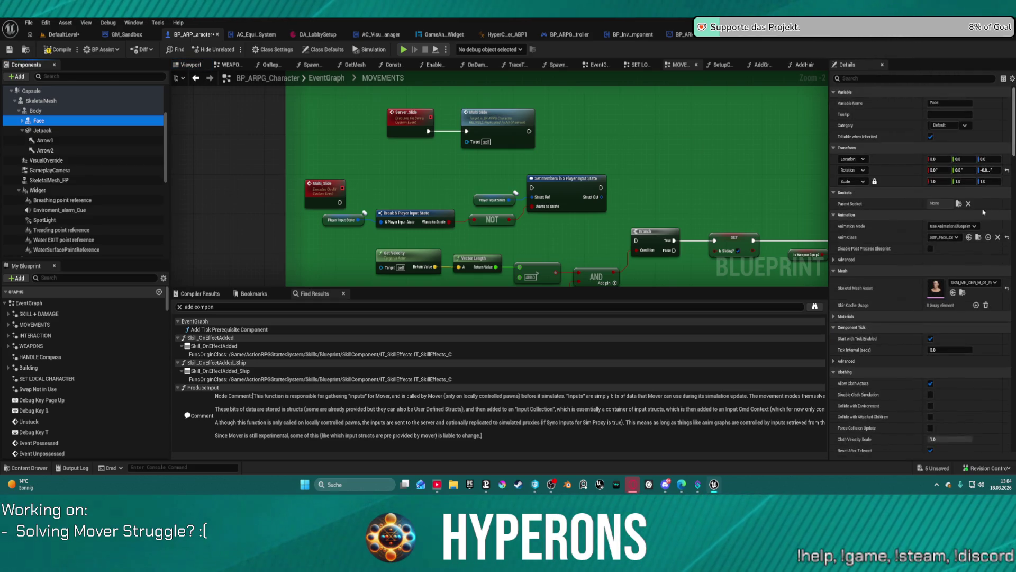
pyautogui.scroll(-3, 970, 316)
pyautogui.scroll(-6, 970, 316)
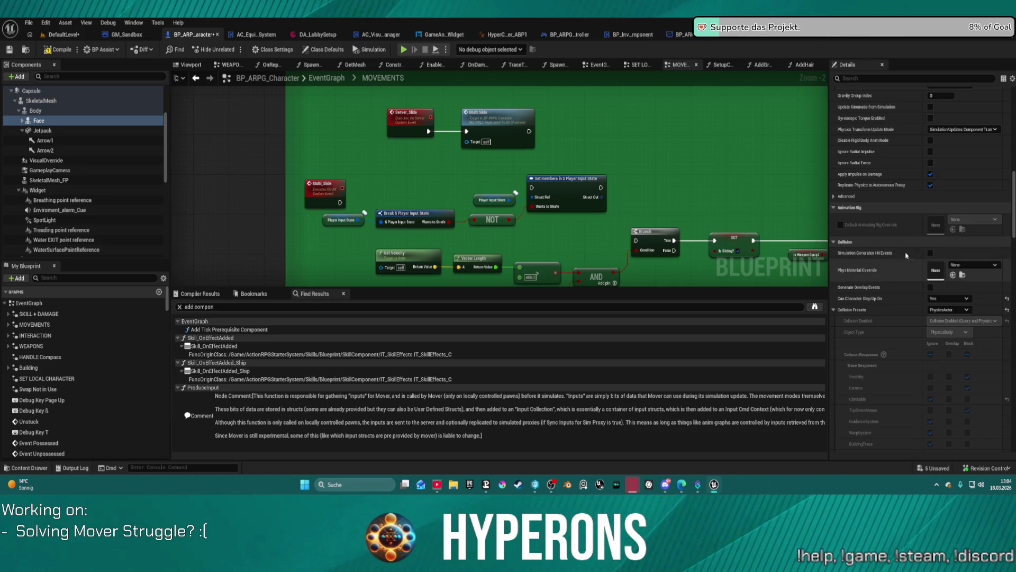
pyautogui.click(966, 310)
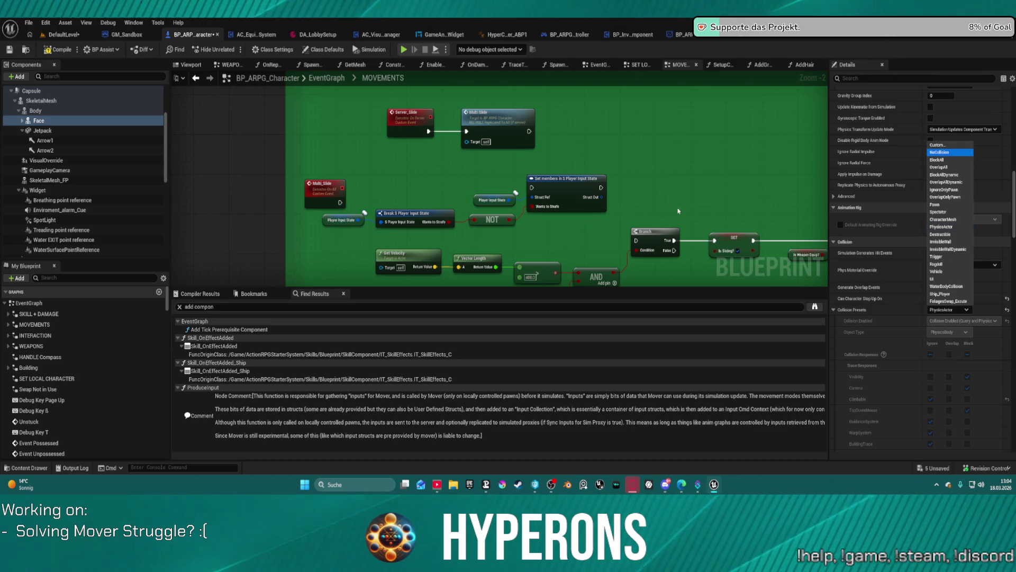
pyautogui.press('Return')
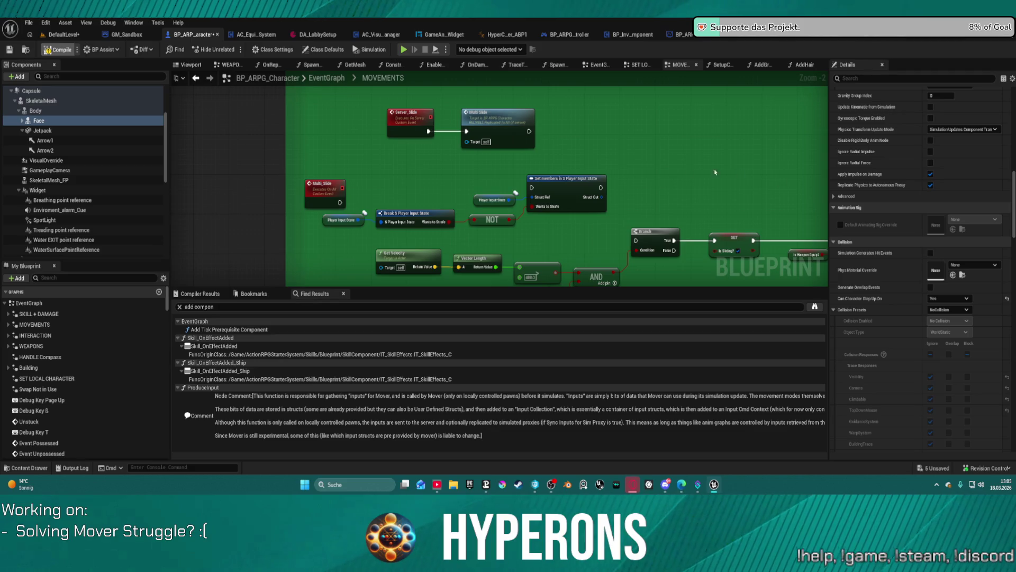
pyautogui.doubleClick(90, 118)
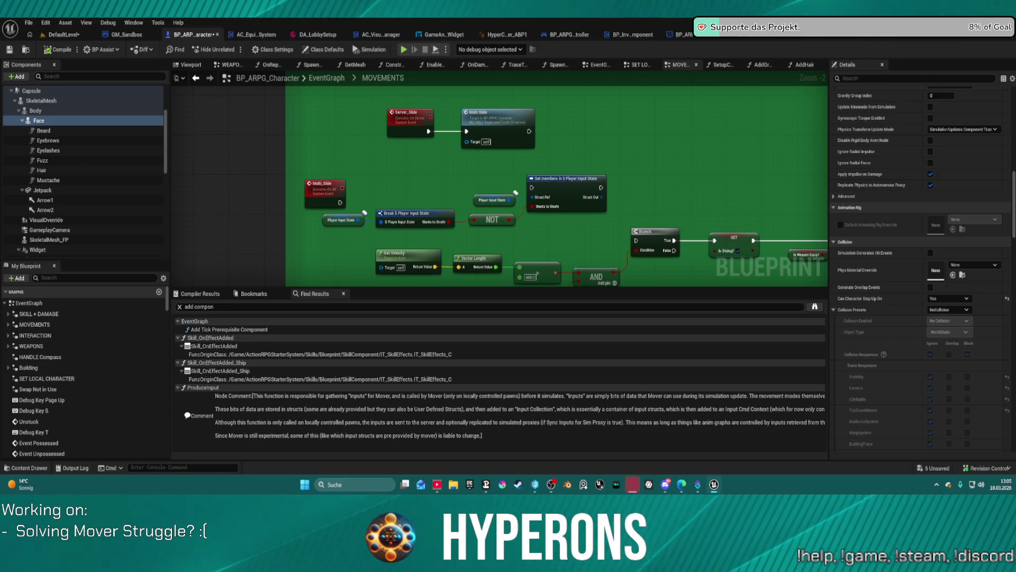
# - Set Face's Can Character Step Up On to Owner, then select Mustache up to Beard
pyautogui.click(949, 298)
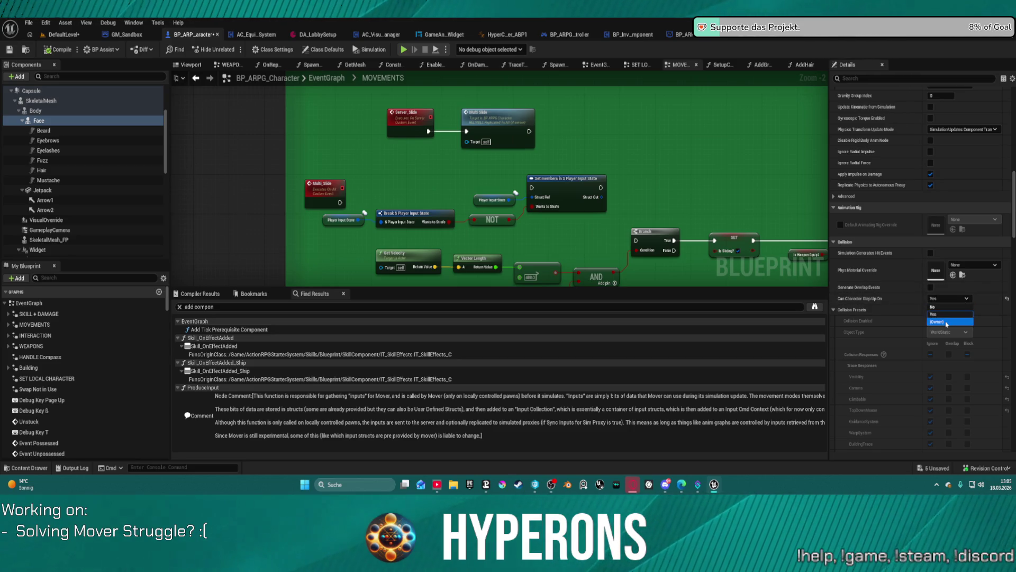
pyautogui.click(948, 322)
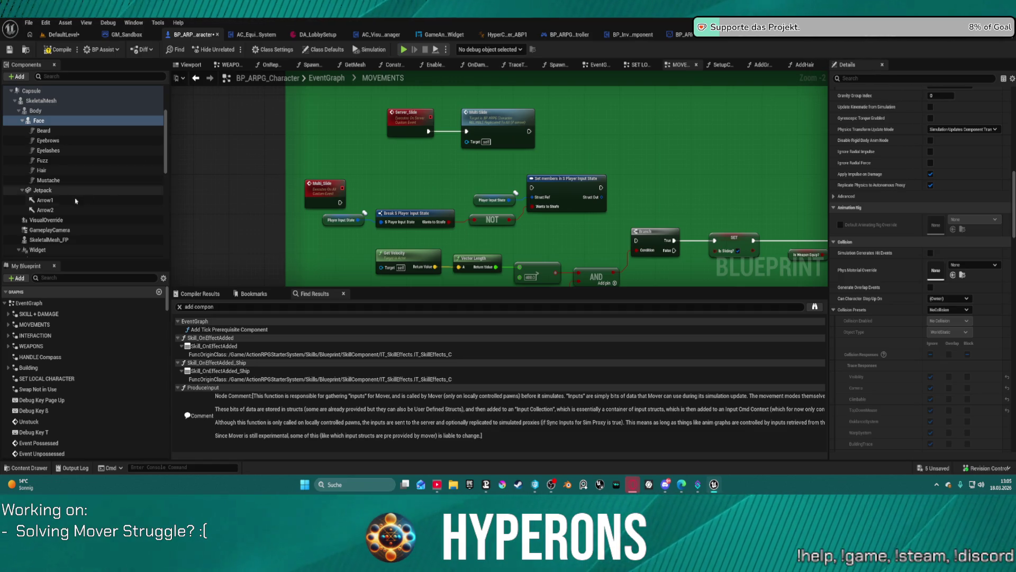
pyautogui.click(57, 180)
pyautogui.keyDown('shift'); pyautogui.click(43, 131); pyautogui.keyUp('shift')
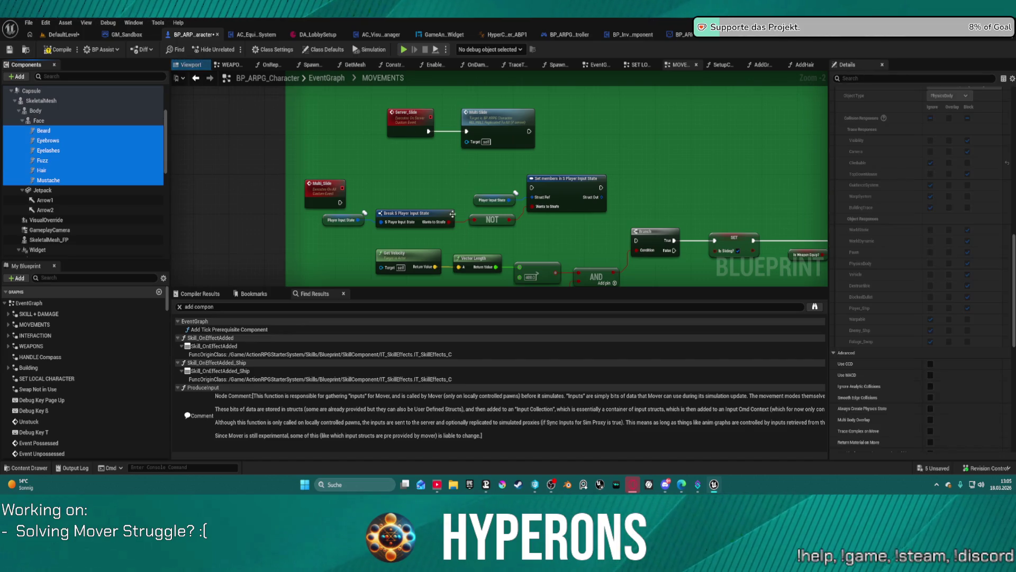
# - Paste a ThirdPerson Component Tag onto the Beard–Mustache selection
pyautogui.scroll(-3, 988, 172)
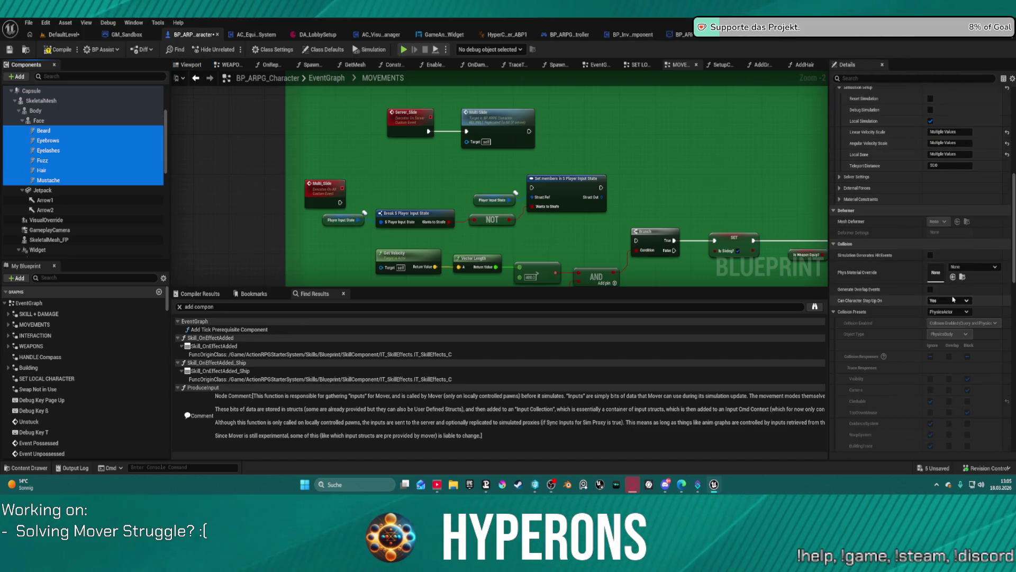
pyautogui.click(414, 45)
pyautogui.scroll(-2, 799, 248)
pyautogui.scroll(-5, 937, 329)
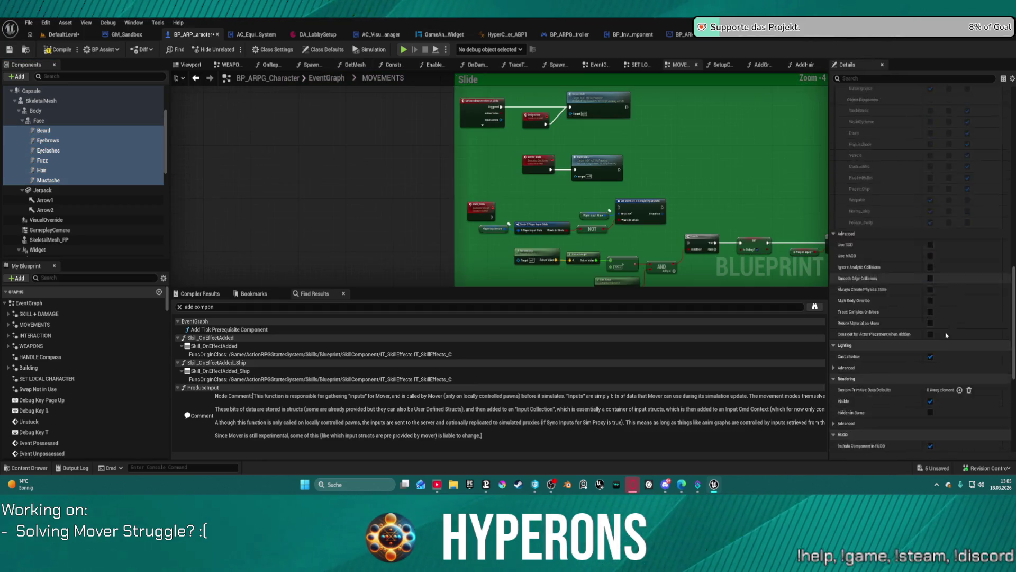
pyautogui.click(865, 263)
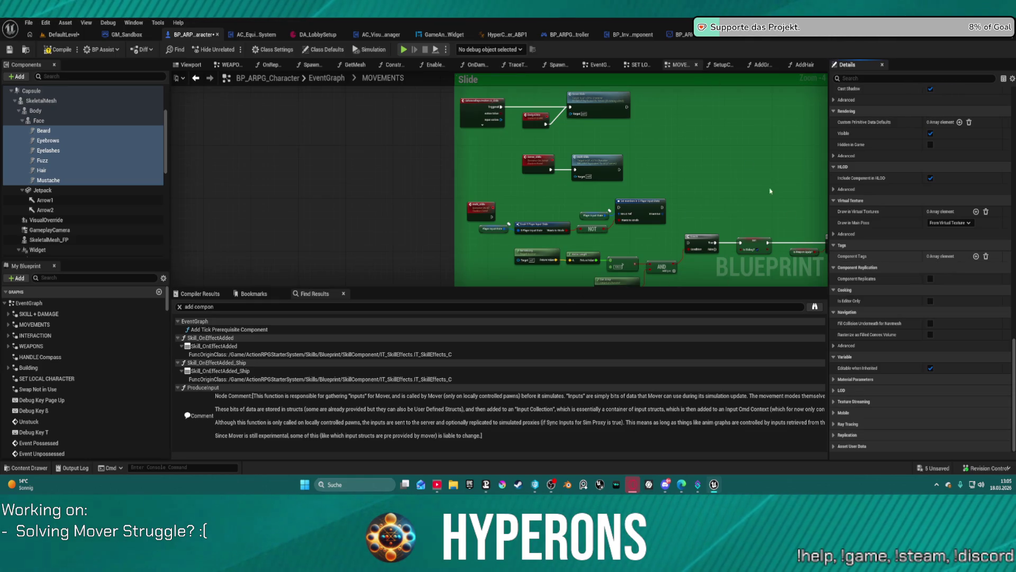
pyautogui.write('ThirdPerson')
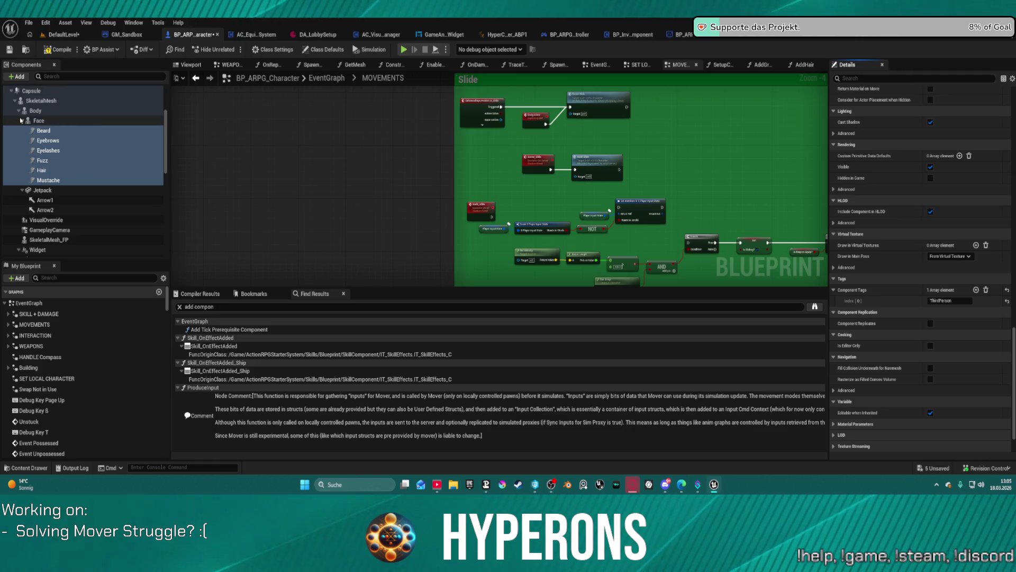
# - Check the Face component's own Component Tags
pyautogui.click(21, 121)
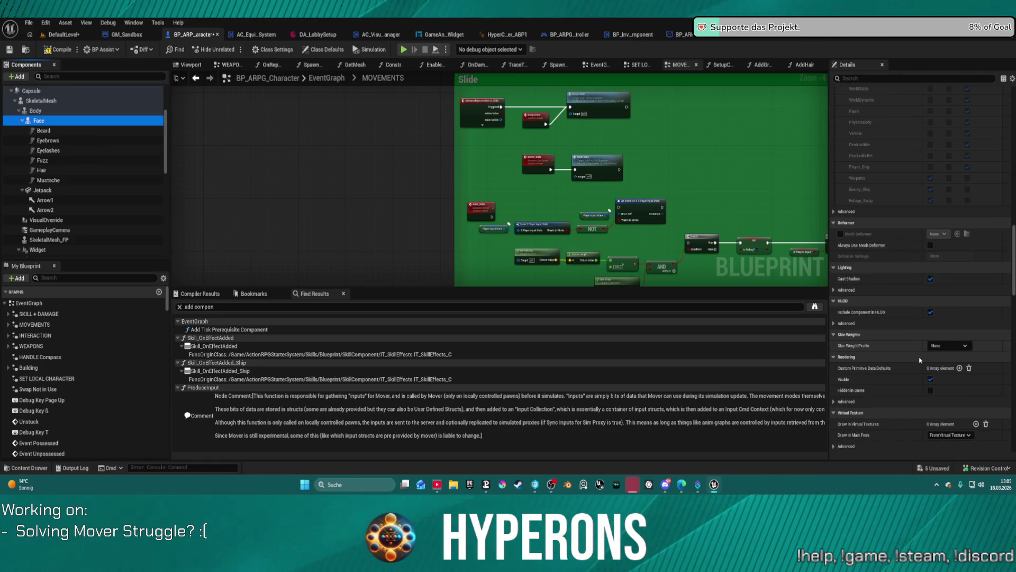
pyautogui.scroll(-1, 895, 413)
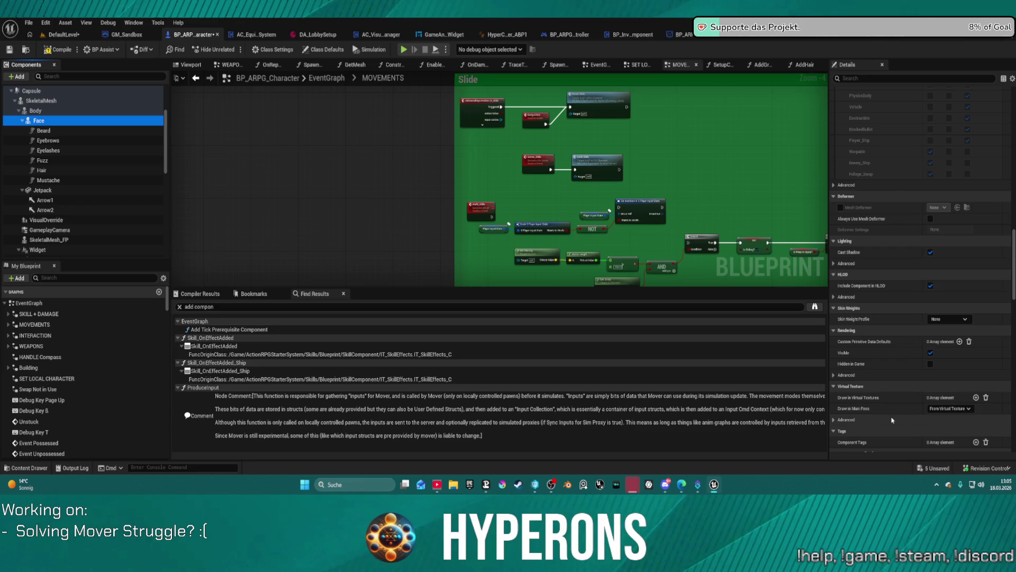
pyautogui.scroll(-7, 882, 360)
pyautogui.click(866, 259)
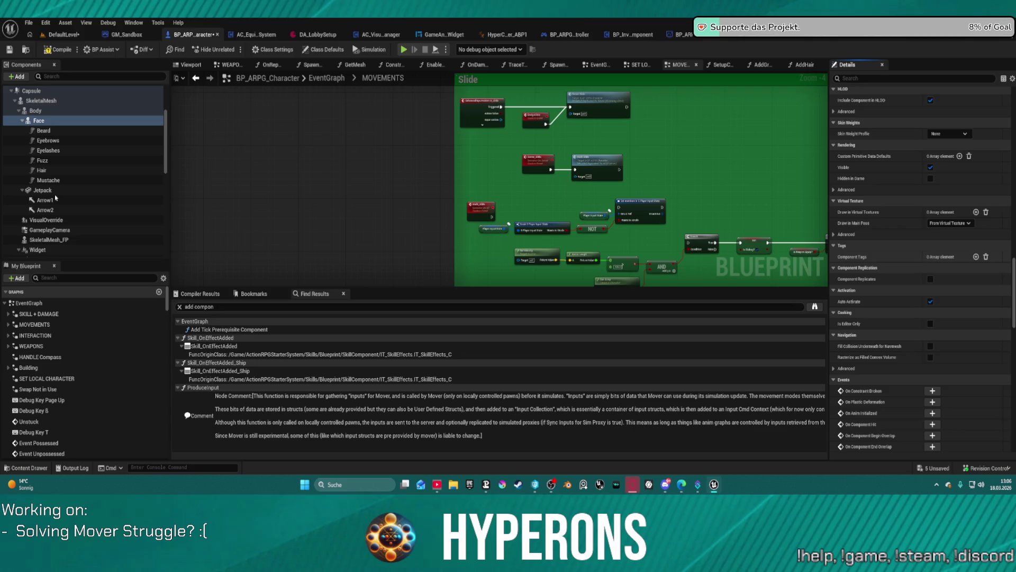
# - Add the ThirdPerson tag to Jetpack, Arrow1 and Arrow2, then select GameplayCamera
pyautogui.click(42, 190)
pyautogui.keyDown('shift'); pyautogui.click(45, 210); pyautogui.keyUp('shift')
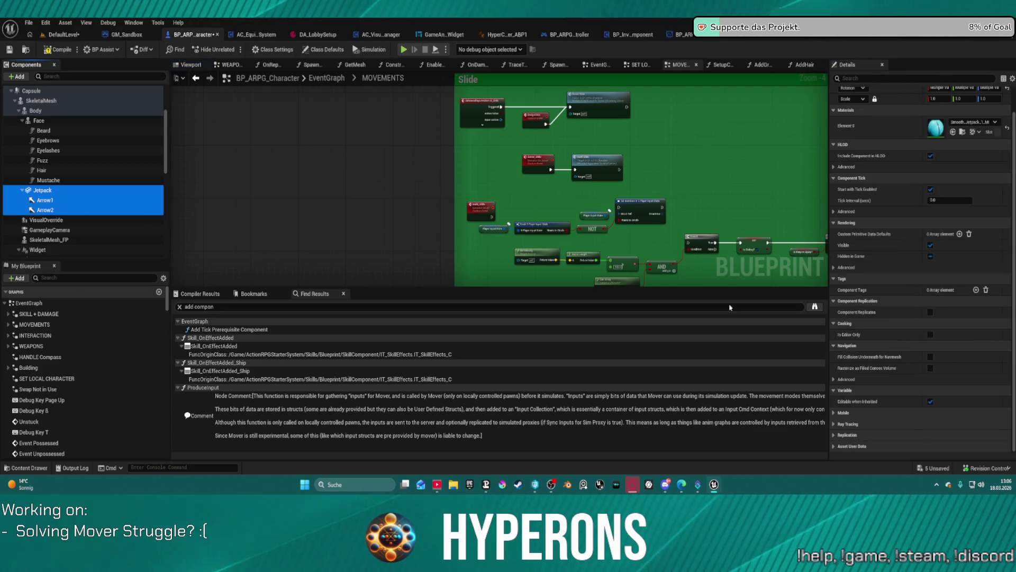
pyautogui.click(870, 291)
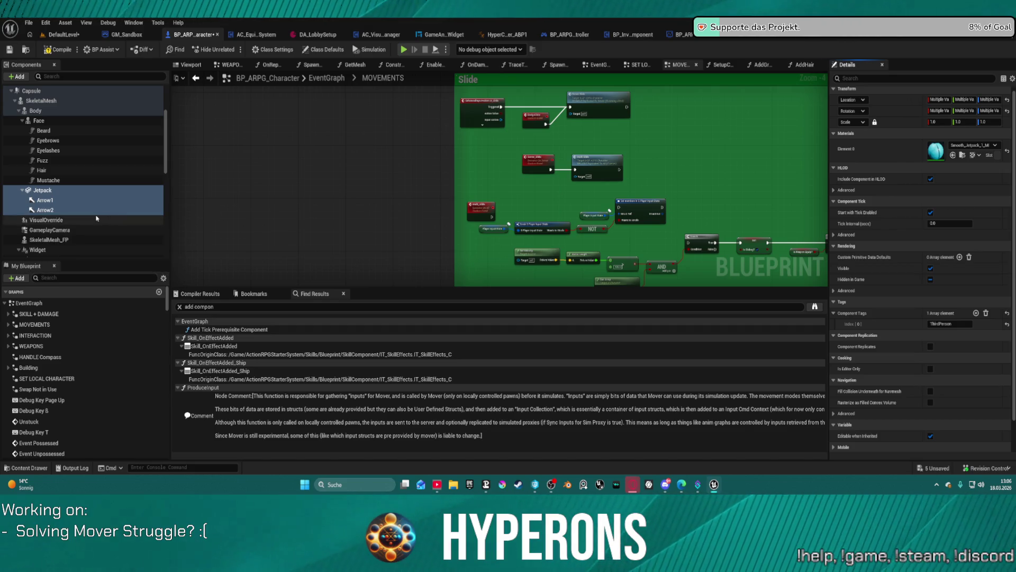
pyautogui.click(63, 229)
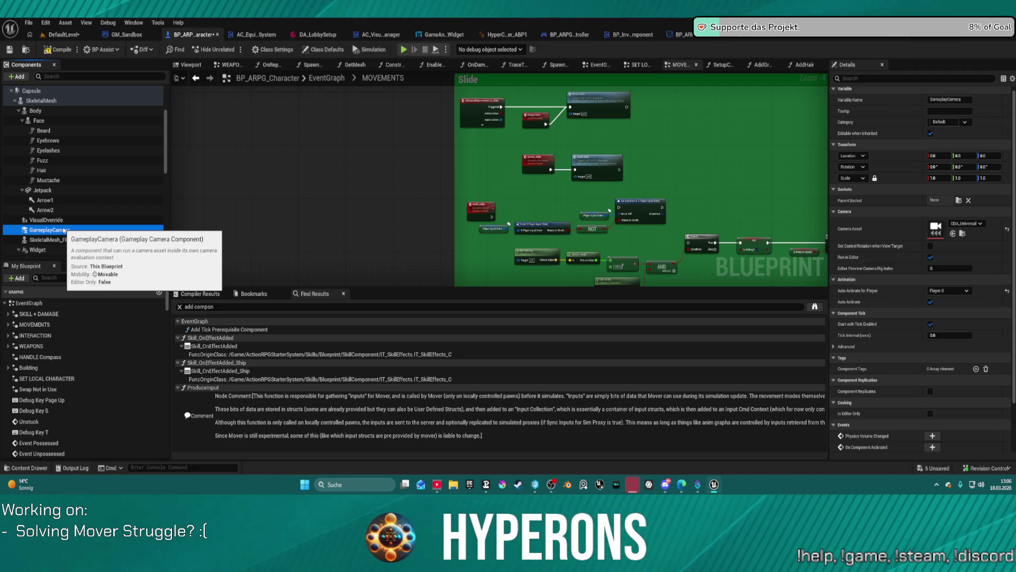
pyautogui.scroll(-3, 68, 232)
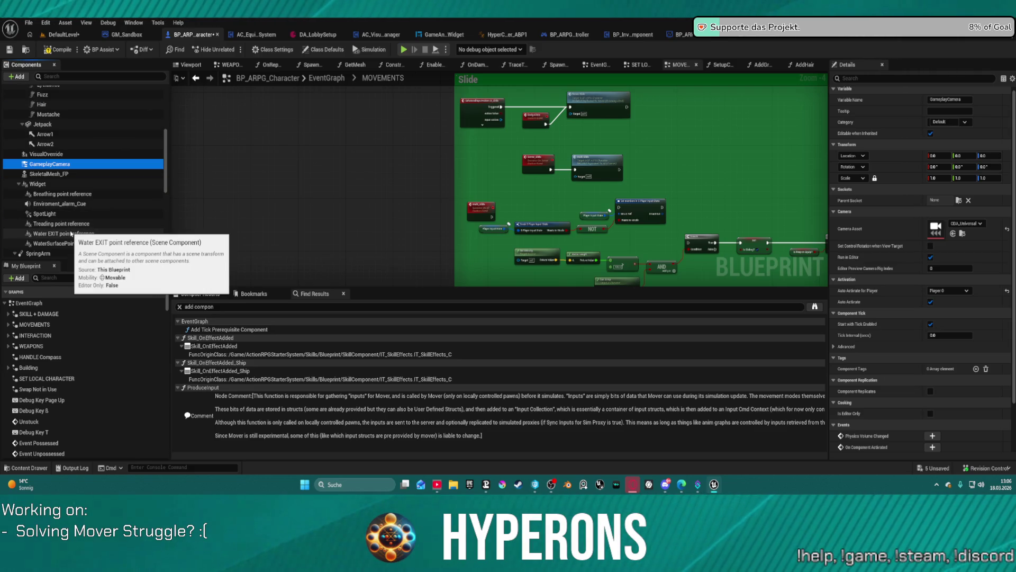
pyautogui.scroll(-1, 73, 231)
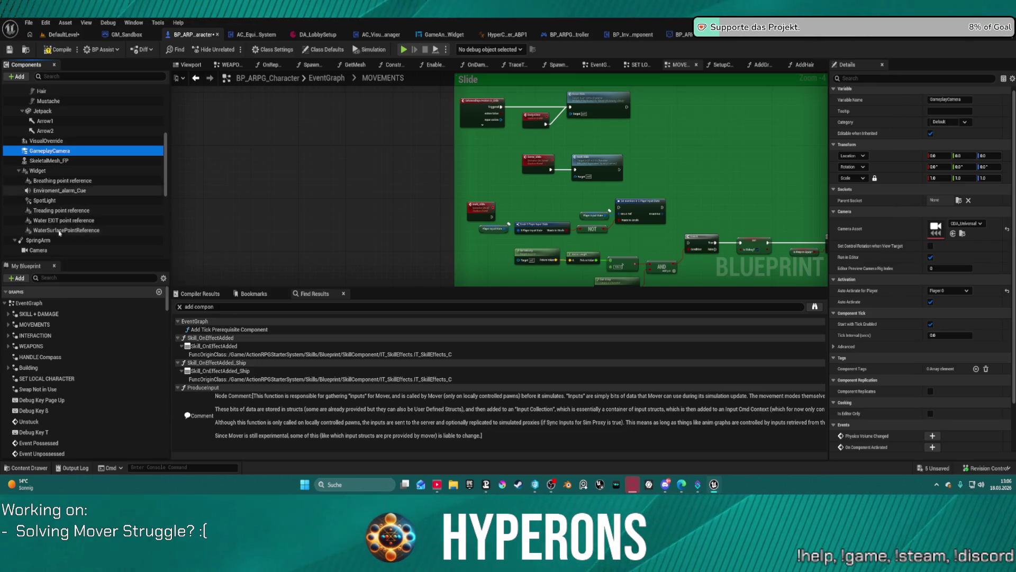
pyautogui.scroll(-6, 91, 228)
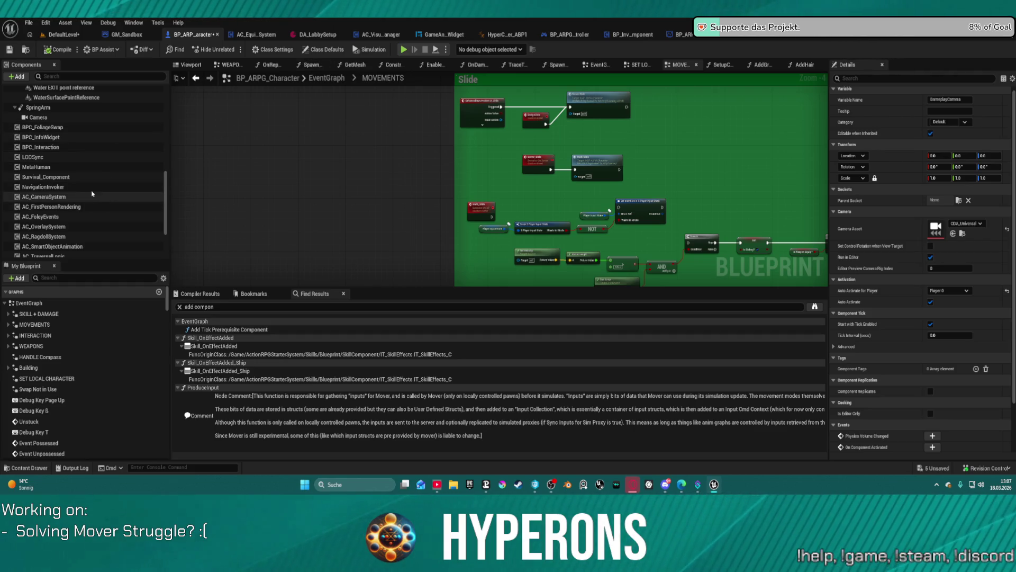
pyautogui.click(57, 189)
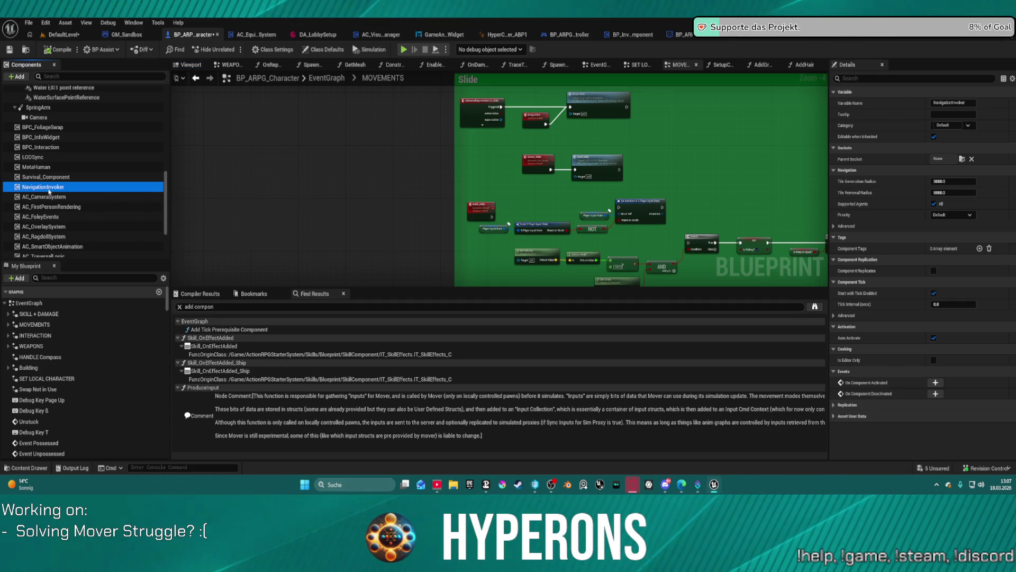
pyautogui.scroll(-2, 77, 191)
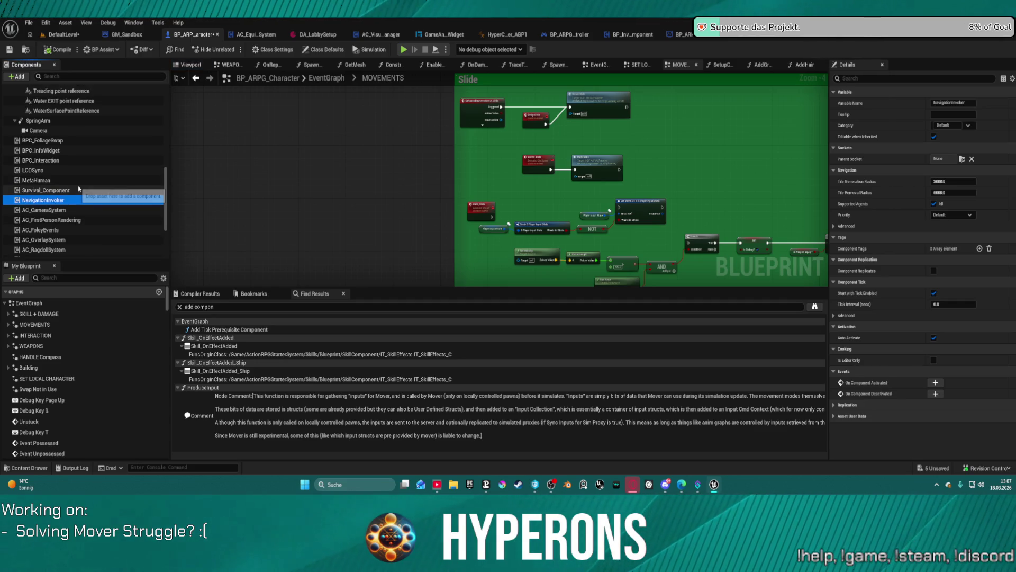
pyautogui.scroll(10, 79, 188)
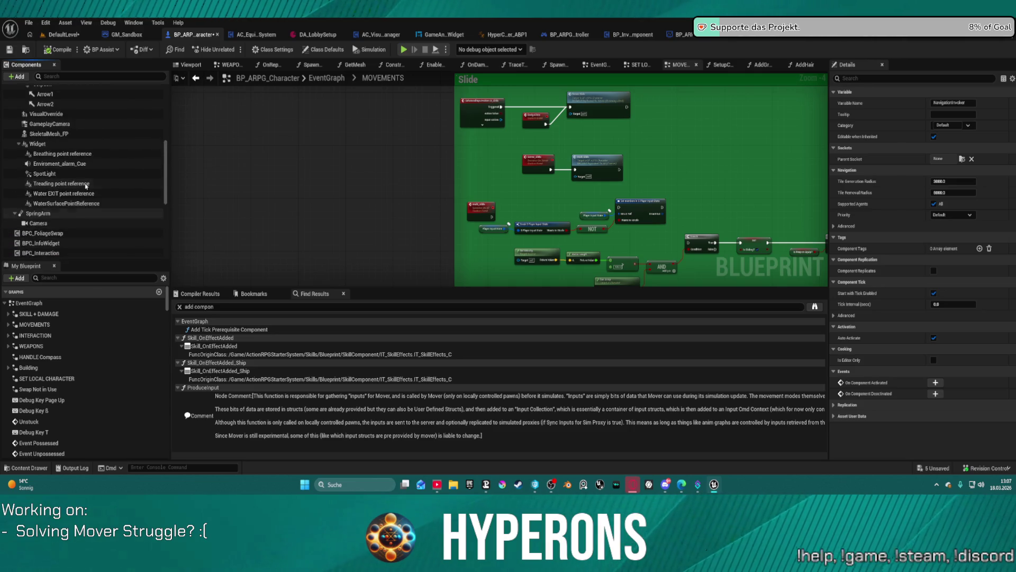
pyautogui.scroll(6, 86, 186)
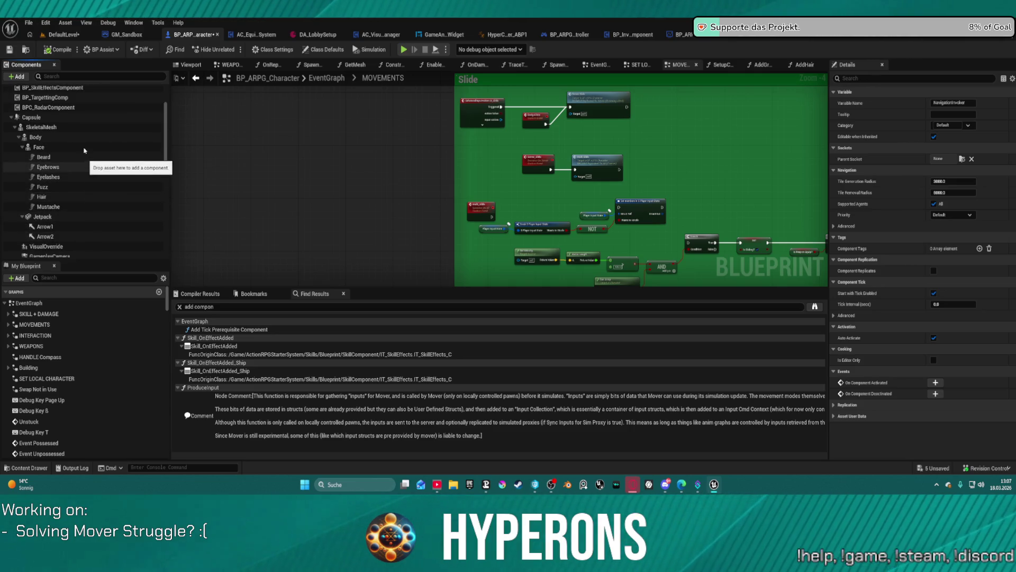
pyautogui.click(83, 139)
# - Set Body's Can Character Step Up On to Owner and compile the blueprint with F7
pyautogui.scroll(-10, 929, 238)
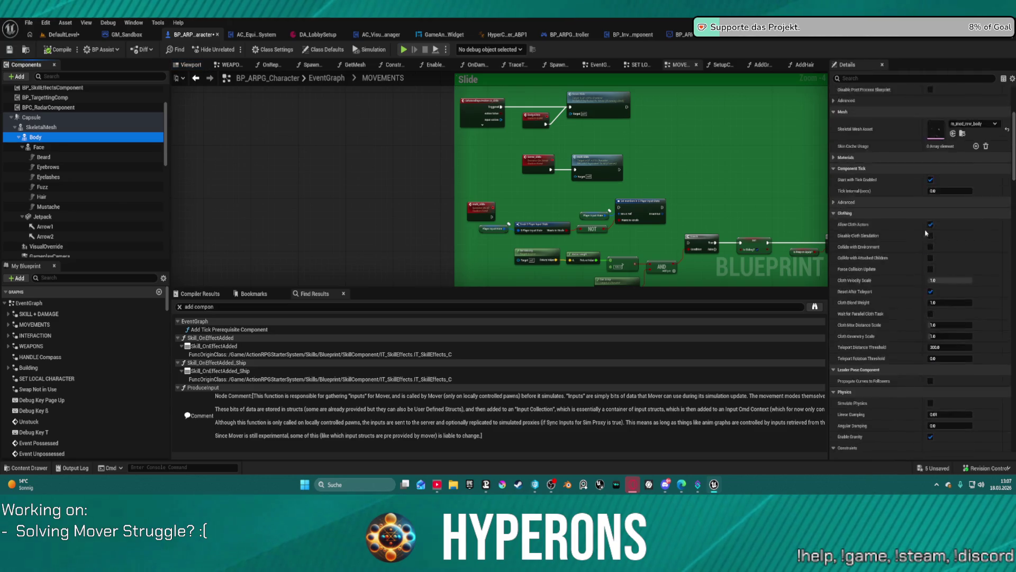
pyautogui.scroll(-12, 932, 241)
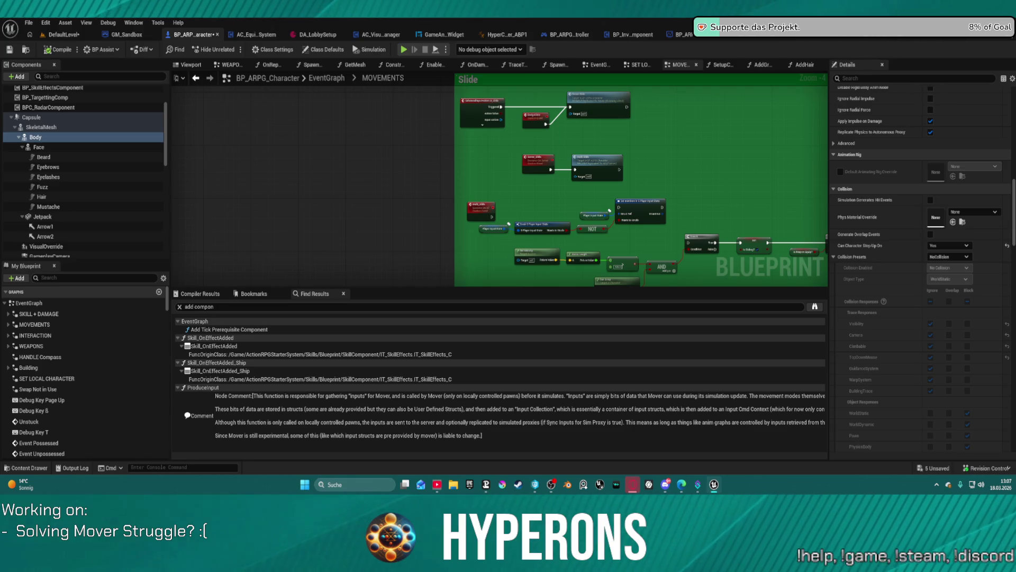
pyautogui.click(1008, 246)
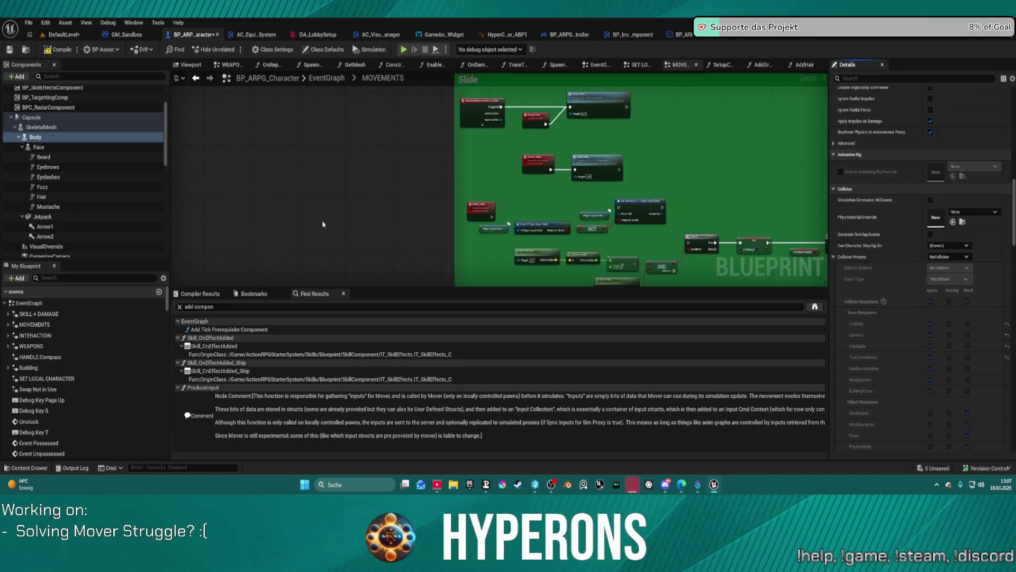
pyautogui.click(46, 139)
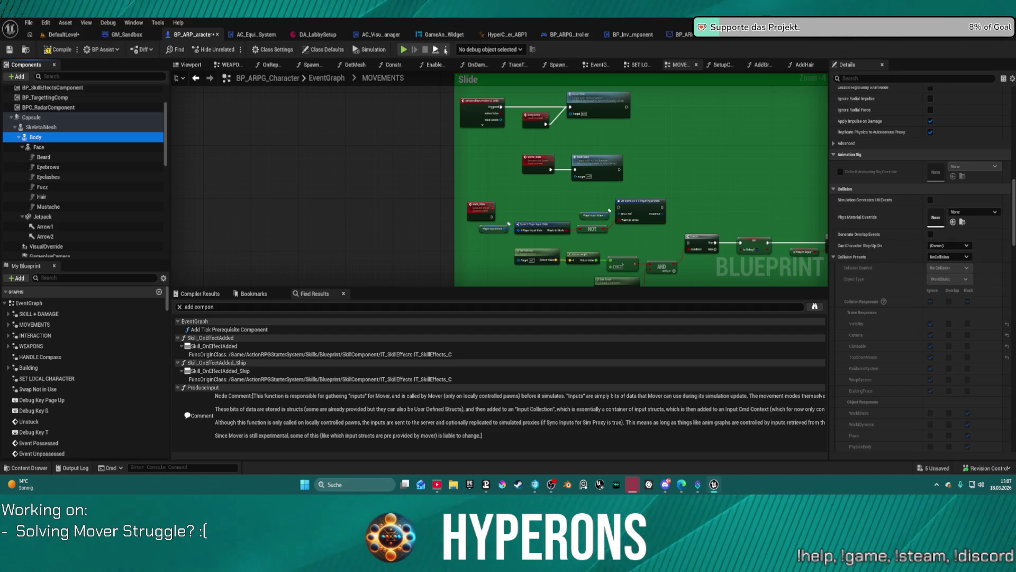
pyautogui.click(449, 85)
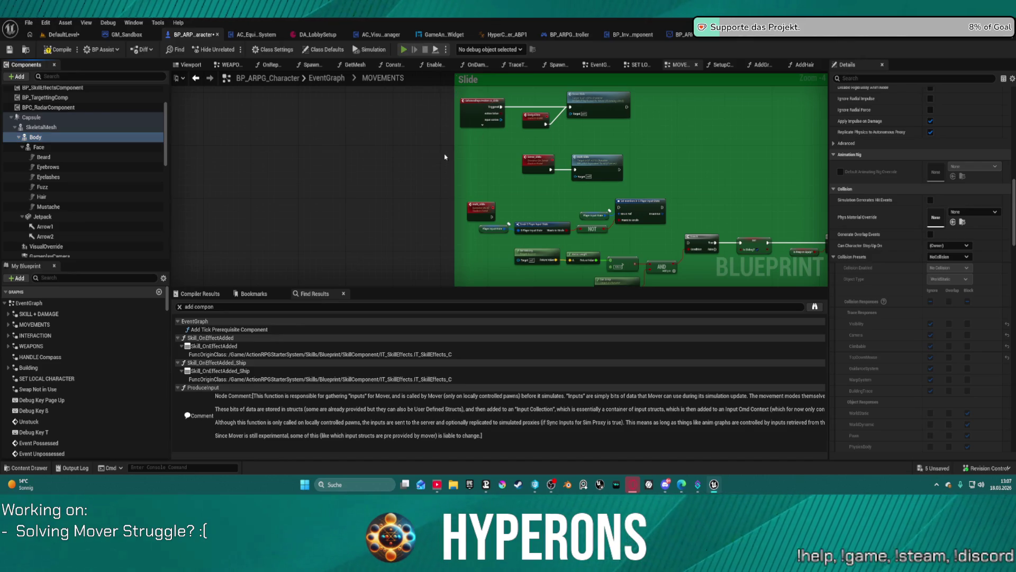
pyautogui.press('F7')
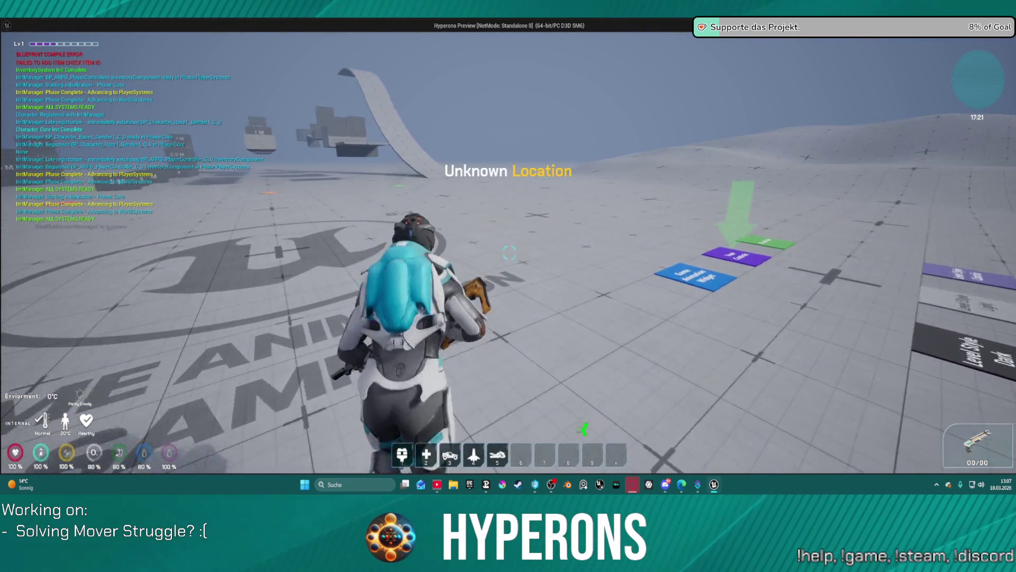
# - Walk the character forward around the test level, then press Esc to end play
pyautogui.press('w')
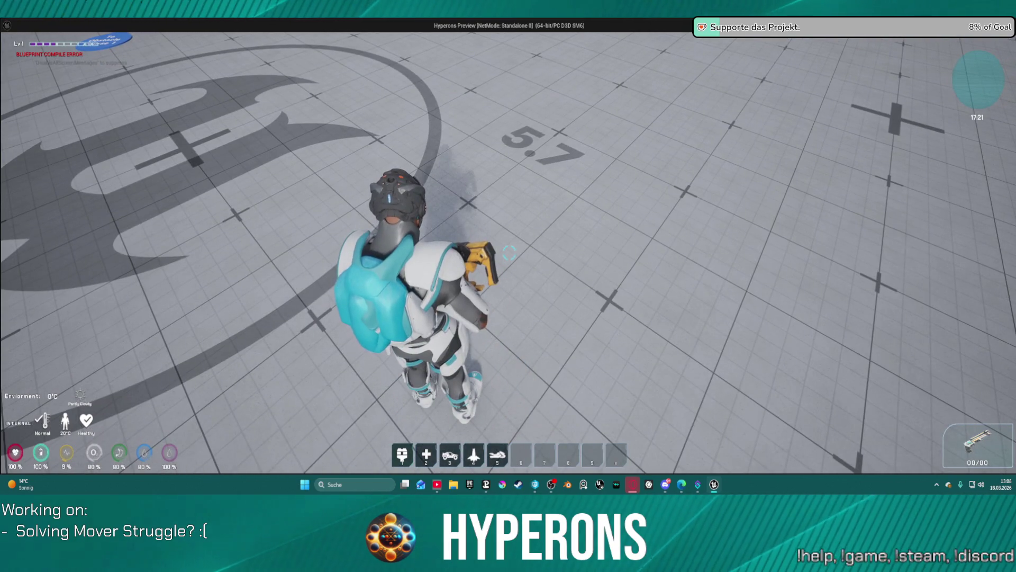
pyautogui.press('w')
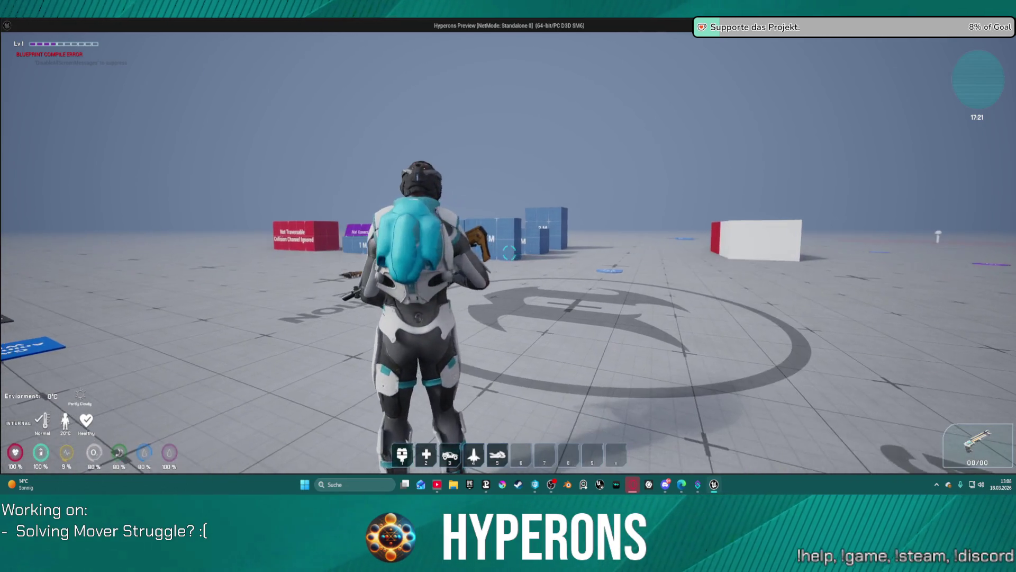
pyautogui.press('Escape')
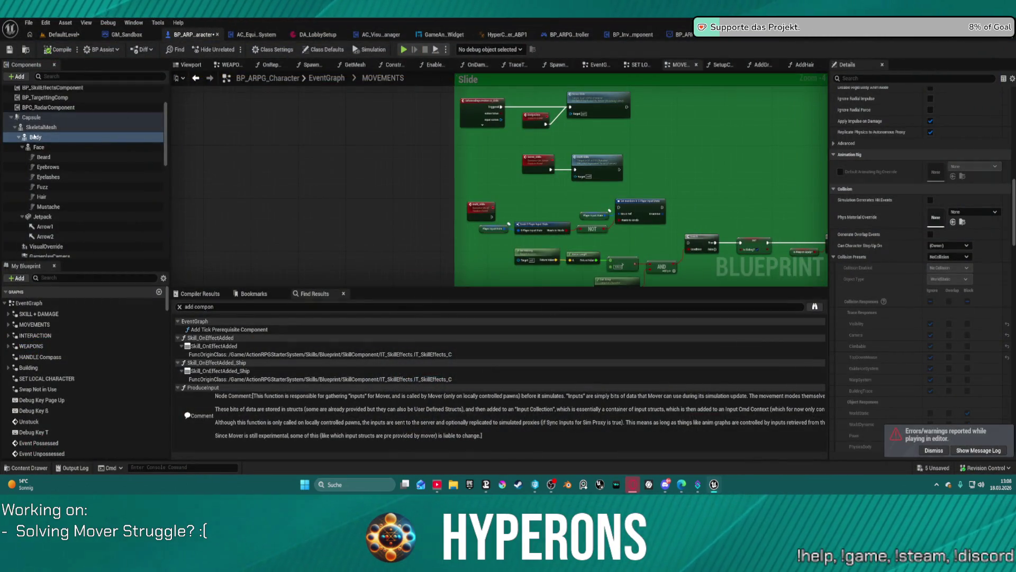
# - Inspect the SpringArm and Camera components, focusing on SpringArm's camera and lag settings
pyautogui.scroll(-3, 32, 228)
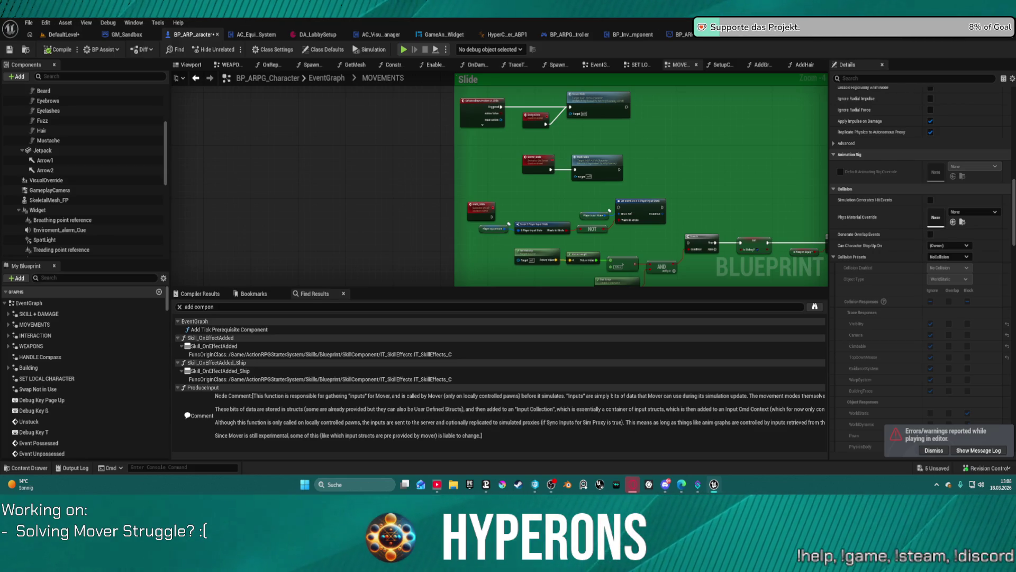
pyautogui.scroll(-3, 79, 201)
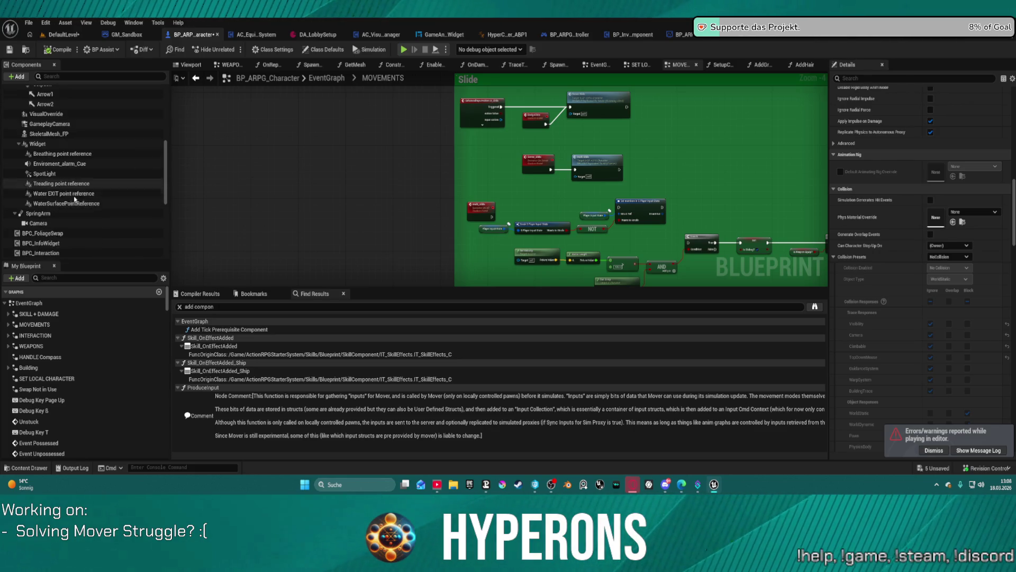
pyautogui.click(52, 229)
pyautogui.keyDown('ctrl'); pyautogui.click(51, 237); pyautogui.keyUp('ctrl')
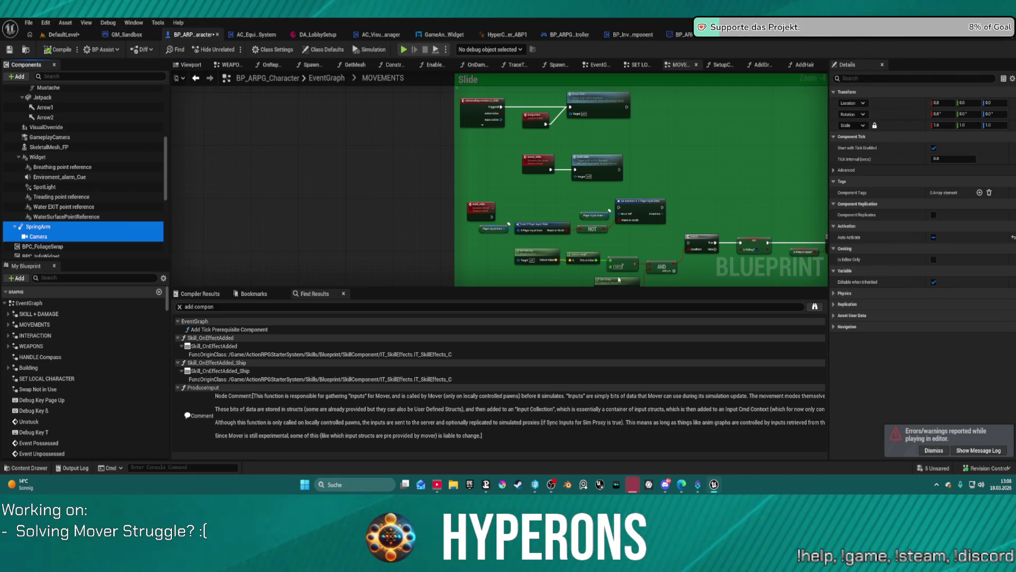
pyautogui.click(39, 226)
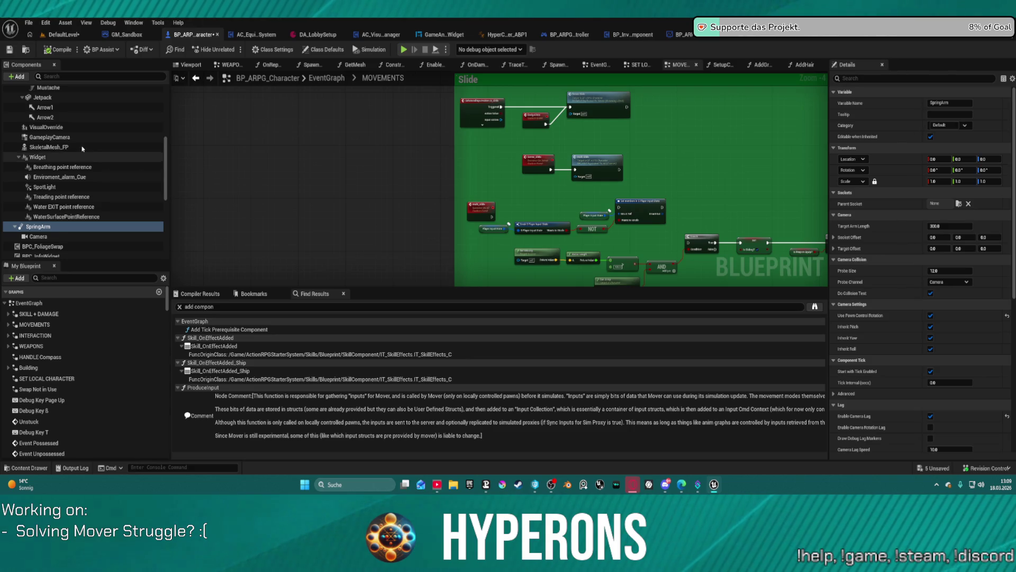
# - Select GameplayCamera and open its assigned camera rig asset
pyautogui.scroll(2, 53, 170)
pyautogui.scroll(1, 49, 183)
pyautogui.click(49, 193)
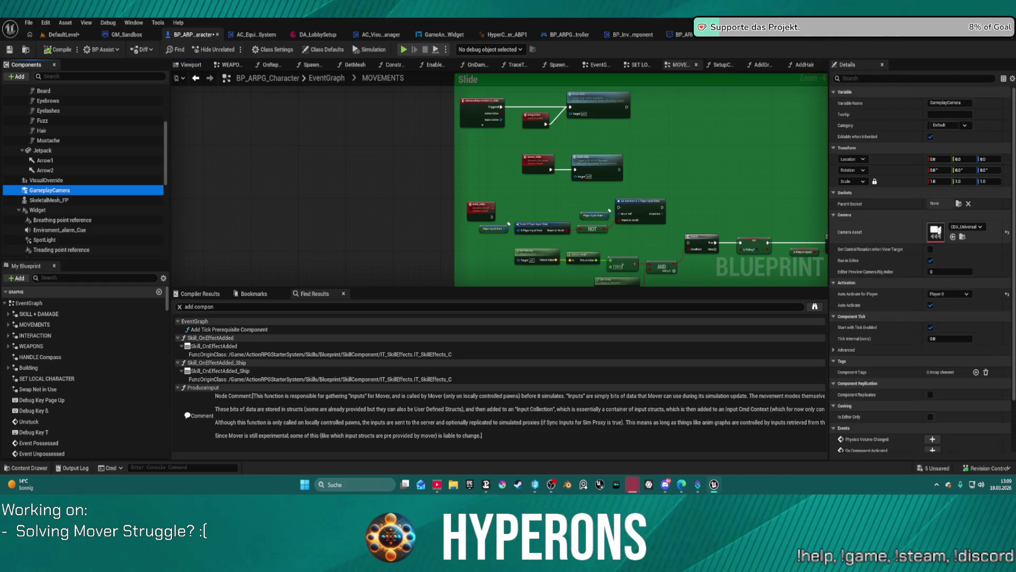
pyautogui.click(938, 232)
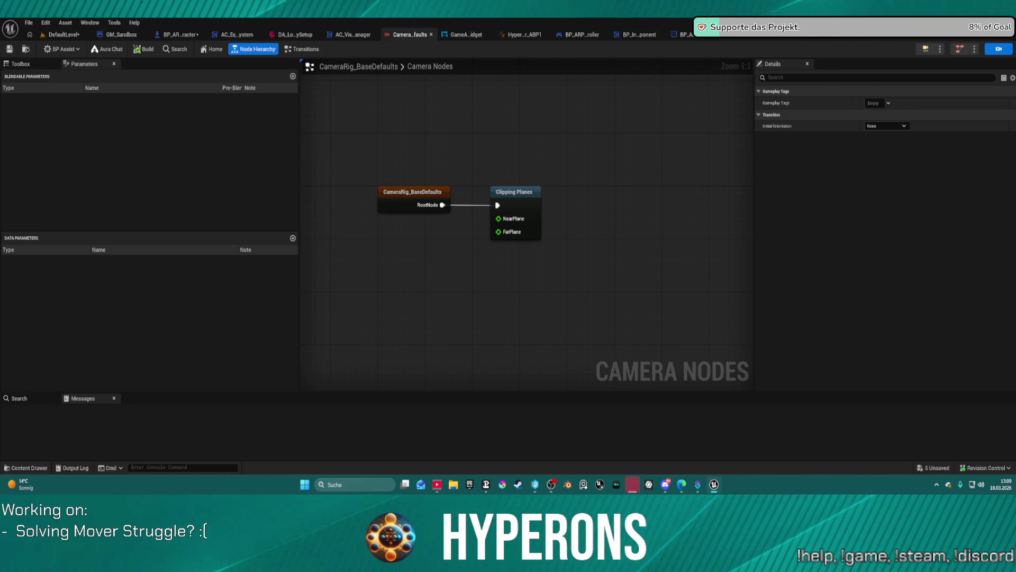
# - Inspect CameraRig_SlideOffset's Offset node and root settings, then return to BP_ARPG_Character
pyautogui.click(609, 211)
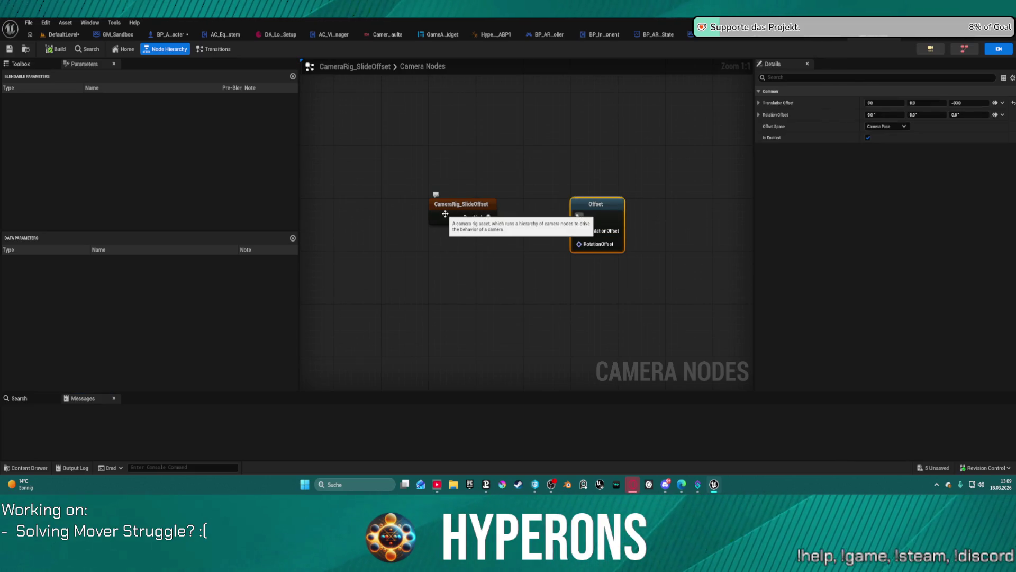
pyautogui.click(447, 213)
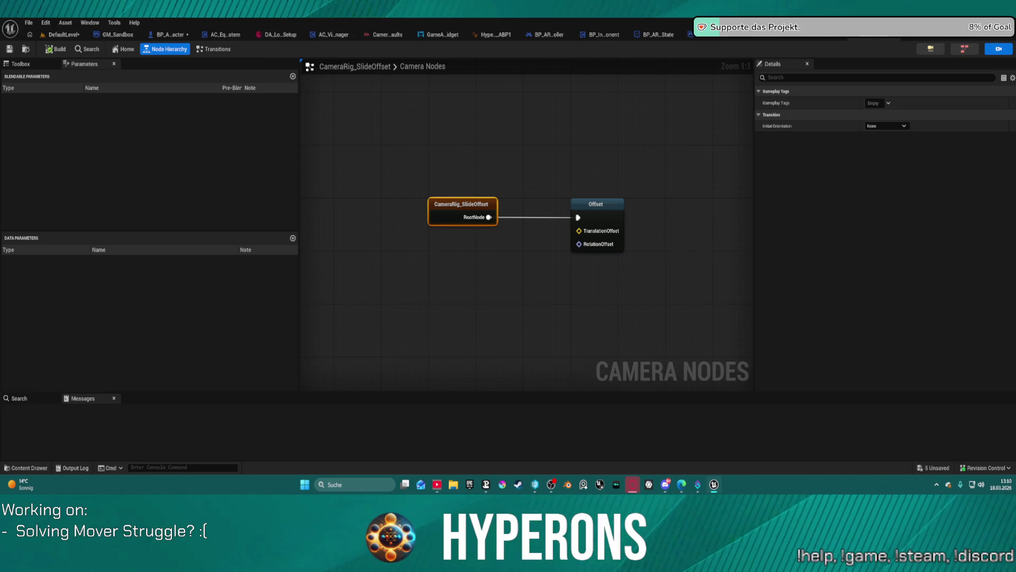
pyautogui.click(163, 36)
pyautogui.scroll(-1, 33, 212)
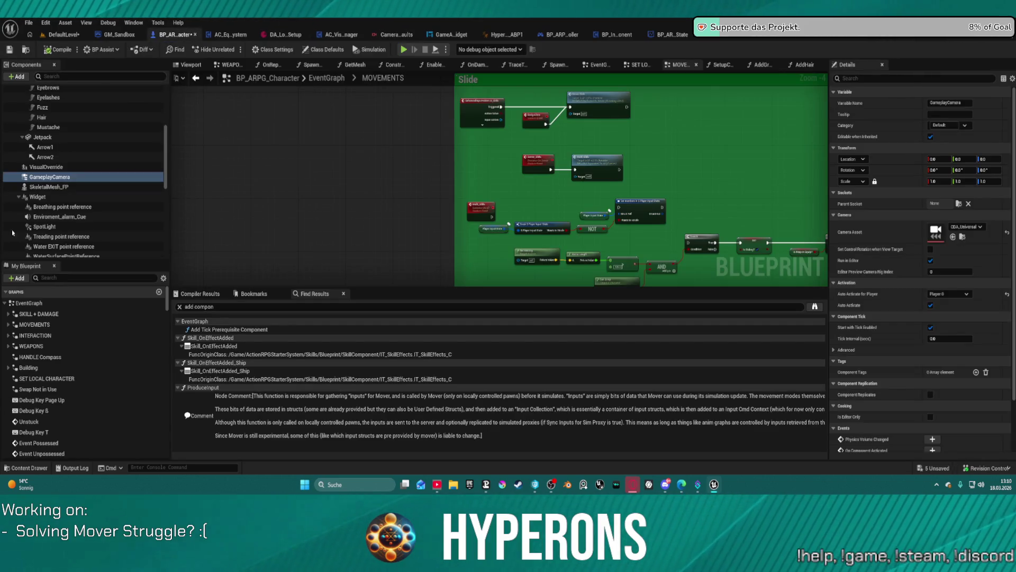
# - Briefly select Camera and SpringArm, then nudge the Find Event to Set Occupied Vehicle node left in the EventGraph
pyautogui.click(33, 217)
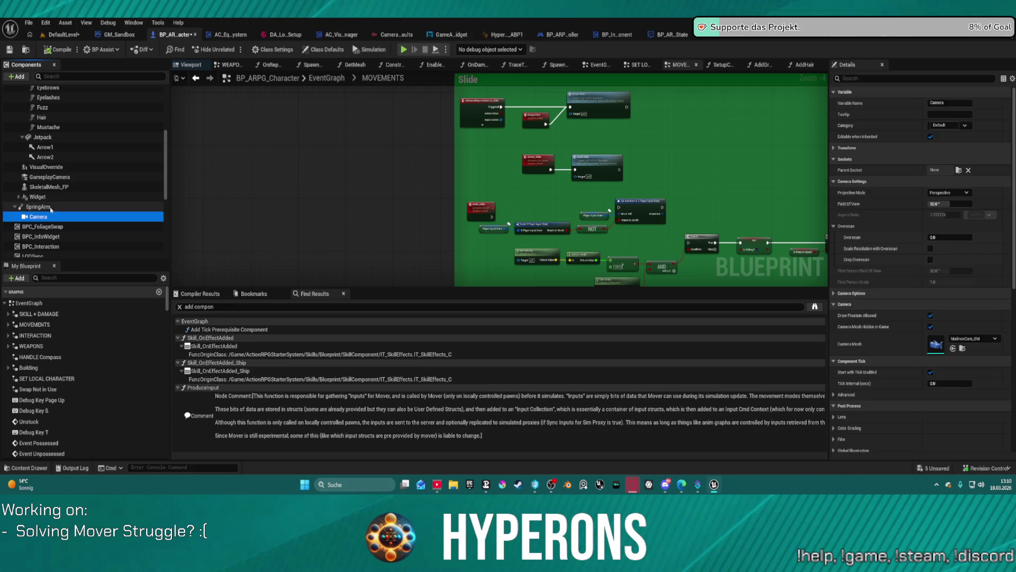
pyautogui.keyDown('ctrl'); pyautogui.click(38, 206); pyautogui.keyUp('ctrl')
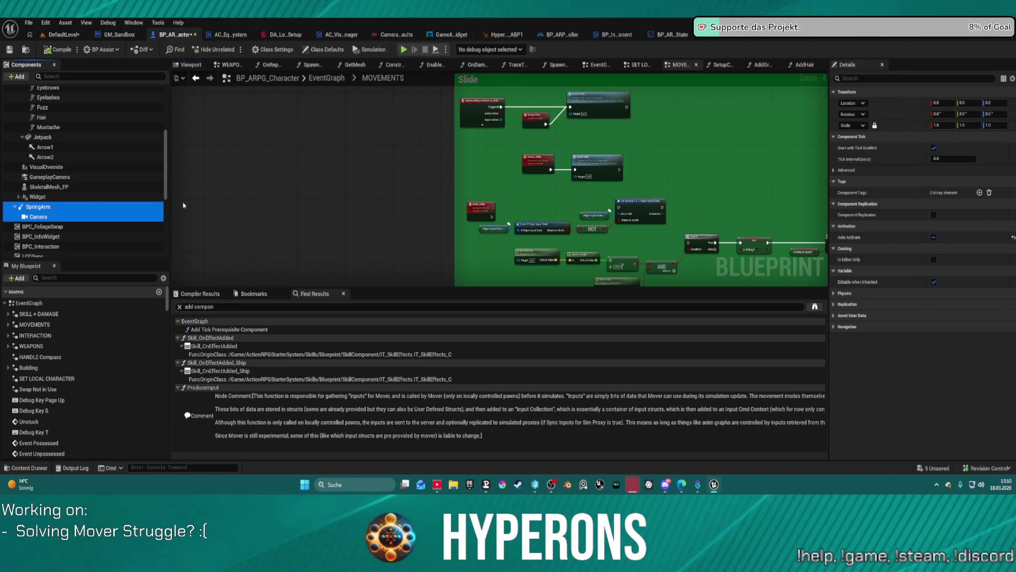
pyautogui.click(346, 144)
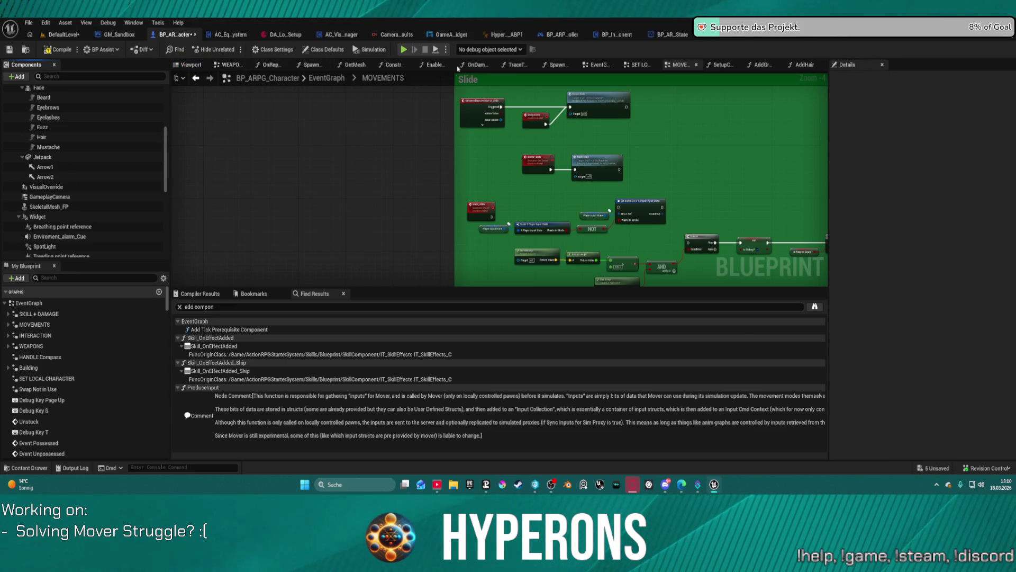
pyautogui.click(600, 64)
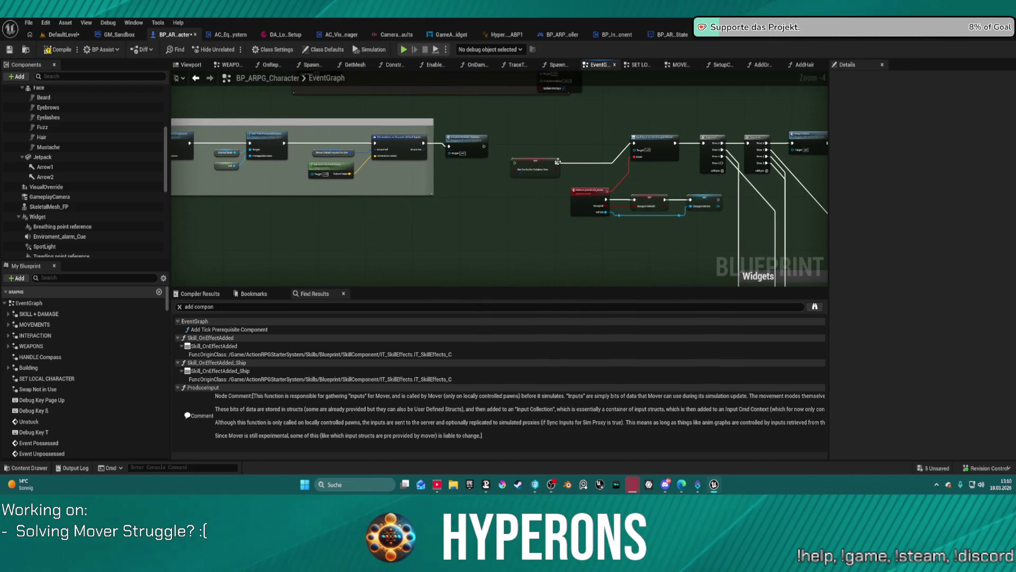
pyautogui.moveTo(639, 143)
pyautogui.mouseDown()
pyautogui.moveTo(534, 145)
pyautogui.moveTo(609, 144)
pyautogui.mouseUp()
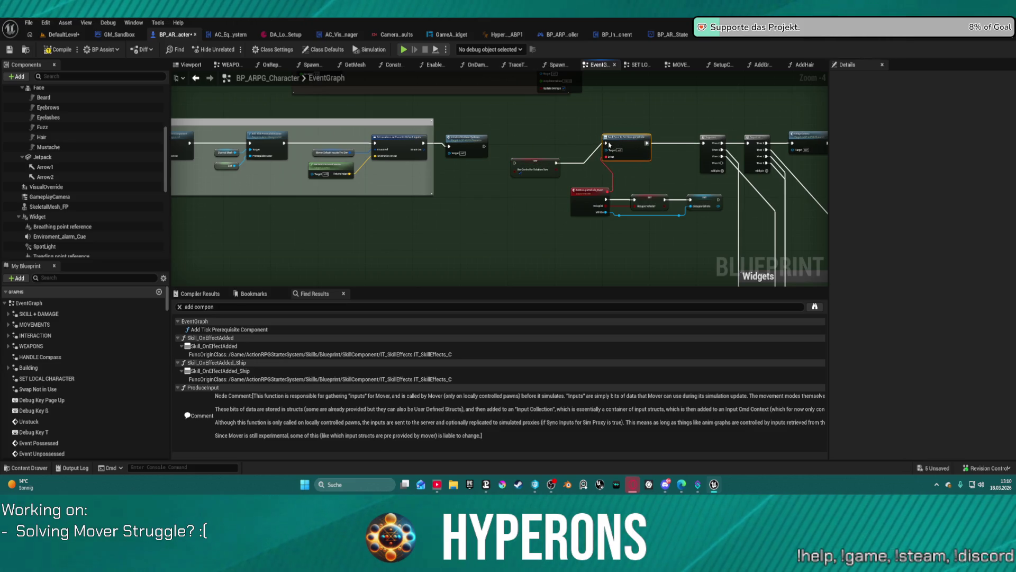
pyautogui.moveTo(527, 146)
pyautogui.mouseDown()
pyautogui.moveTo(498, 149)
pyautogui.moveTo(493, 131)
pyautogui.moveTo(524, 274)
pyautogui.mouseUp()
pyautogui.scroll(-4, 580, 177)
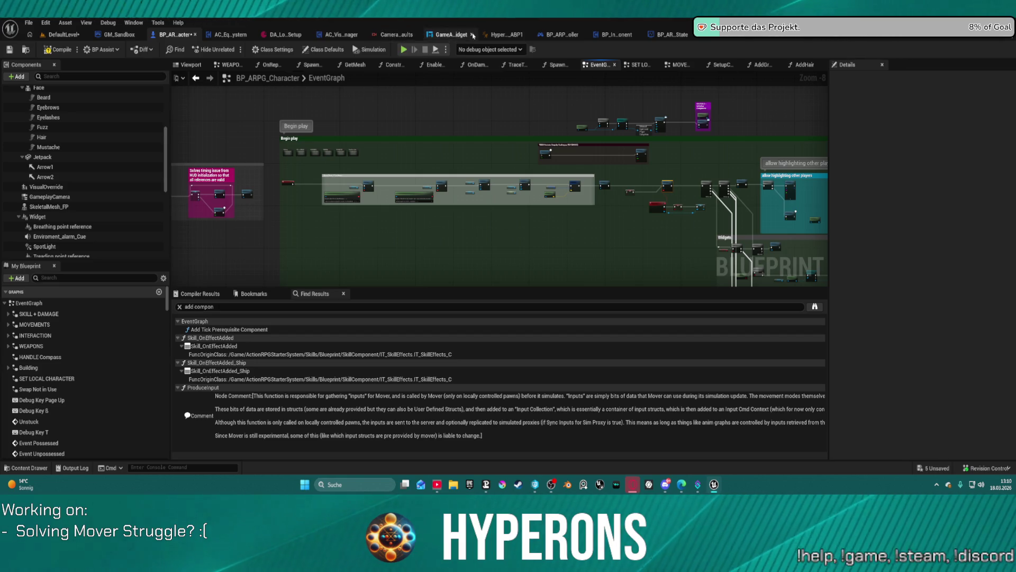
# - Close the animation blueprint and fly the DefaultLevel view toward the test blocks
pyautogui.click(526, 35)
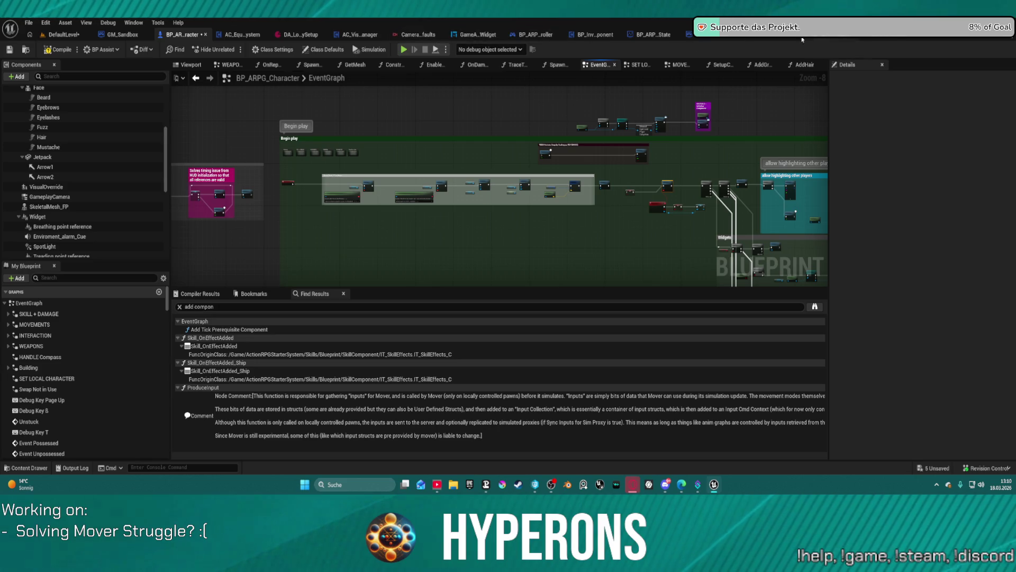
pyautogui.click(64, 35)
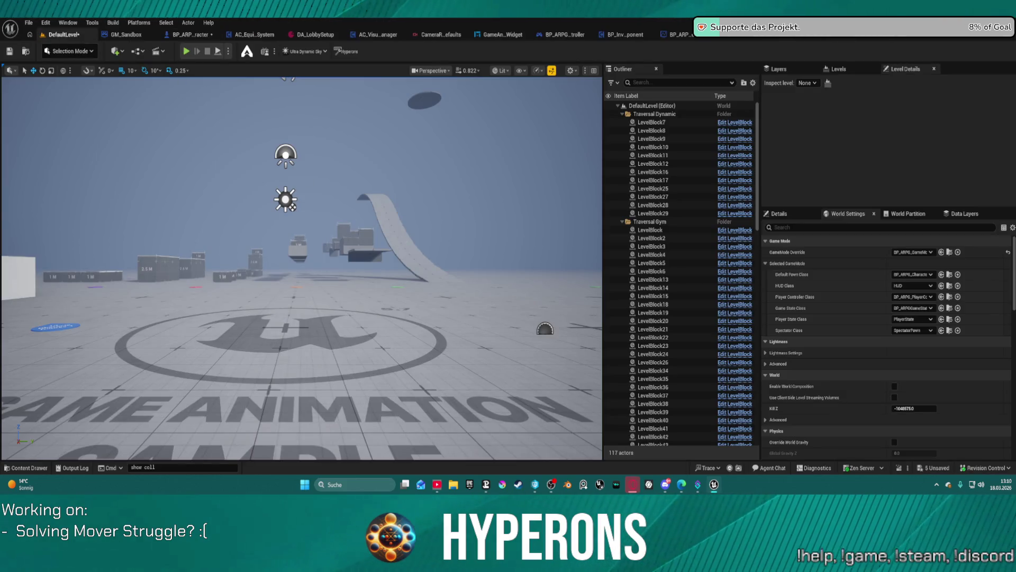
pyautogui.moveTo(302, 265); pyautogui.dragTo(286, 272)
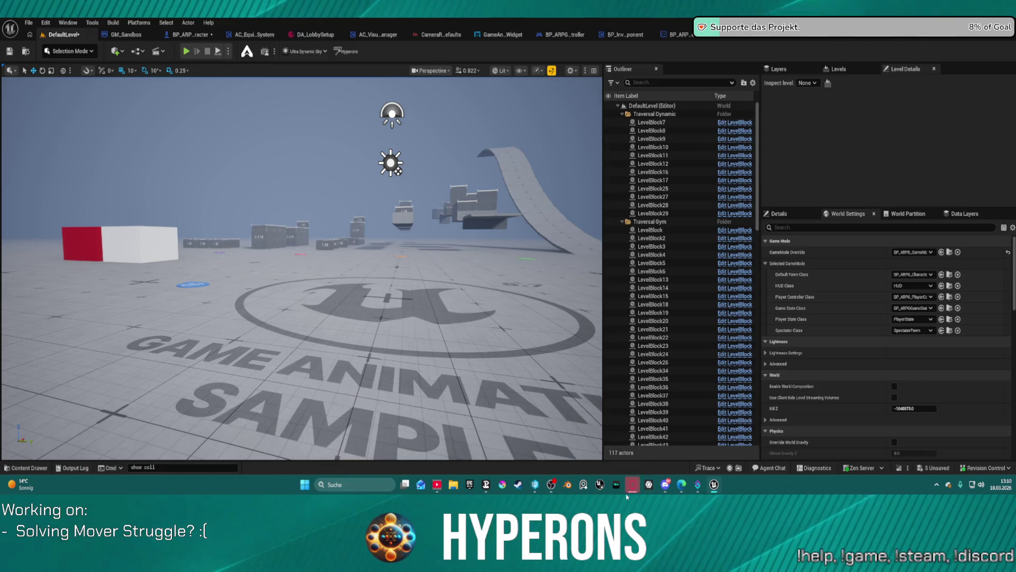
# - Turn the camera, then delete the leftover 'show coll' text from the console command field
pyautogui.moveTo(567, 486)
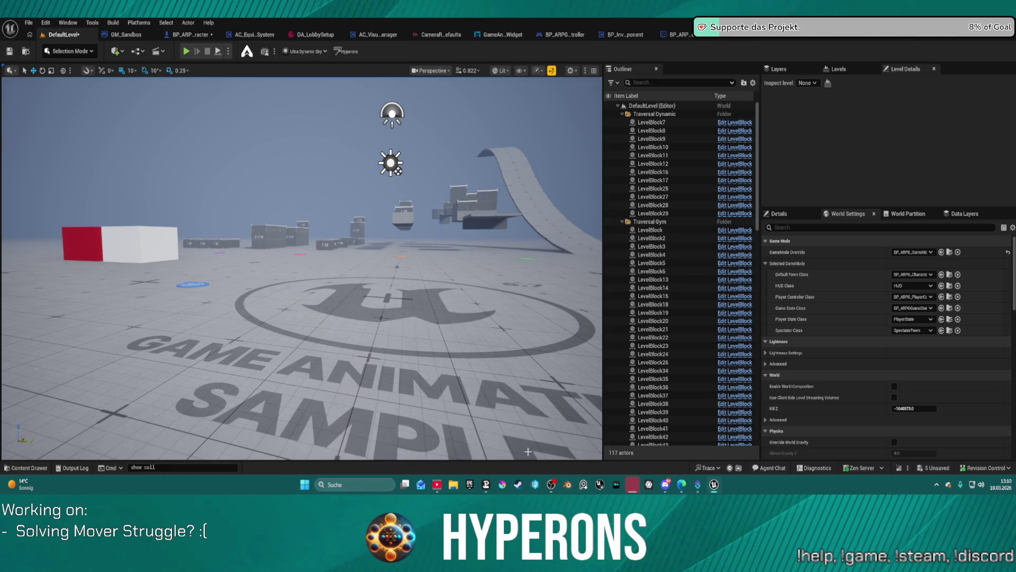
pyautogui.moveTo(317, 265)
pyautogui.mouseDown()
pyautogui.moveTo(186, 249)
pyautogui.moveTo(264, 236)
pyautogui.moveTo(304, 288)
pyautogui.mouseUp()
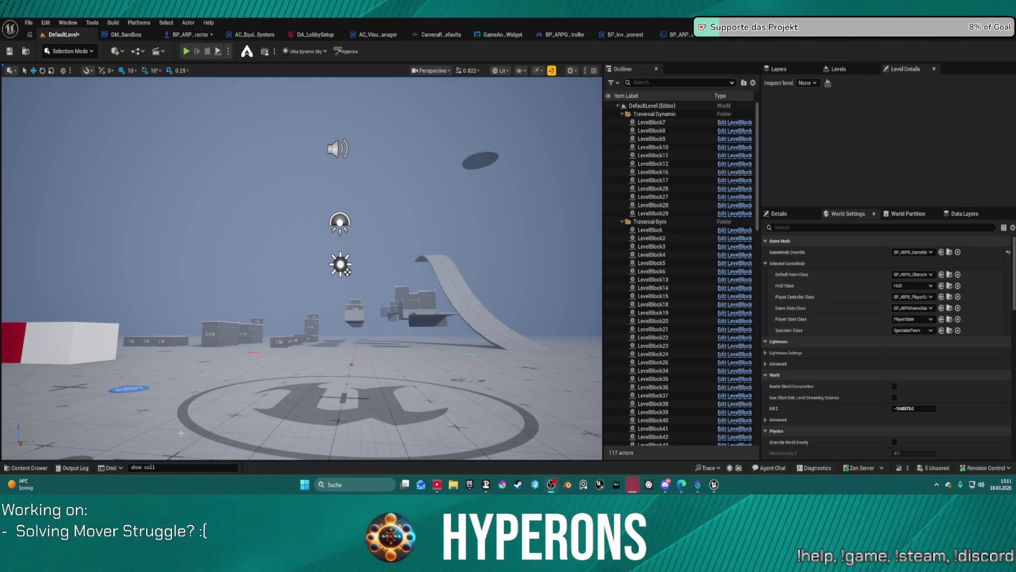
pyautogui.scroll(1, 243, 366)
pyautogui.click(163, 467)
pyautogui.moveTo(164, 468); pyautogui.dragTo(116, 468)
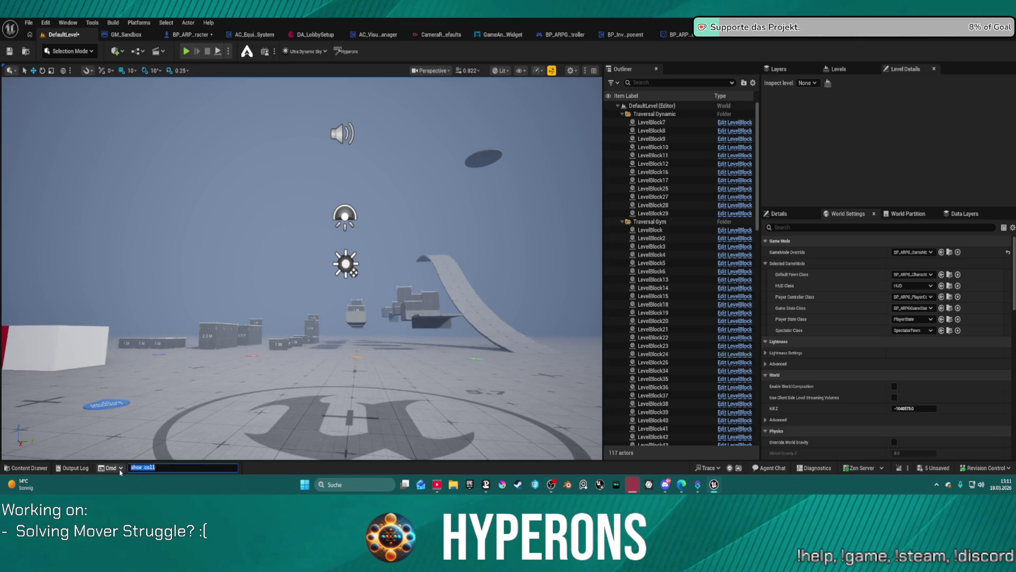
pyautogui.press('BackSpace')
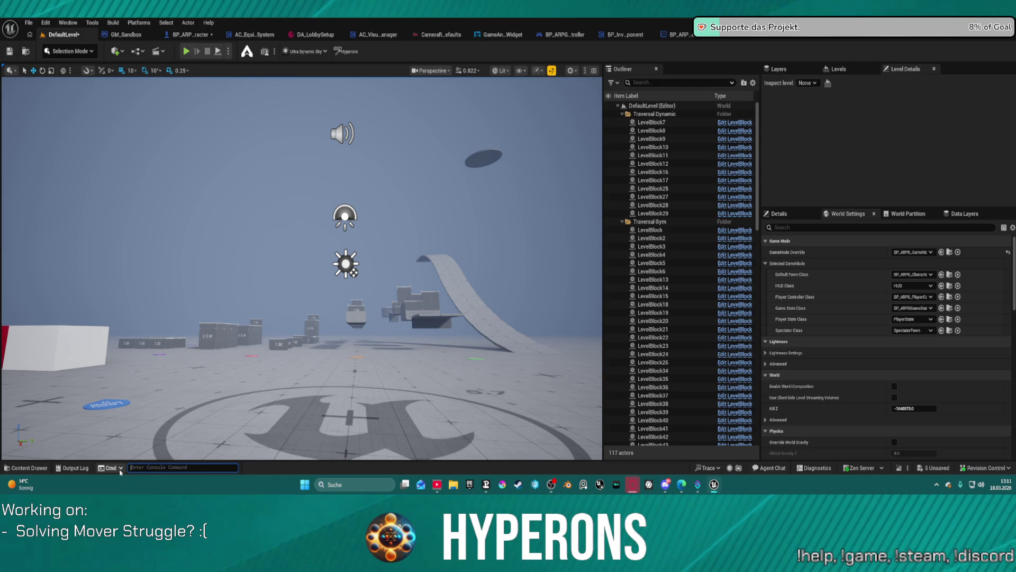
pyautogui.click(880, 166)
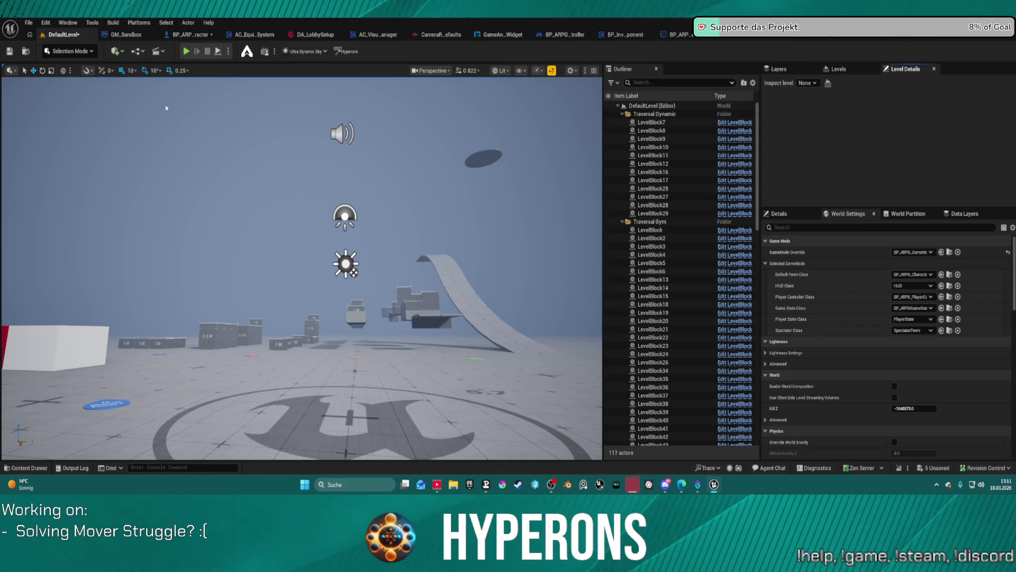
# - Jump through camera bookmarks 1, 2 and 3 around the level, then bring up Viewport Scalability
pyautogui.press('1')
pyautogui.moveTo(312, 221)
pyautogui.mouseDown()
pyautogui.moveTo(285, 209)
pyautogui.moveTo(317, 206)
pyautogui.mouseUp()
pyautogui.press('2')
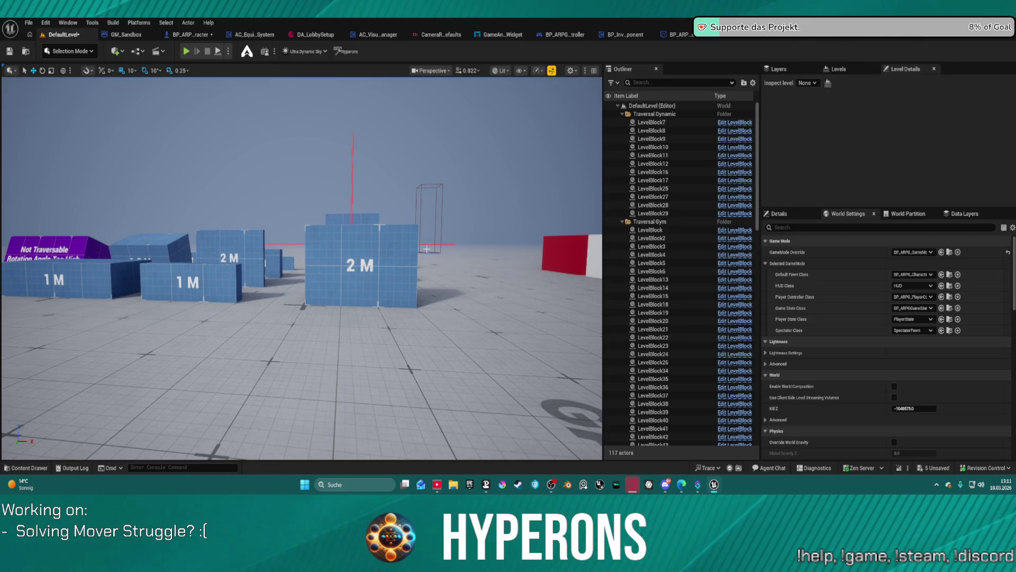
pyautogui.press('3')
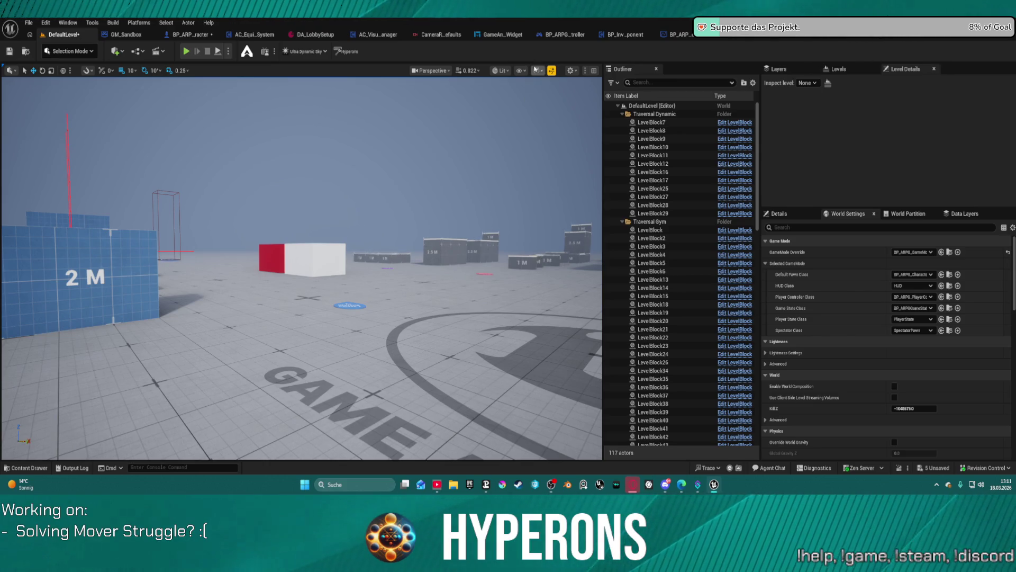
pyautogui.click(538, 70)
pyautogui.moveTo(572, 123)
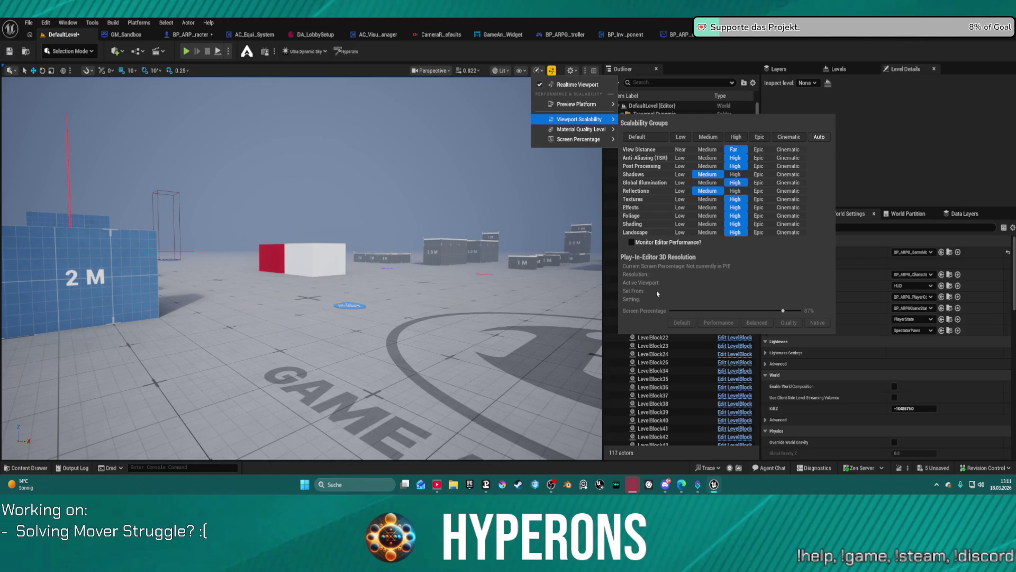
# - Turn on Monitor Editor Performance and briefly open then close Project Settings
pyautogui.click(632, 242)
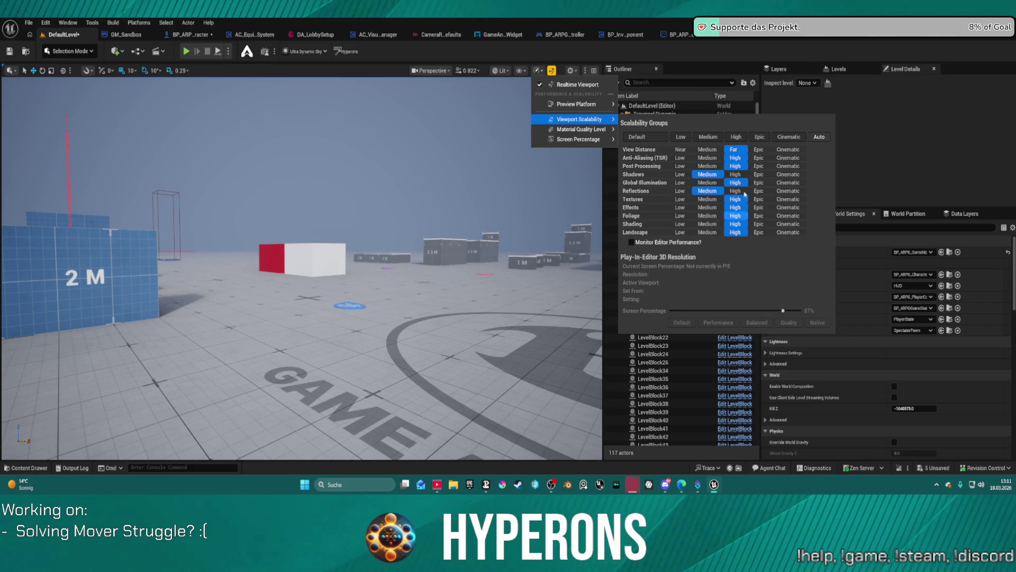
pyautogui.moveTo(585, 140)
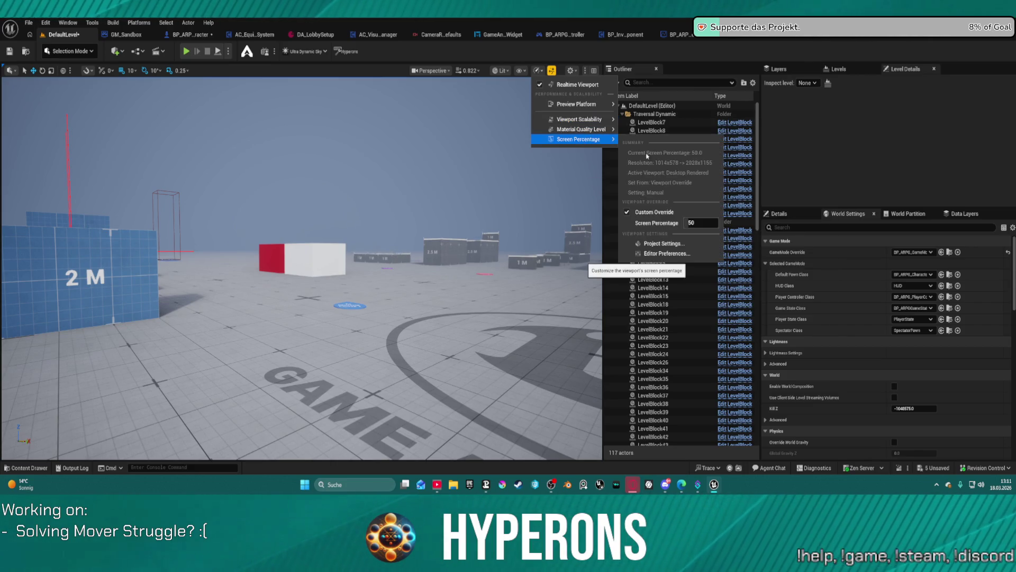
pyautogui.click(664, 243)
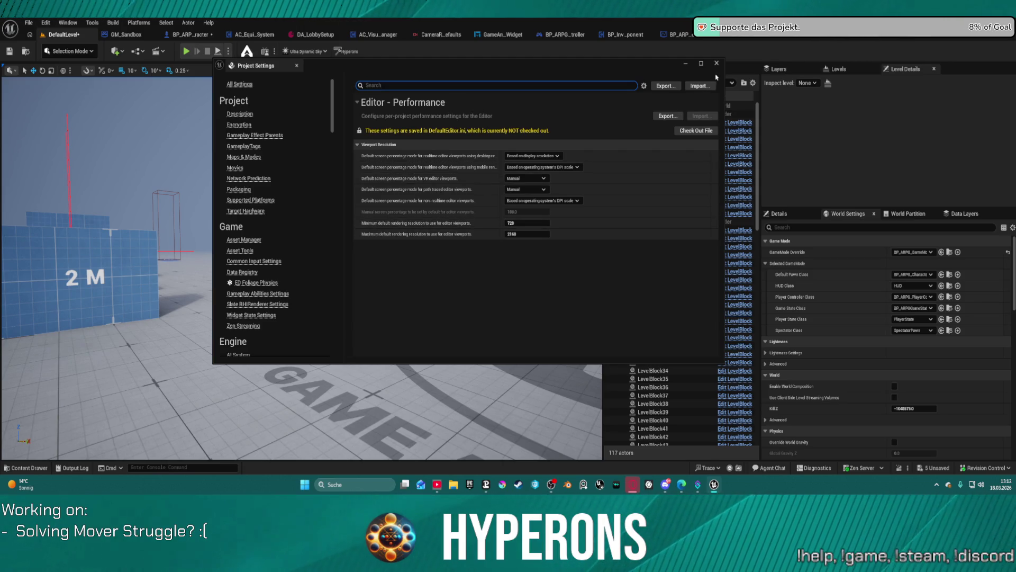
pyautogui.click(717, 63)
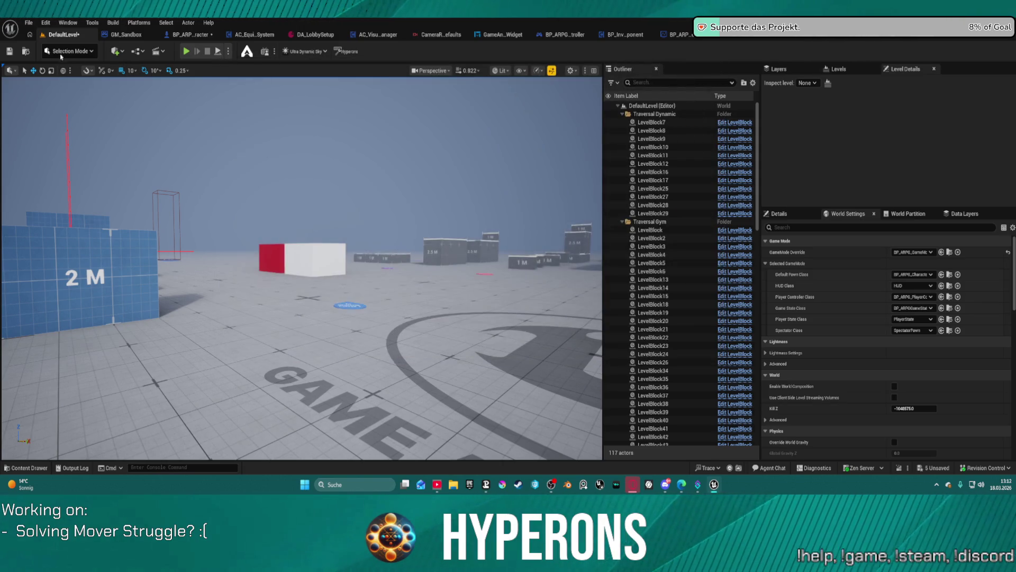
# - In Editor Preferences, search 'screenpe', keep Project Default mode and override the manual screen percentage
pyautogui.click(48, 23)
pyautogui.click(72, 149)
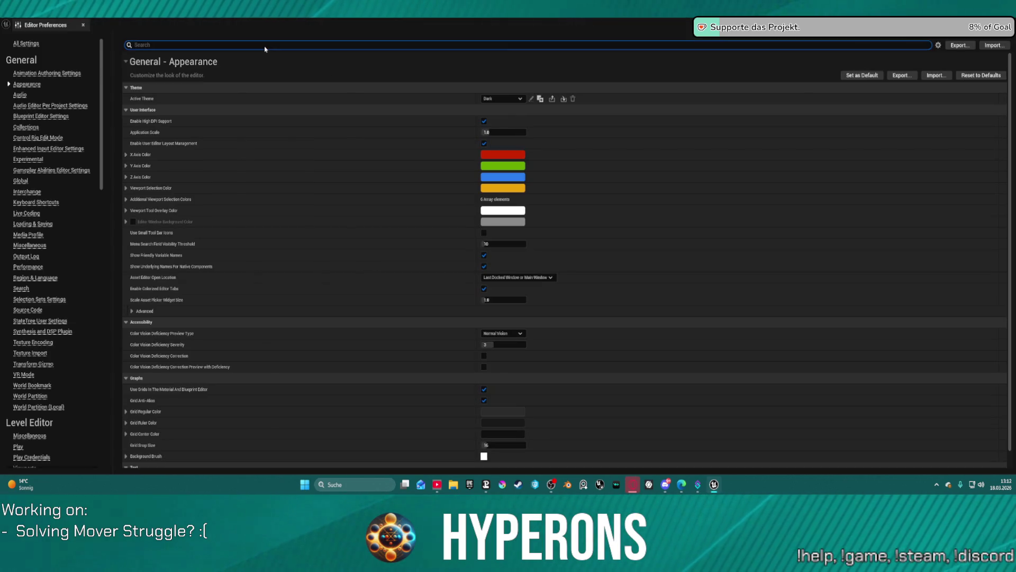
pyautogui.write('scr')
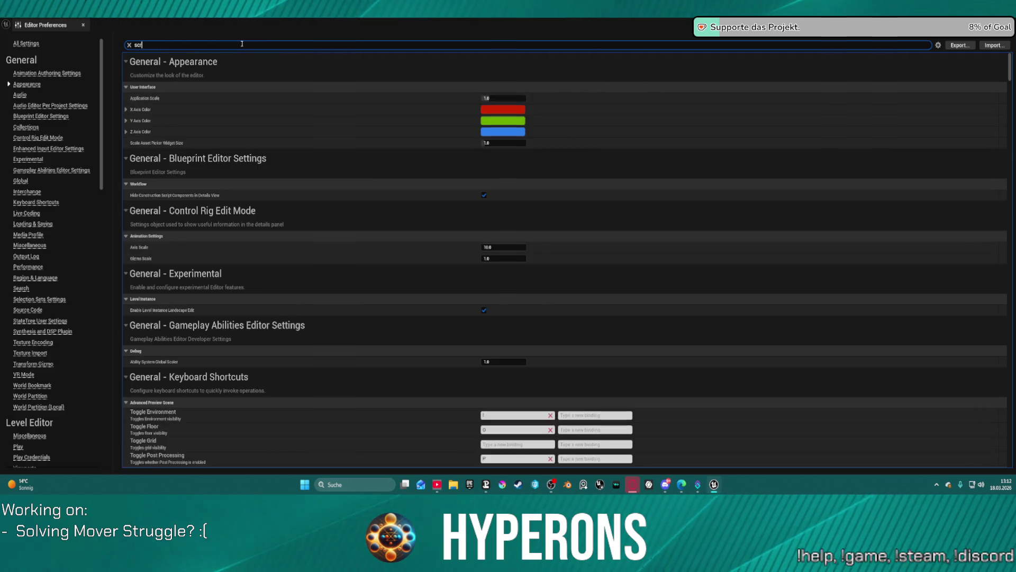
pyautogui.write('eenpe')
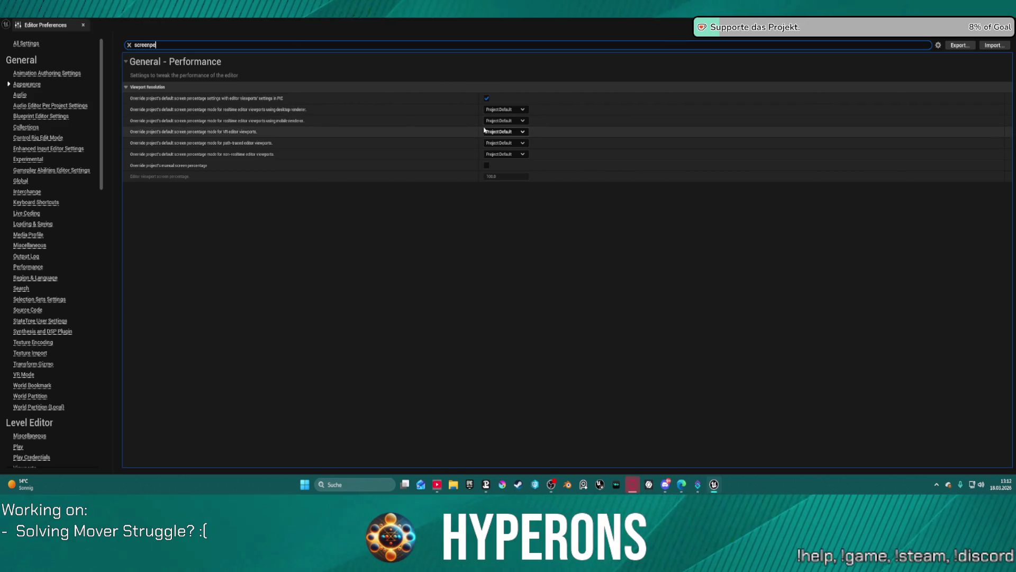
pyautogui.click(518, 110)
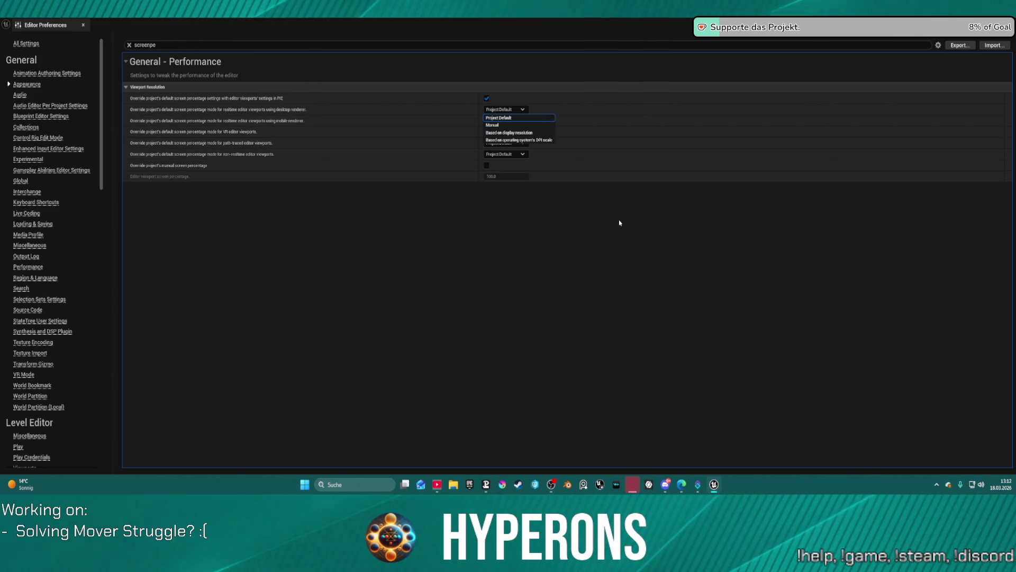
pyautogui.click(483, 200)
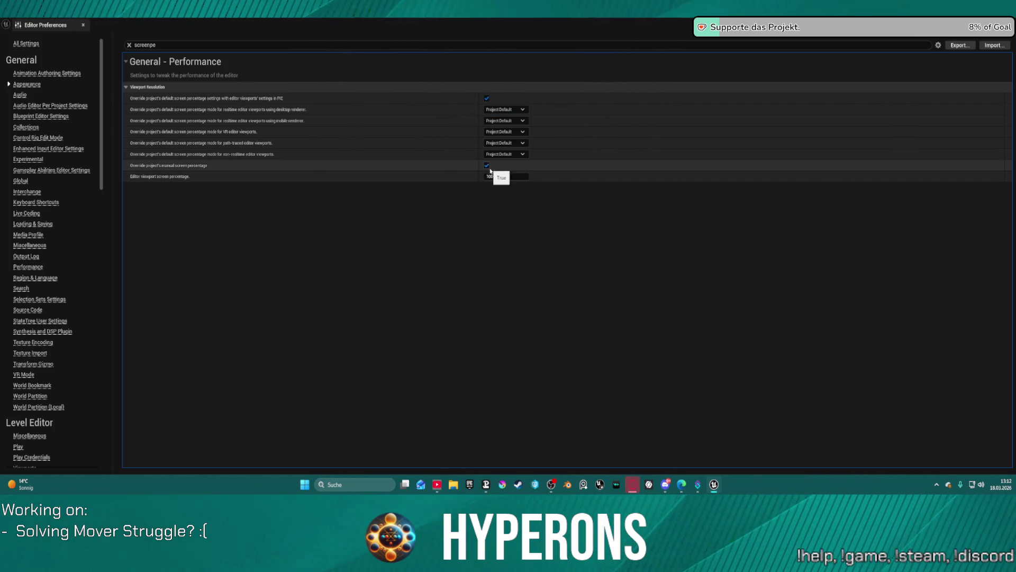
pyautogui.click(487, 165)
pyautogui.click(518, 177)
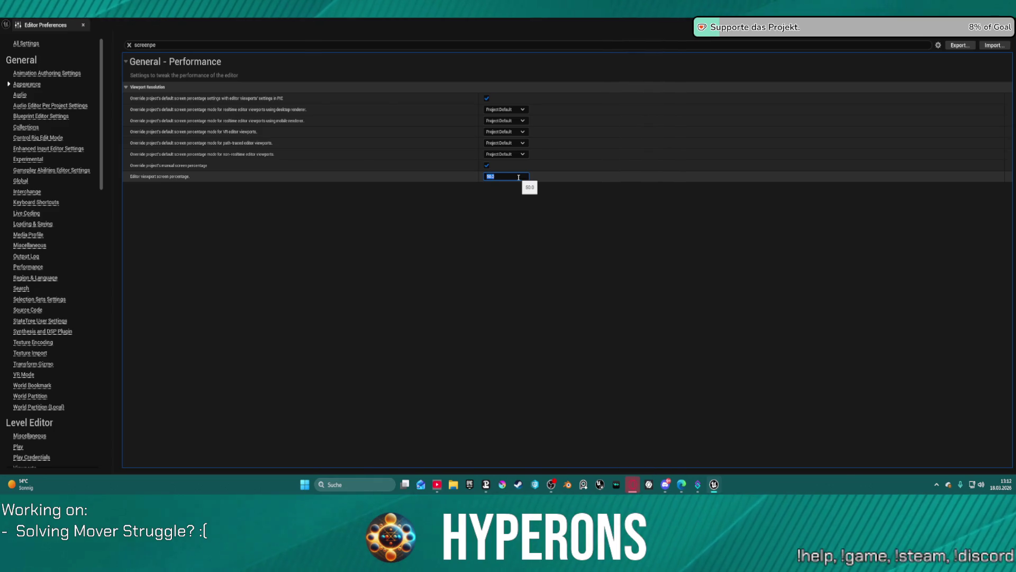
pyautogui.click(1004, 24)
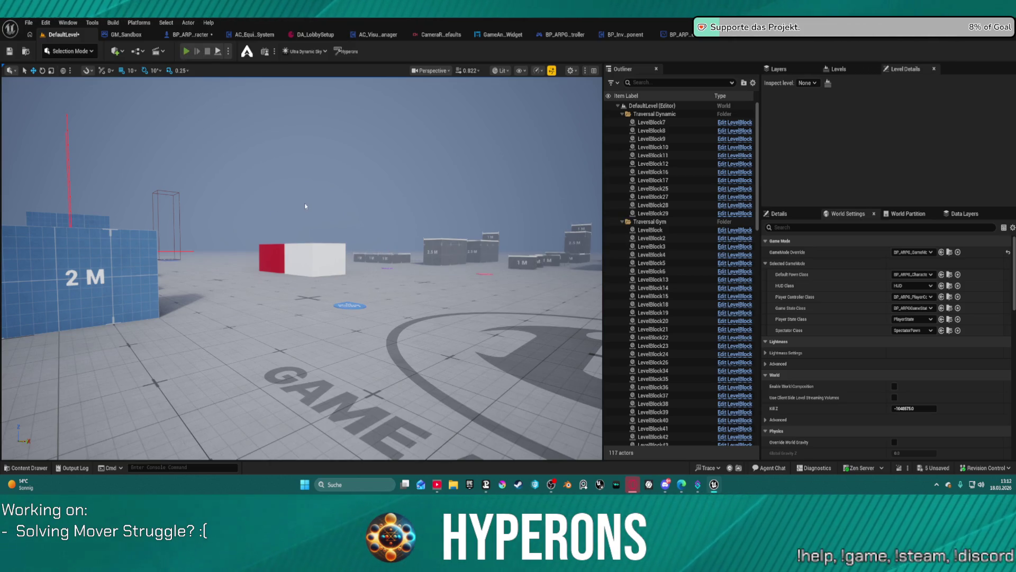
# - Start Play, open all errored blueprints, and navigate to the BeginPlay setup area
pyautogui.hotkey('alt', 'p')
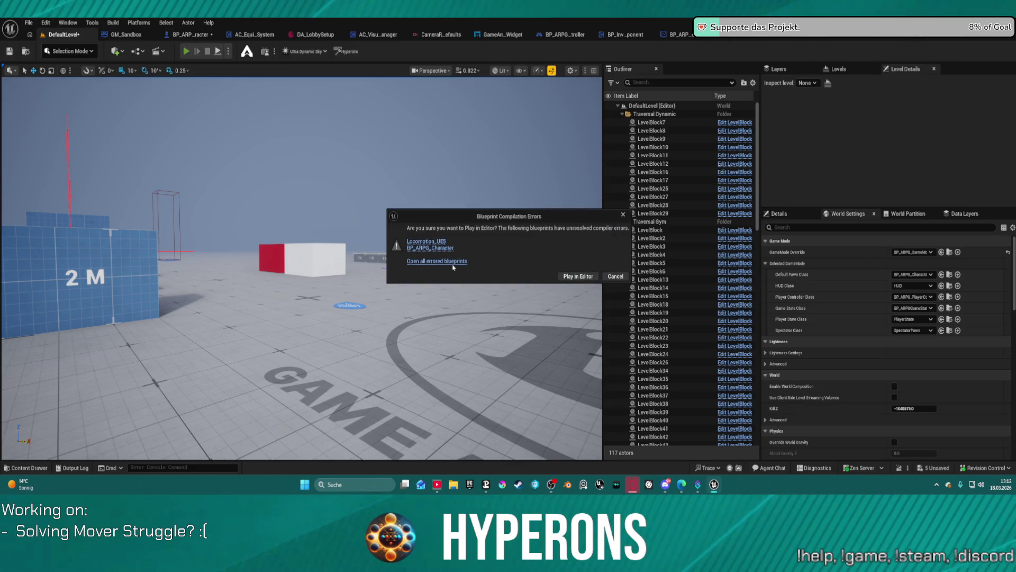
pyautogui.click(453, 263)
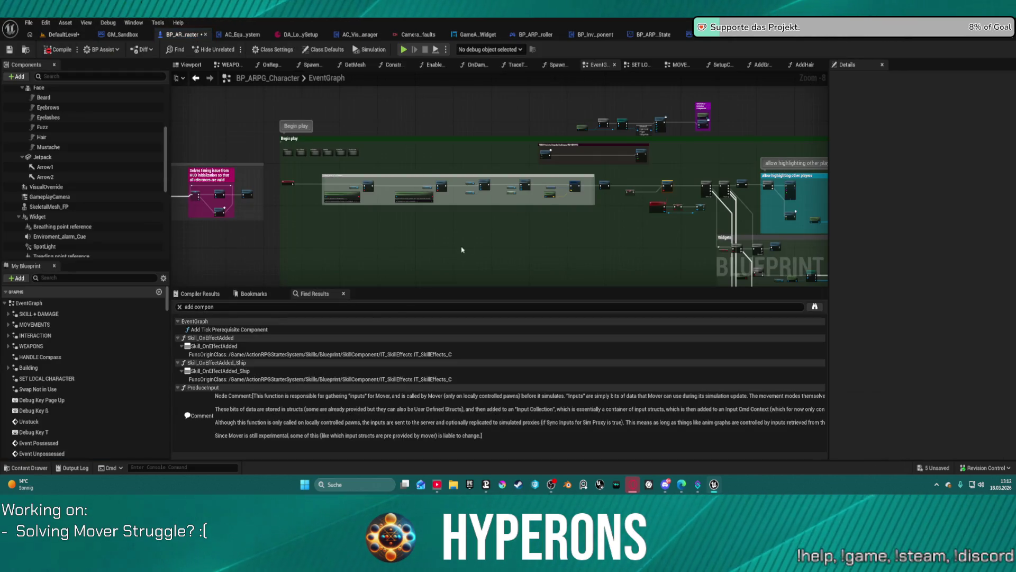
pyautogui.scroll(-3, 395, 216)
pyautogui.moveTo(395, 216)
pyautogui.mouseDown()
pyautogui.moveTo(297, 249)
pyautogui.moveTo(288, 104)
pyautogui.moveTo(117, 67)
pyautogui.moveTo(119, 103)
pyautogui.moveTo(193, 140)
pyautogui.moveTo(216, 175)
pyautogui.mouseUp()
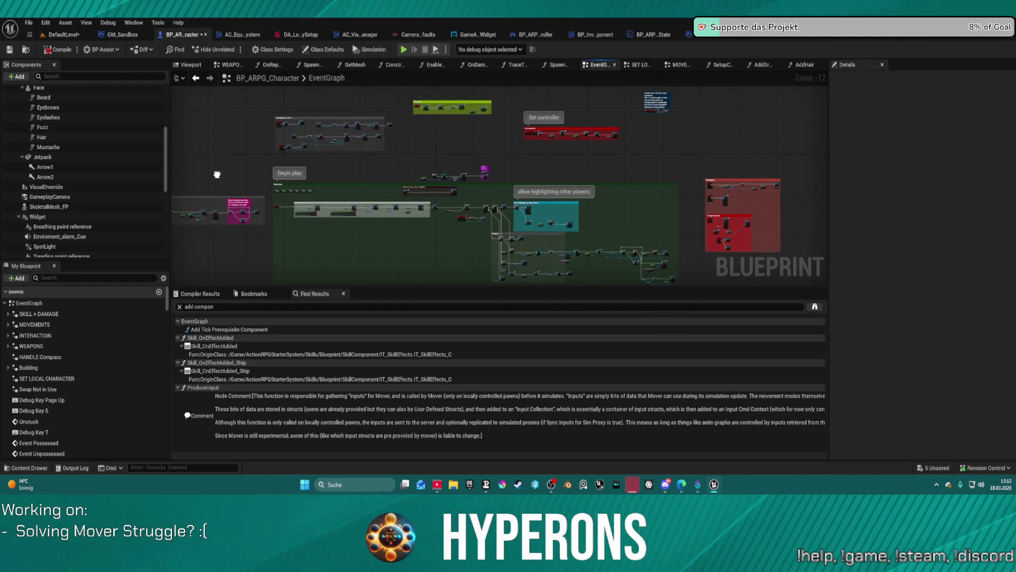
pyautogui.scroll(11, 483, 171)
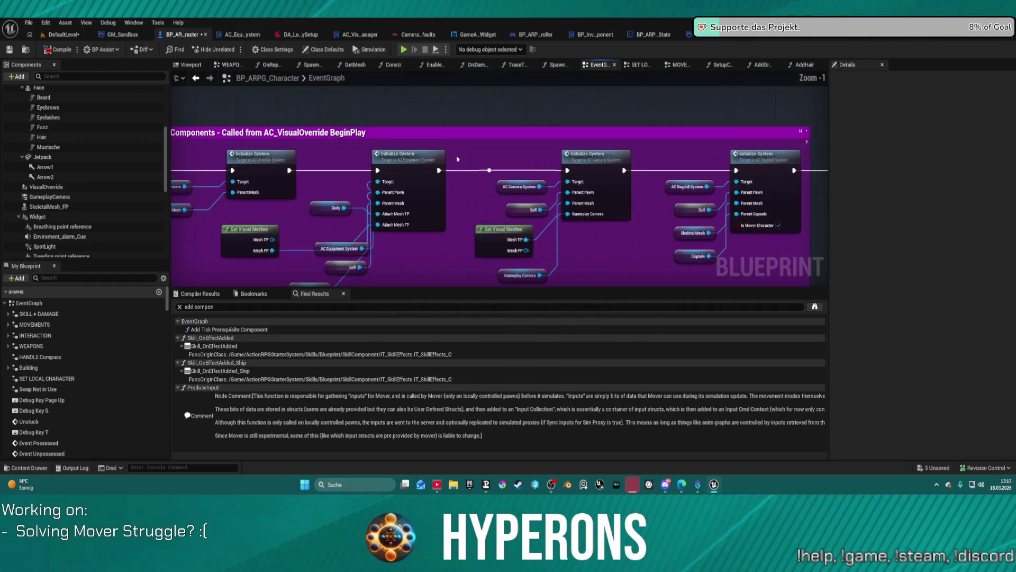
pyautogui.scroll(1, 457, 159)
# - Drag a wire from the equipment initialize node, recompile, and select the missing Target connection error
pyautogui.moveTo(305, 172); pyautogui.dragTo(361, 171)
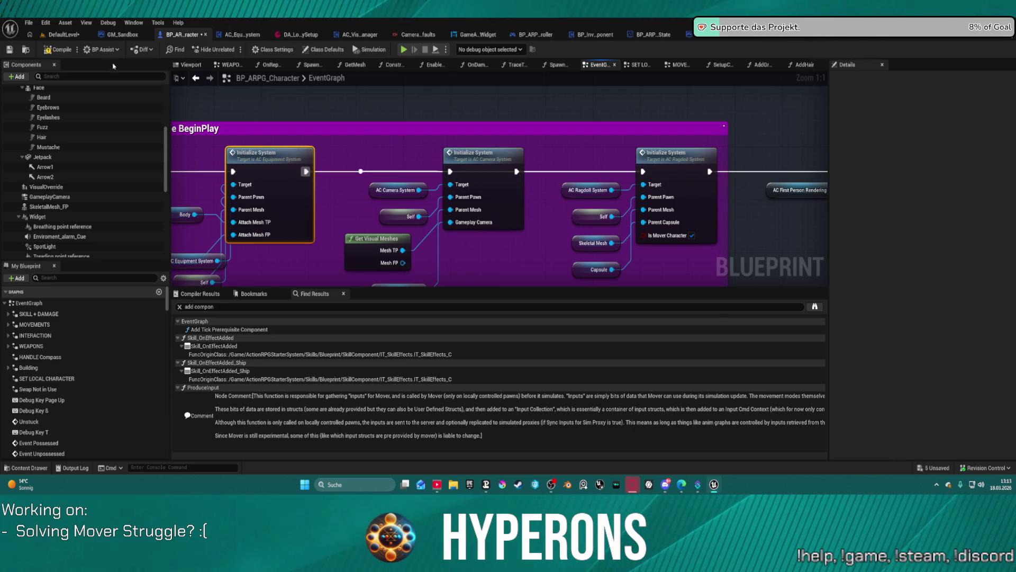
pyautogui.press('F7')
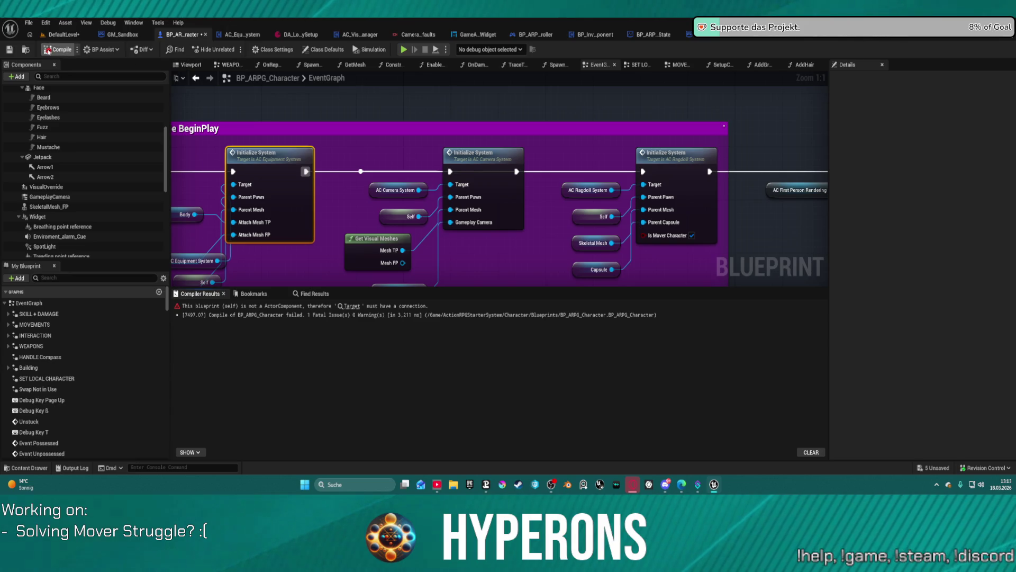
pyautogui.click(350, 307)
# - Wire the top node's exec into Set View Target with Blend in SetupCamera, recompile, and press Play
pyautogui.click(351, 307)
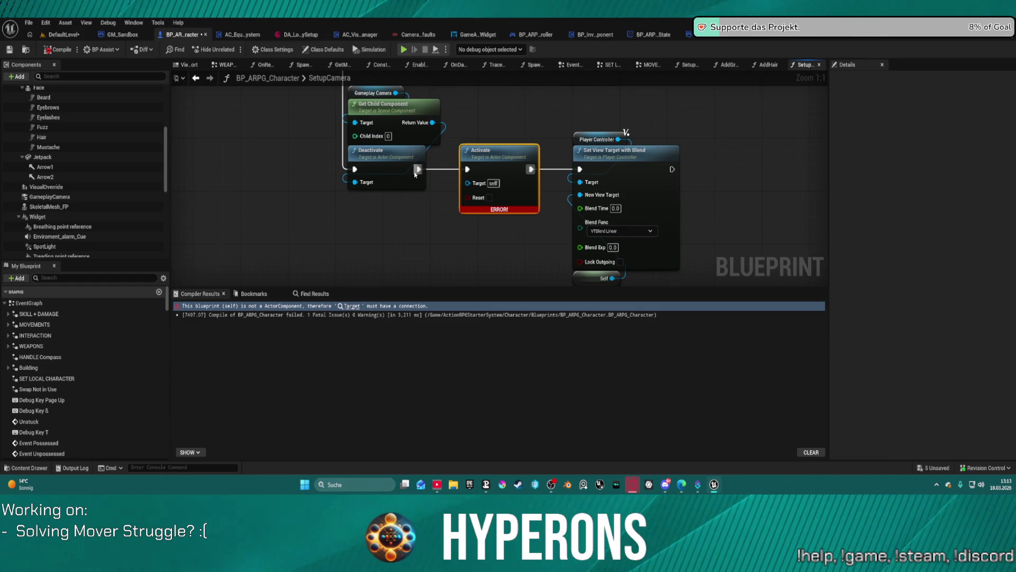
pyautogui.scroll(-4, 432, 155)
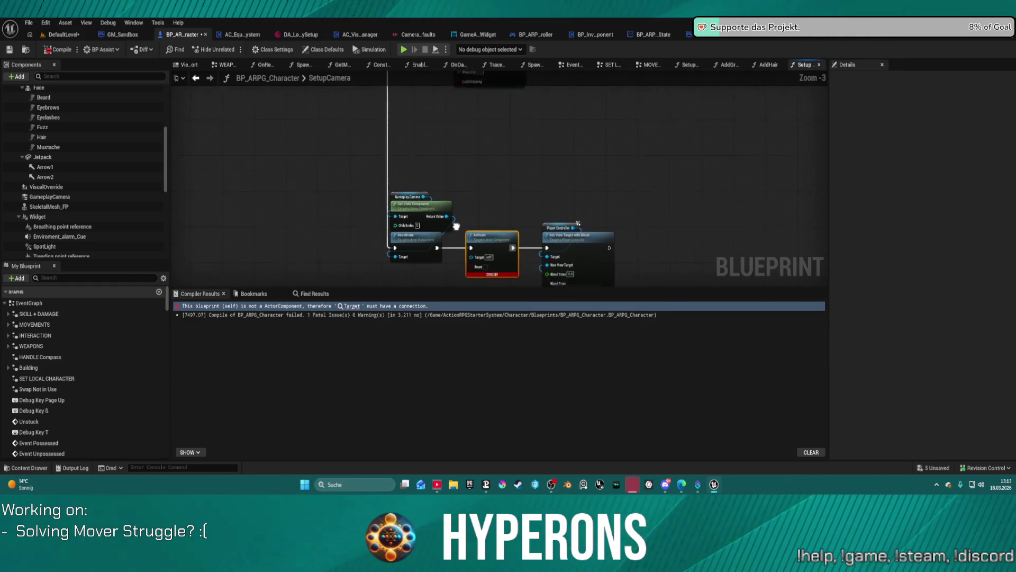
pyautogui.moveTo(440, 246); pyautogui.dragTo(385, 102)
pyautogui.moveTo(394, 202); pyautogui.dragTo(423, 211)
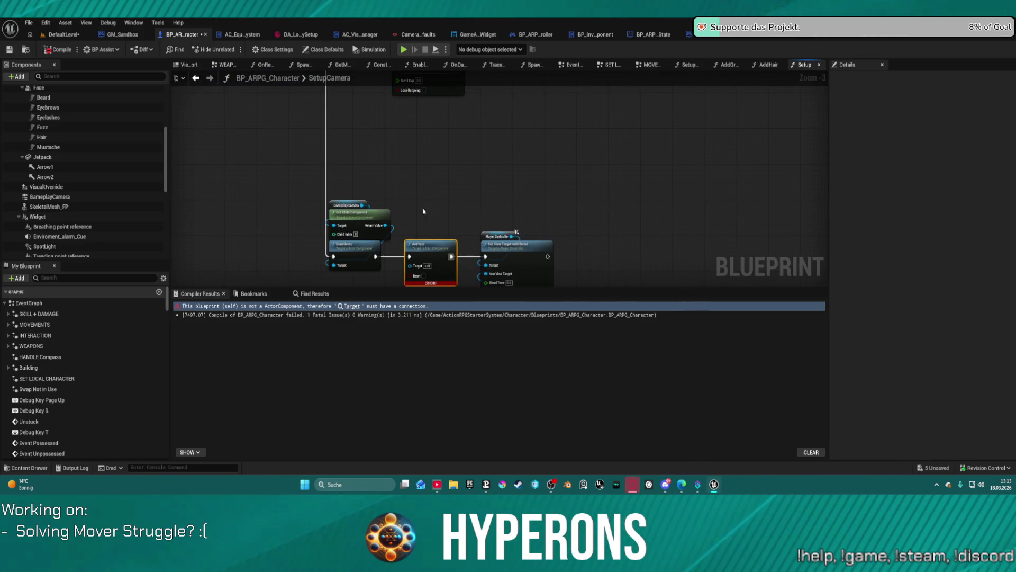
pyautogui.click(483, 259)
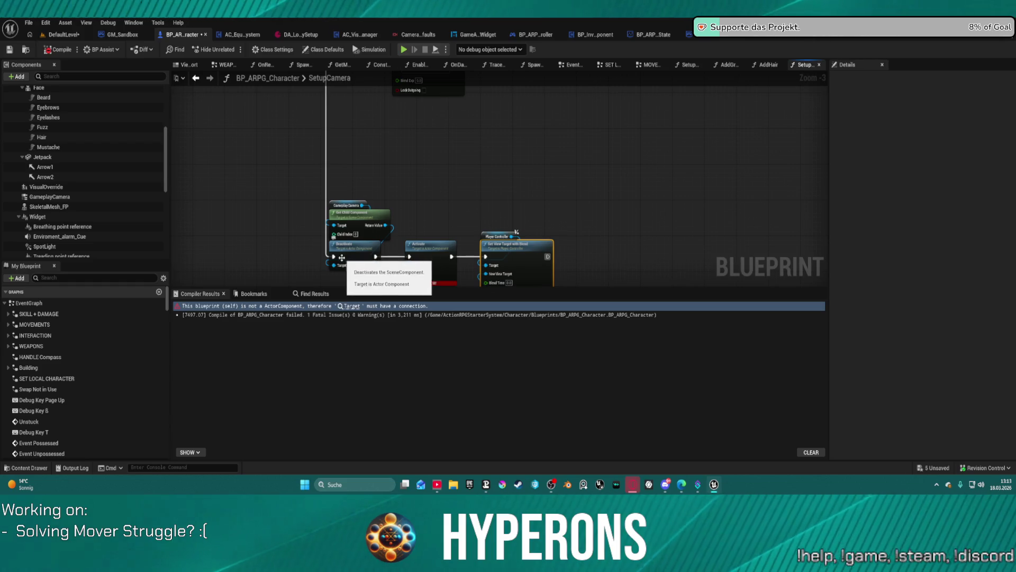
pyautogui.moveTo(333, 258)
pyautogui.mouseDown()
pyautogui.moveTo(479, 233)
pyautogui.moveTo(474, 250)
pyautogui.moveTo(485, 258)
pyautogui.mouseUp()
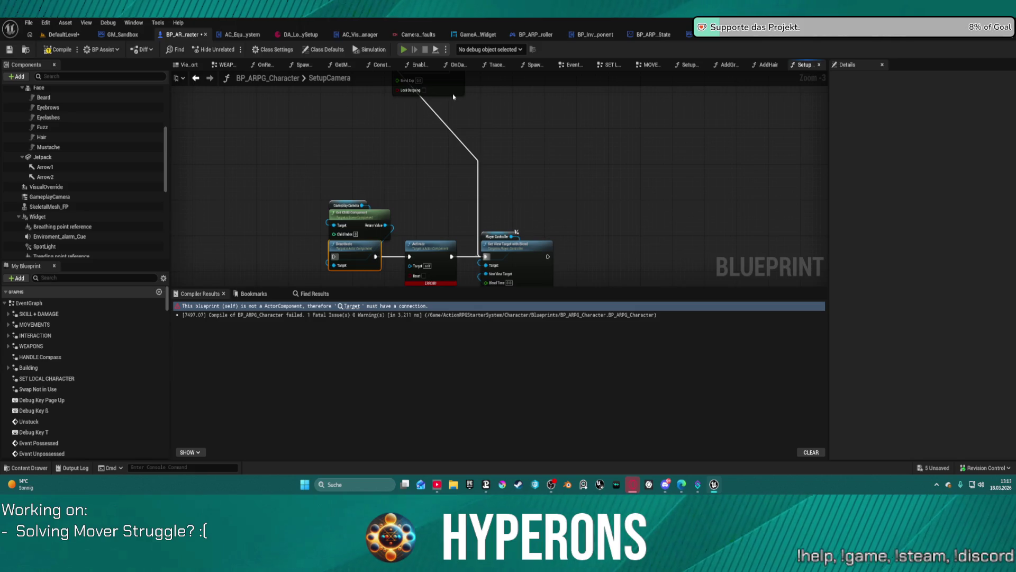
pyautogui.press('F7')
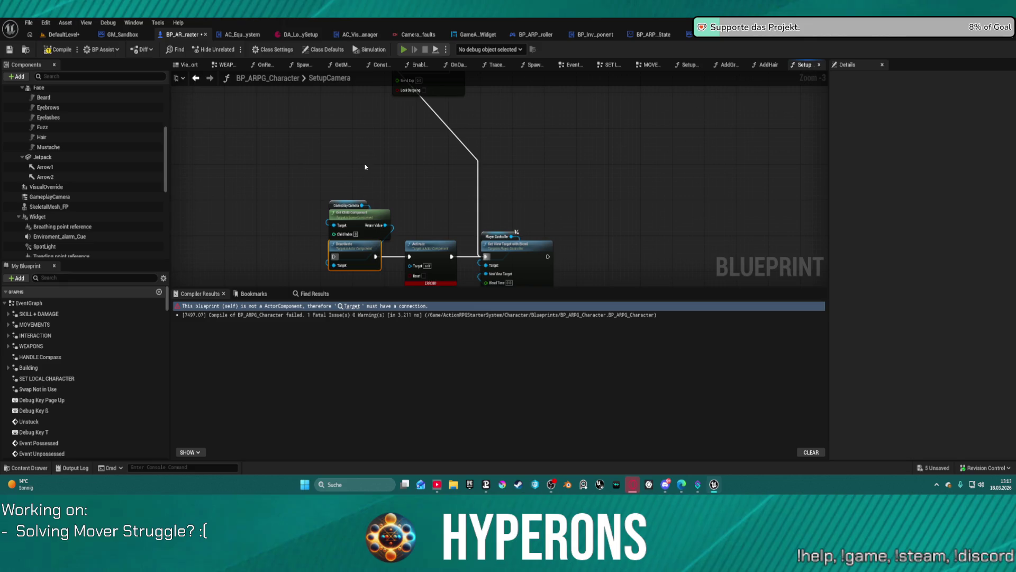
pyautogui.hotkey('alt', 'p')
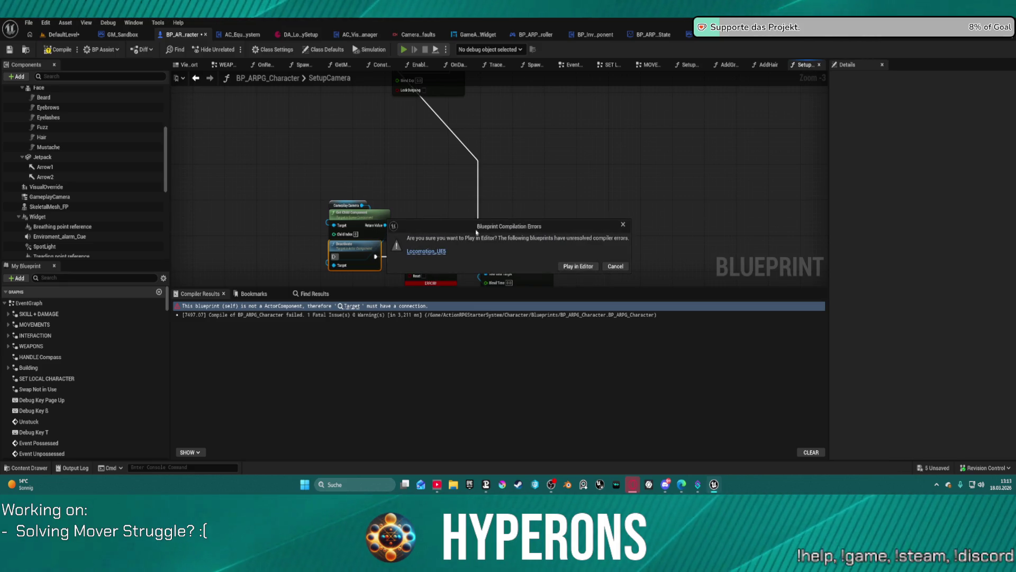
# - Launch play despite errors, run back and forth with W and S, and close the Read Me window
pyautogui.click(573, 267)
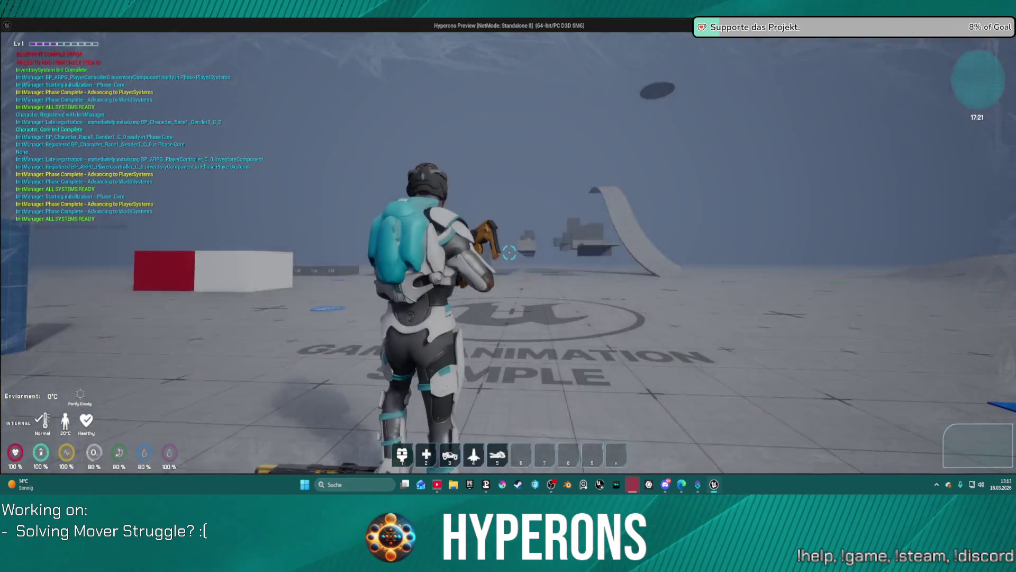
pyautogui.press('w')
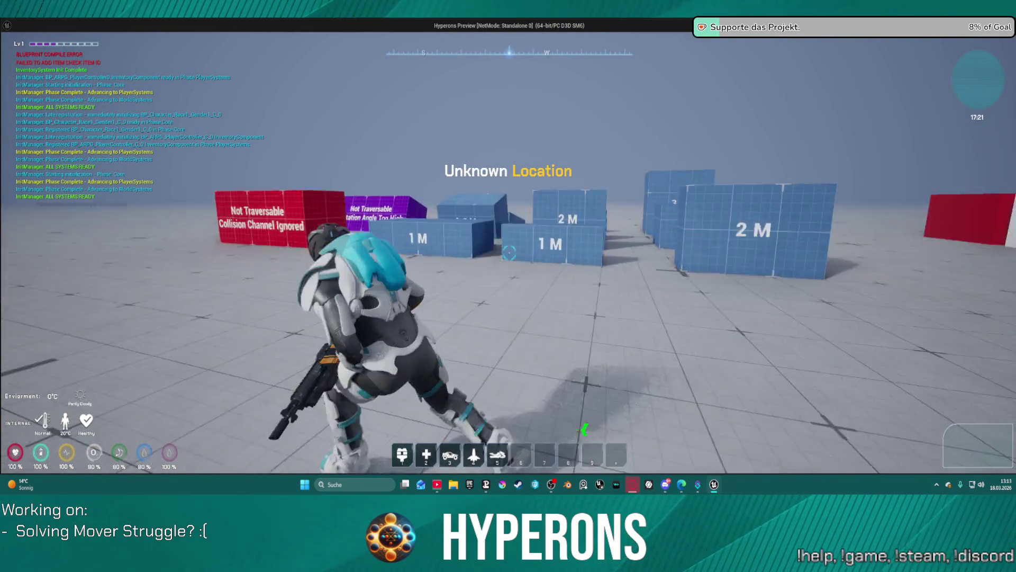
pyautogui.press('s')
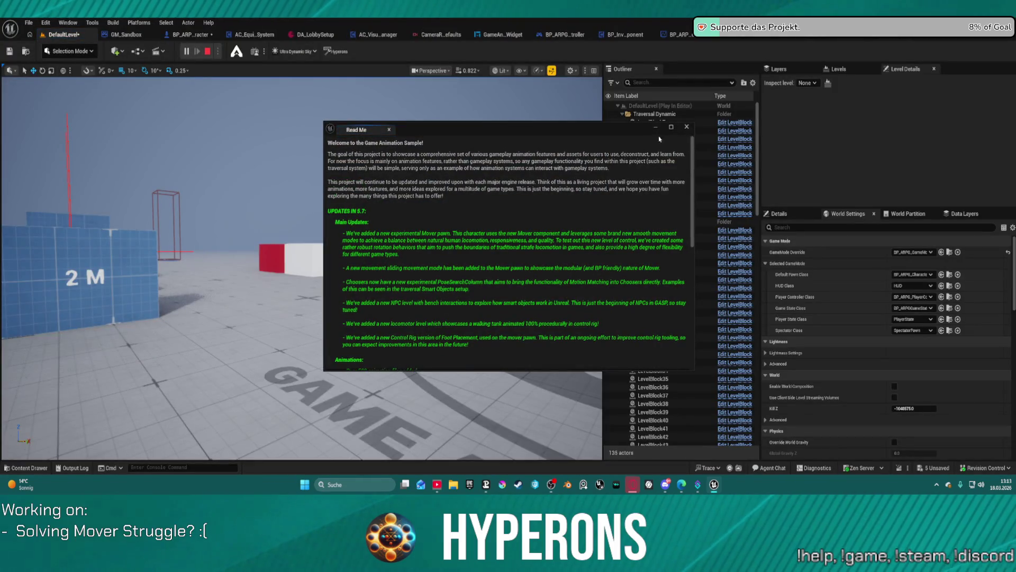
pyautogui.click(687, 127)
pyautogui.click(187, 52)
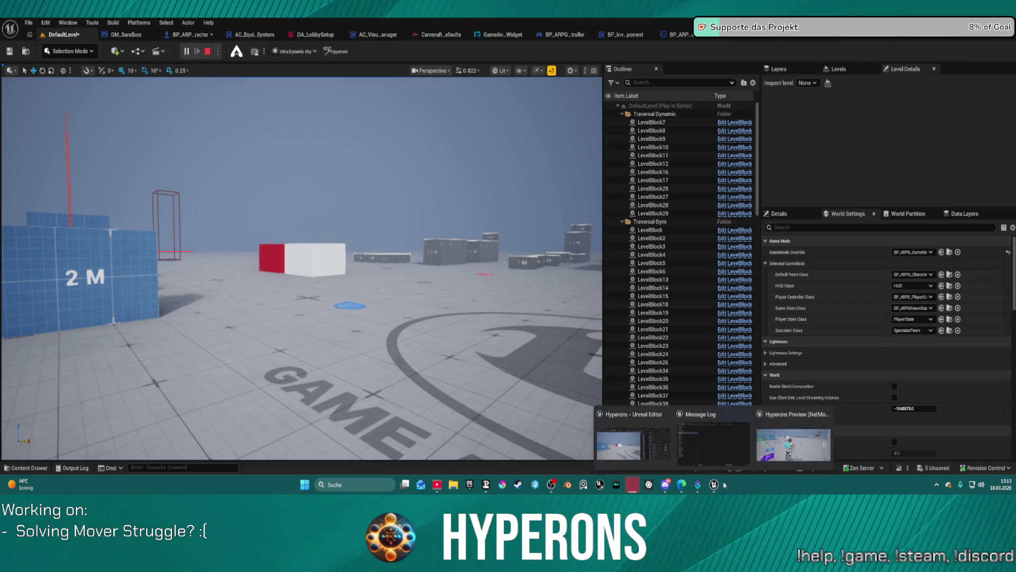
pyautogui.click(792, 455)
# - Test crouch-slide, rifle aiming and prone transitions with Ctrl and 1, then return to BP_ARPG_Character
pyautogui.press('w')
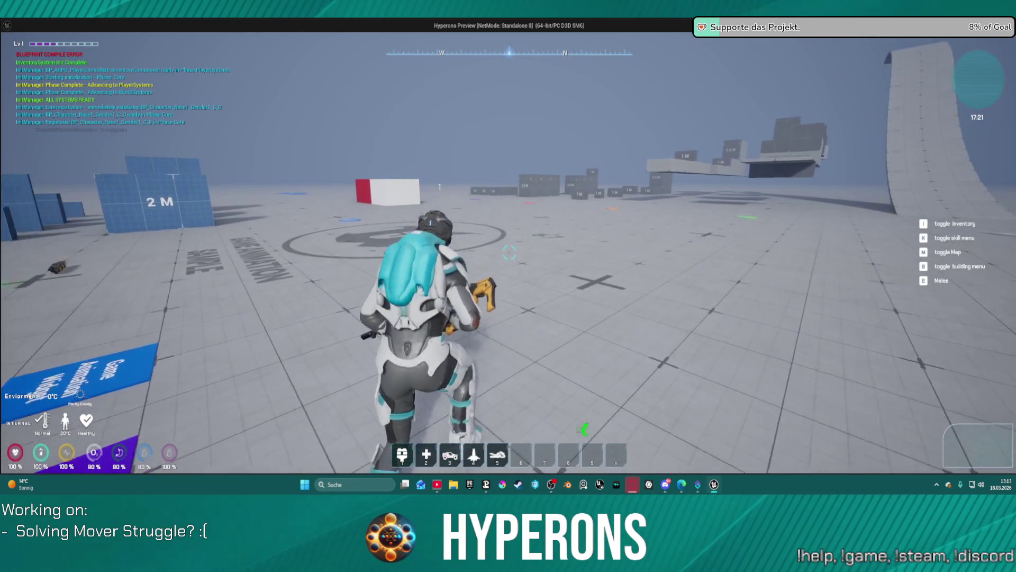
pyautogui.press('ctrl')
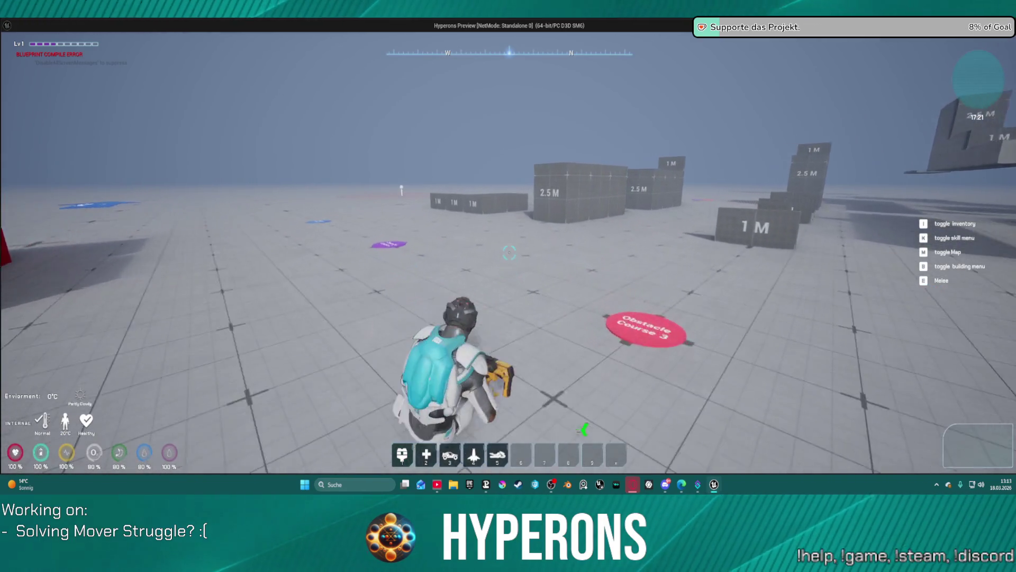
pyautogui.press('ctrl')
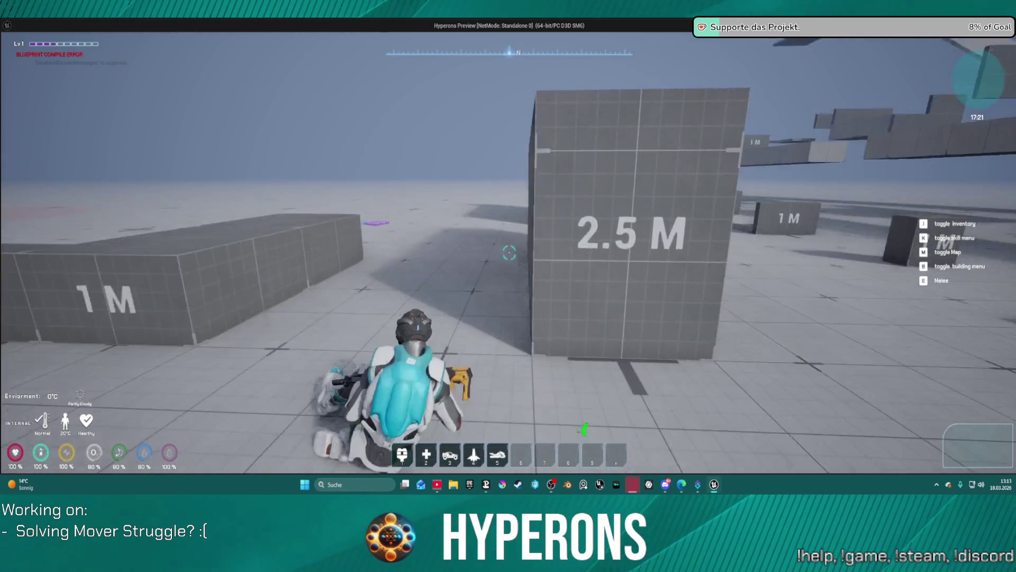
pyautogui.press('ctrl')
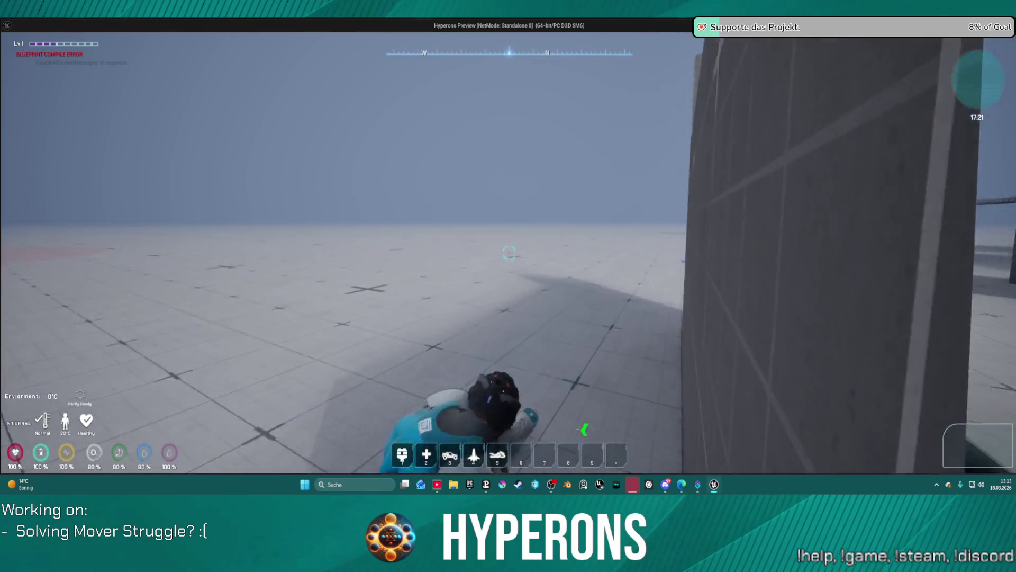
pyautogui.press('ctrl')
pyautogui.press('ctrl')
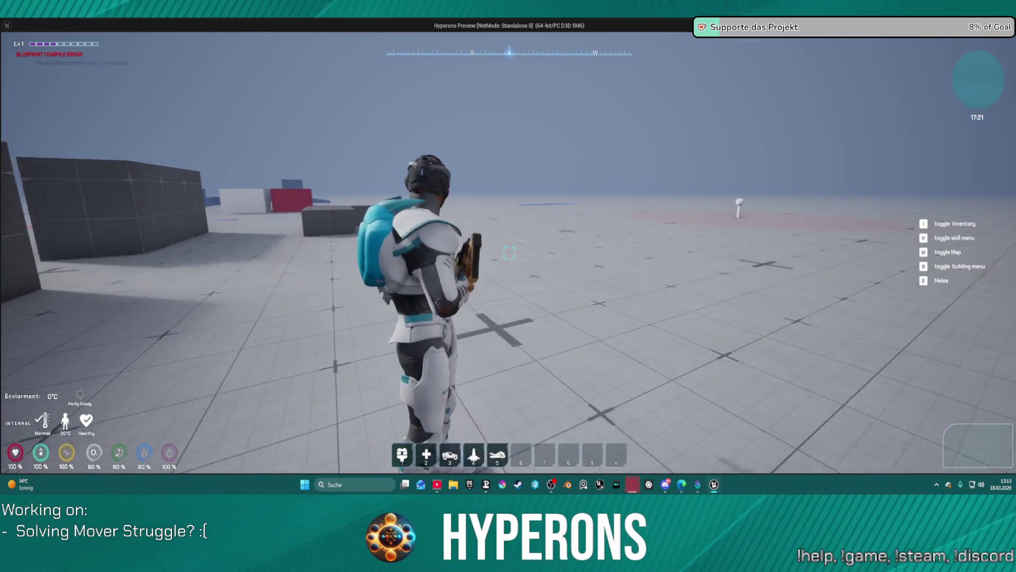
pyautogui.press('1')
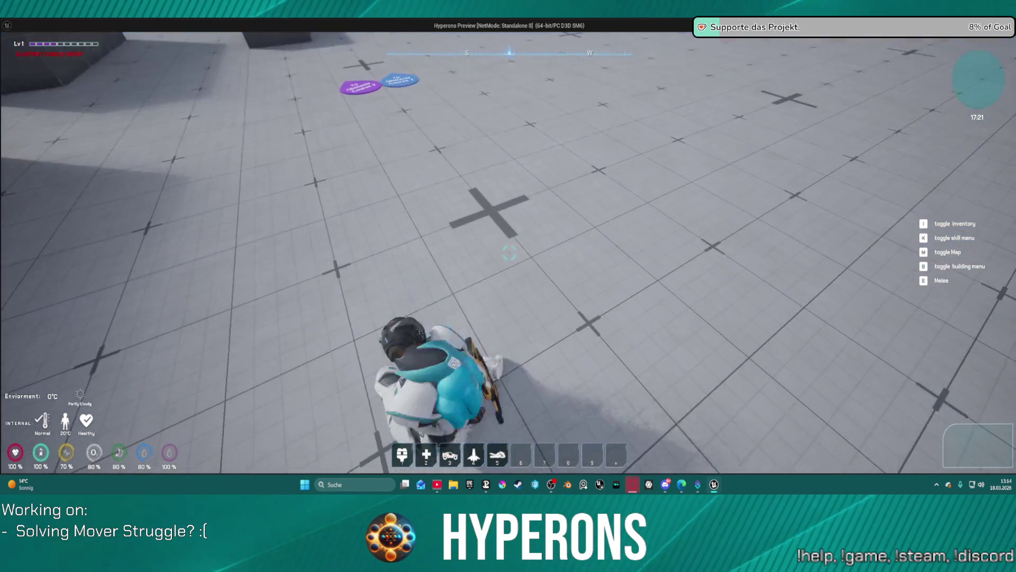
pyautogui.press('ctrl')
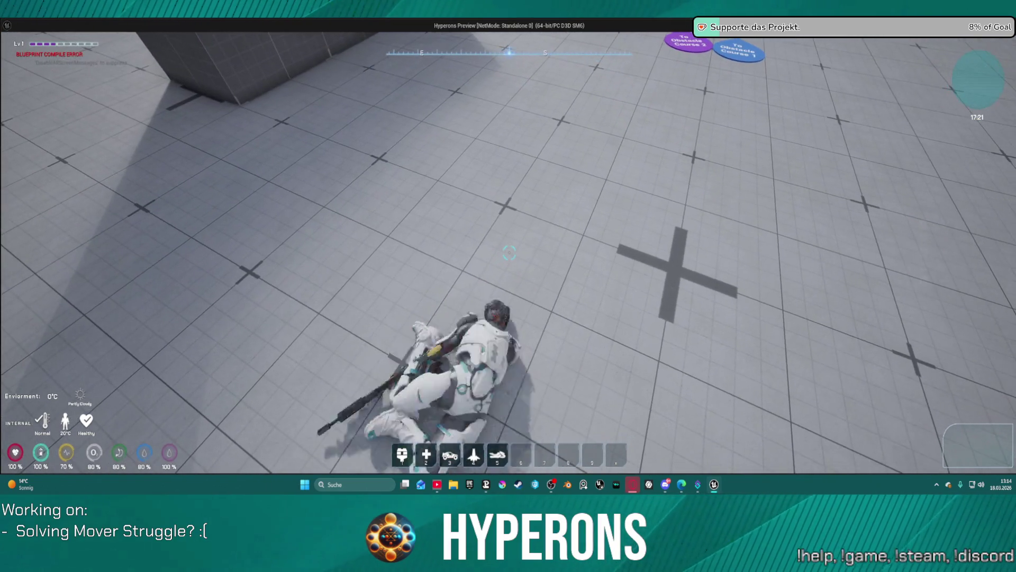
pyautogui.press('ctrl')
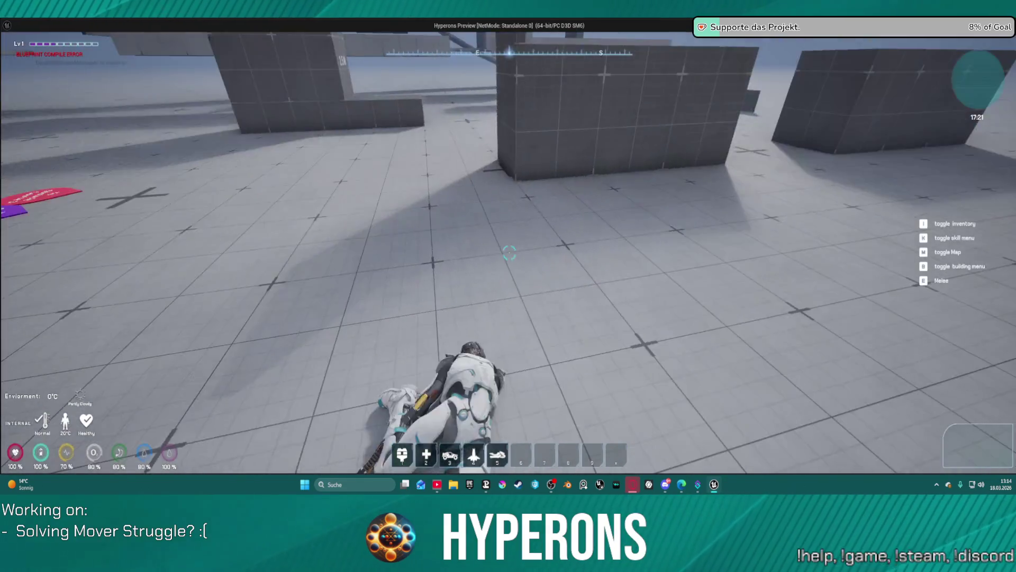
pyautogui.press('ctrl')
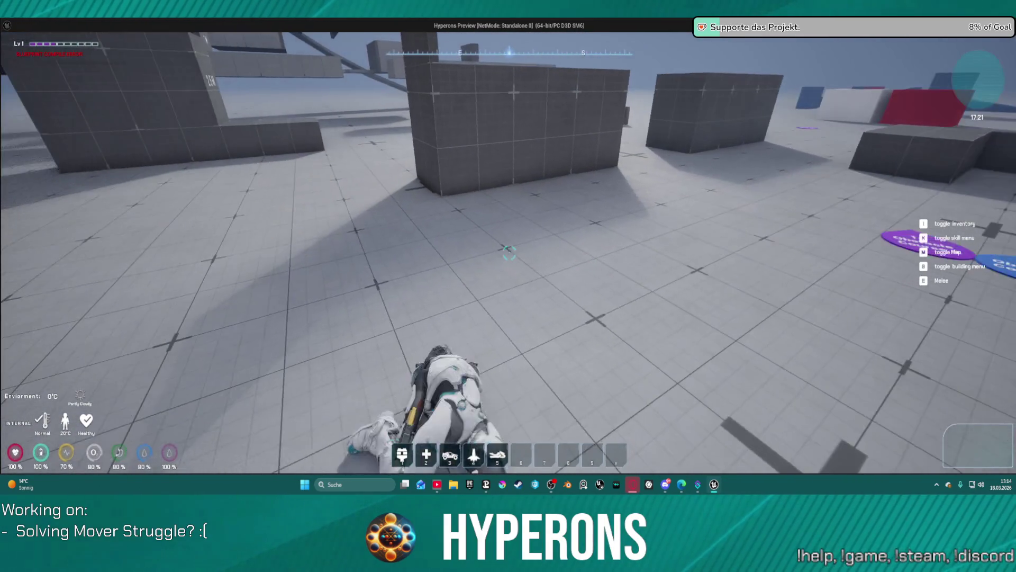
pyautogui.press('Escape')
pyautogui.click(175, 34)
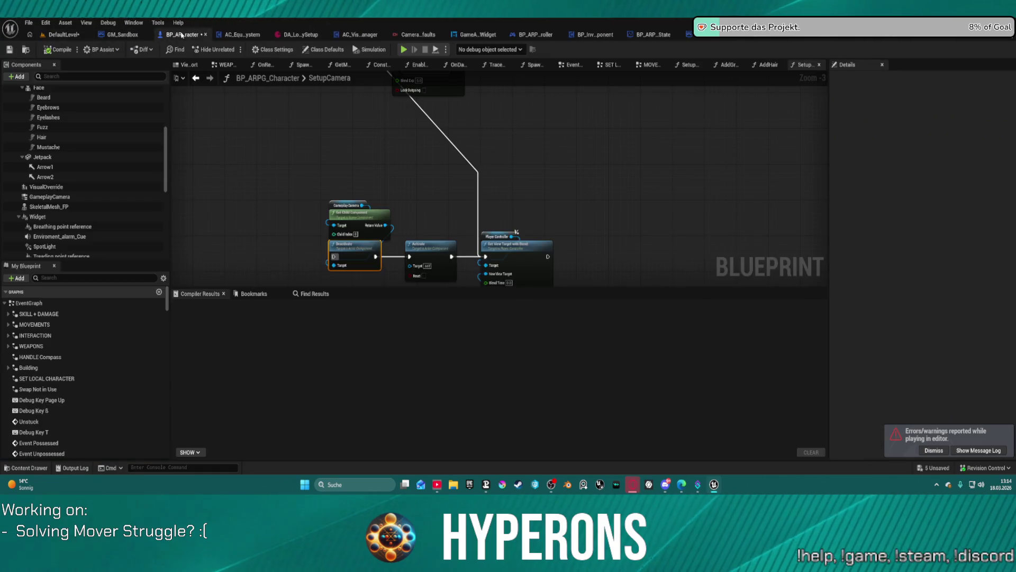
# - Toggle GameplayCamera's Set Control Rotation when View Target, recompile, and start Play again
pyautogui.click(49, 196)
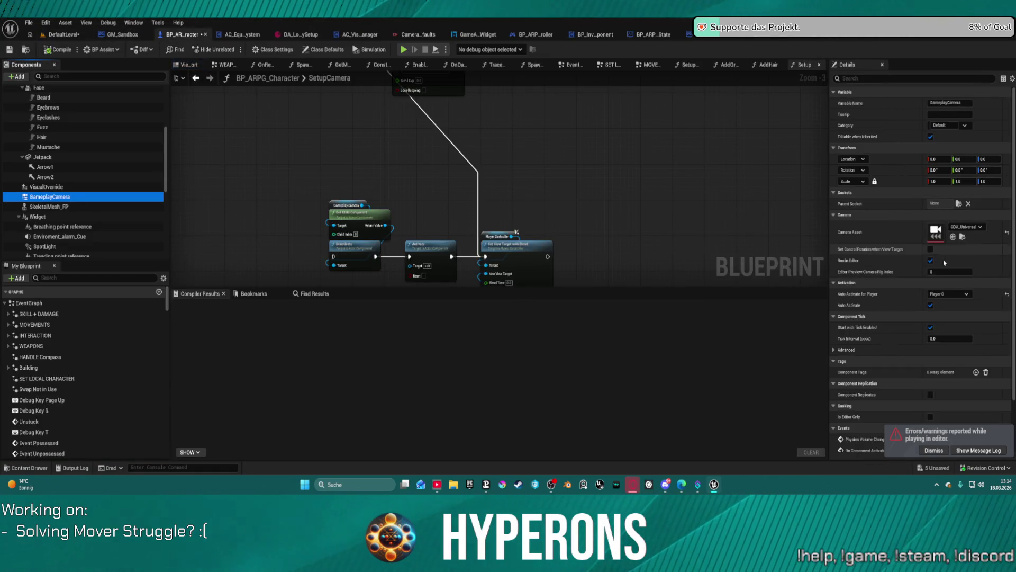
pyautogui.click(931, 255)
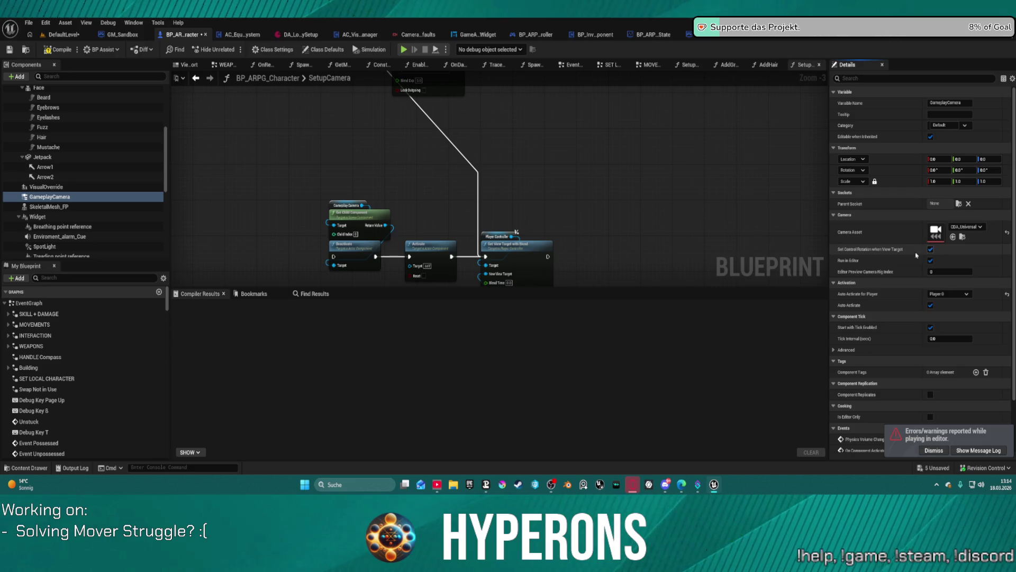
pyautogui.click(930, 249)
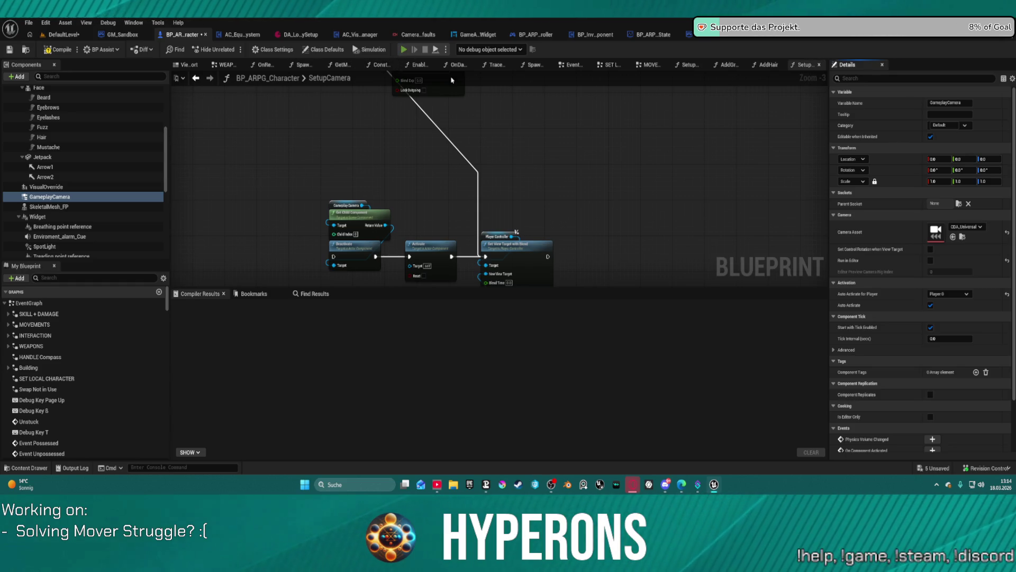
pyautogui.press('F7')
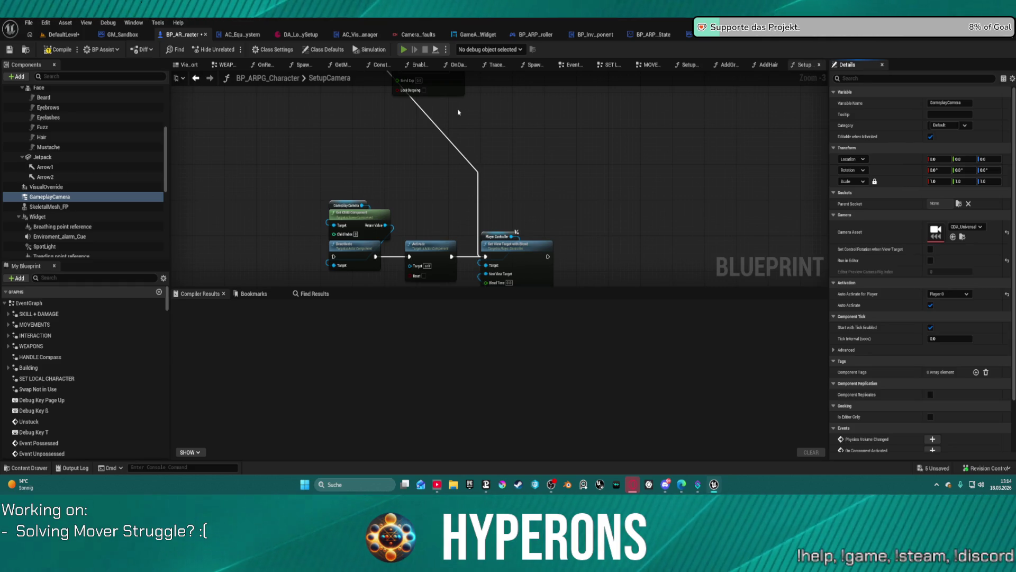
pyautogui.hotkey('alt', 'p')
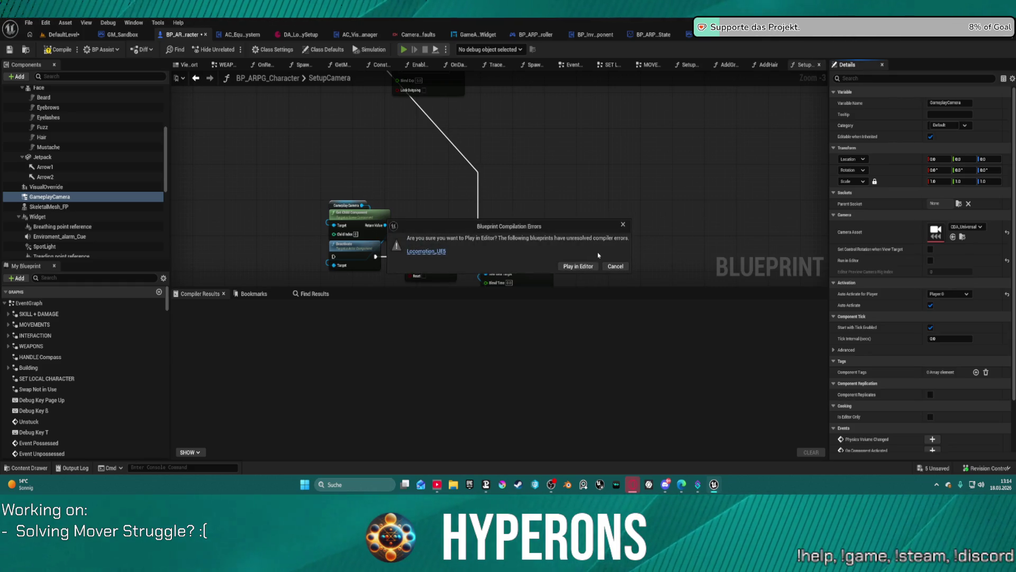
# - Play despite errors, run with W/S and dodge-roll with Space until stamina hits 9%, then stop
pyautogui.click(580, 267)
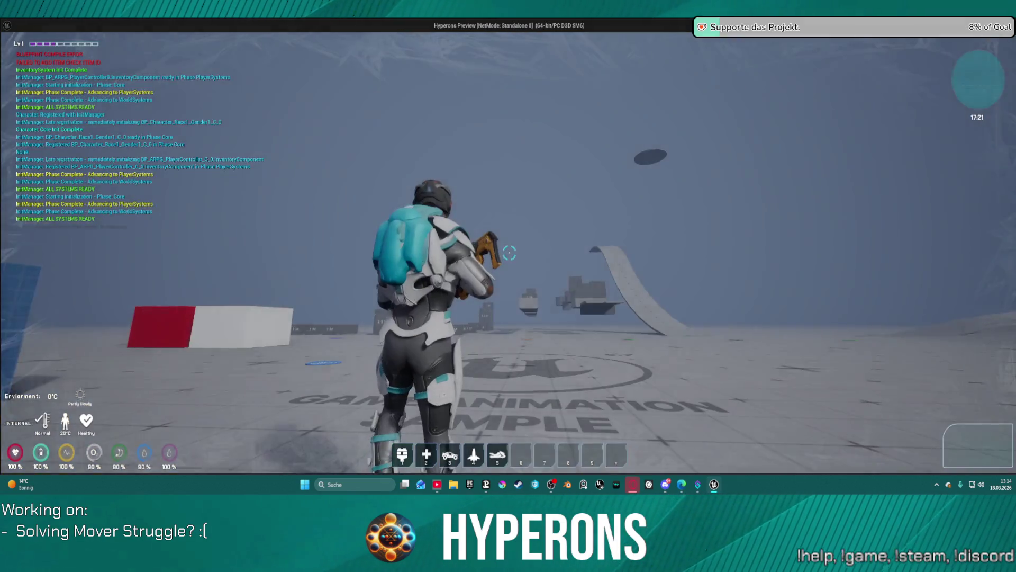
pyautogui.press('s')
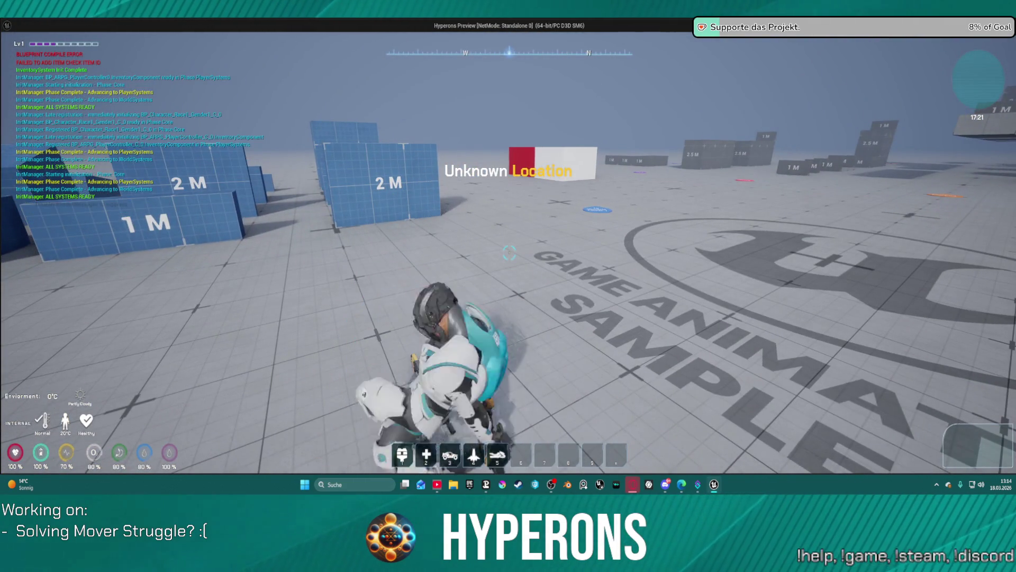
pyautogui.press('w')
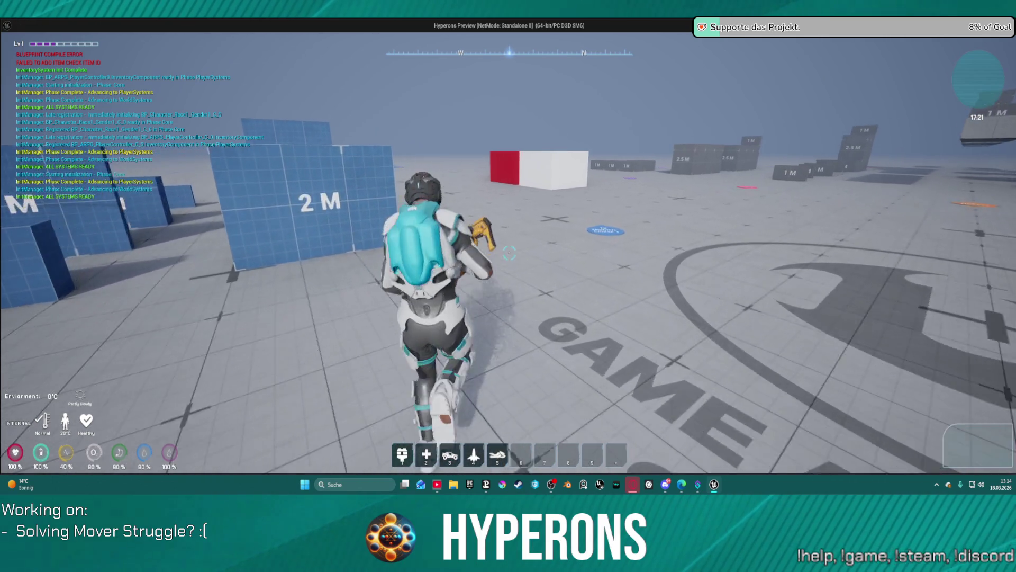
pyautogui.press('space')
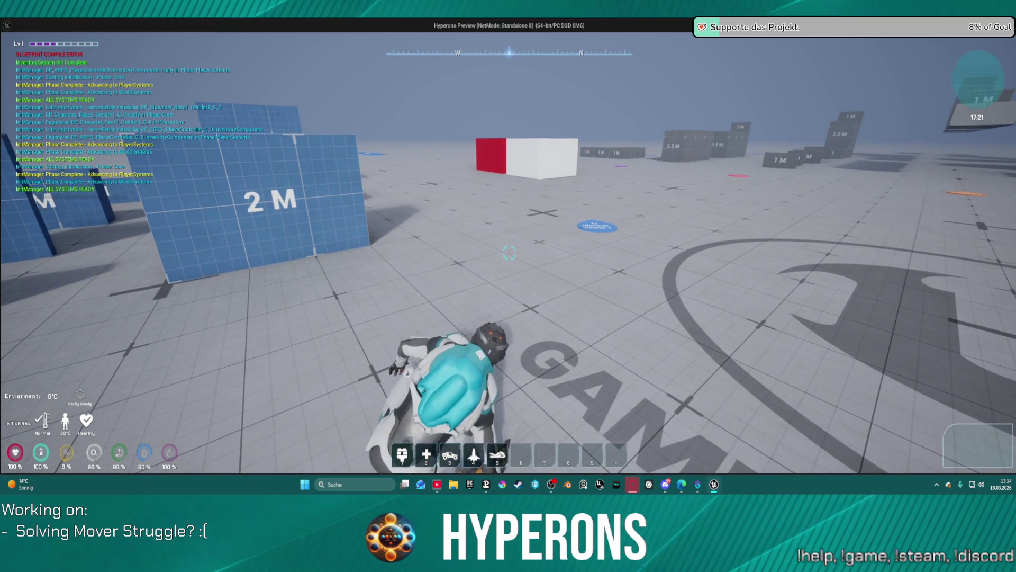
pyautogui.press('w')
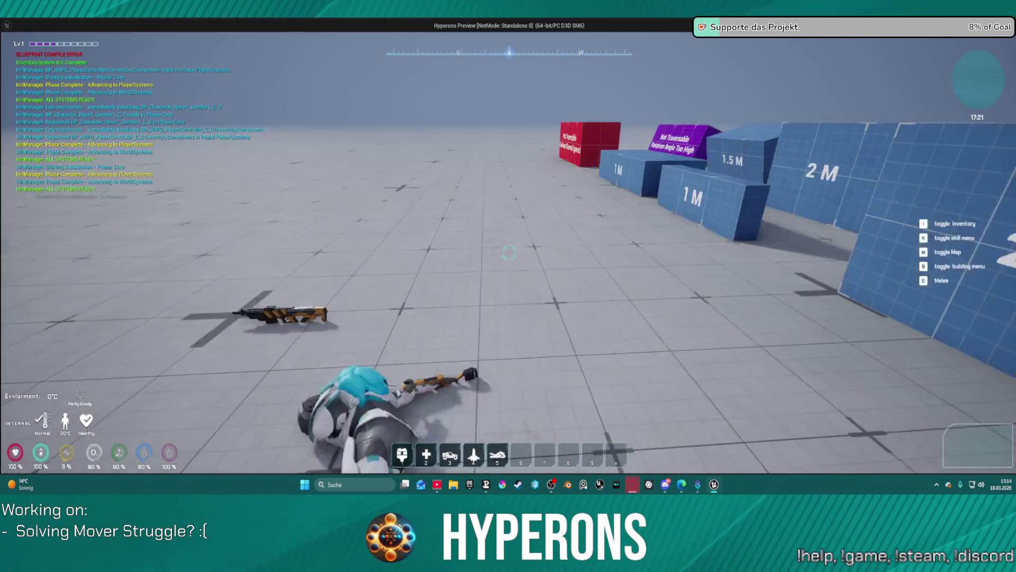
pyautogui.hotkey('alt', 'Tab')
pyautogui.press('Escape')
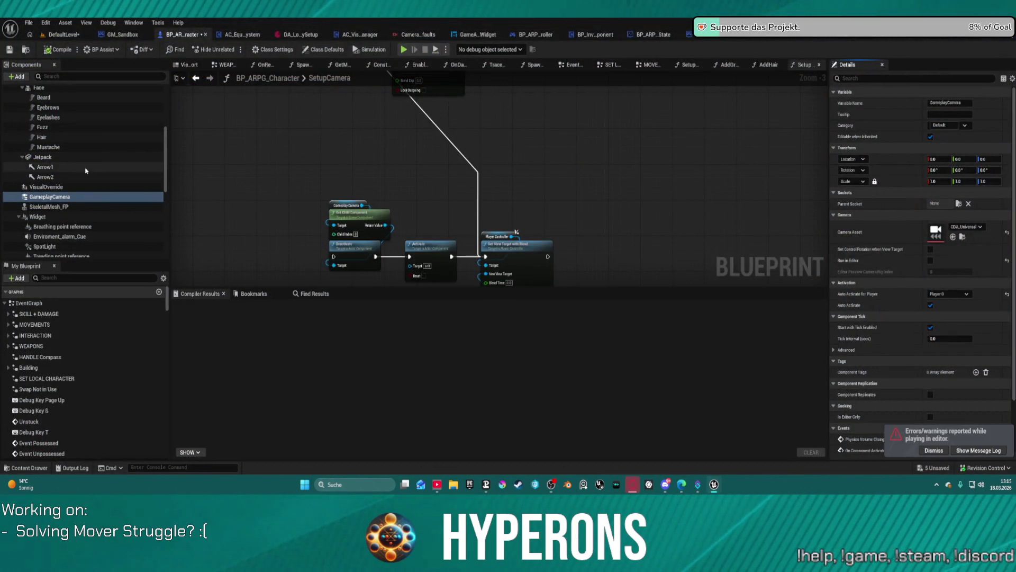
# - Select the SkeletalMesh component and scroll through its Details physics settings
pyautogui.scroll(2, 85, 184)
pyautogui.scroll(2, 84, 184)
pyautogui.click(40, 117)
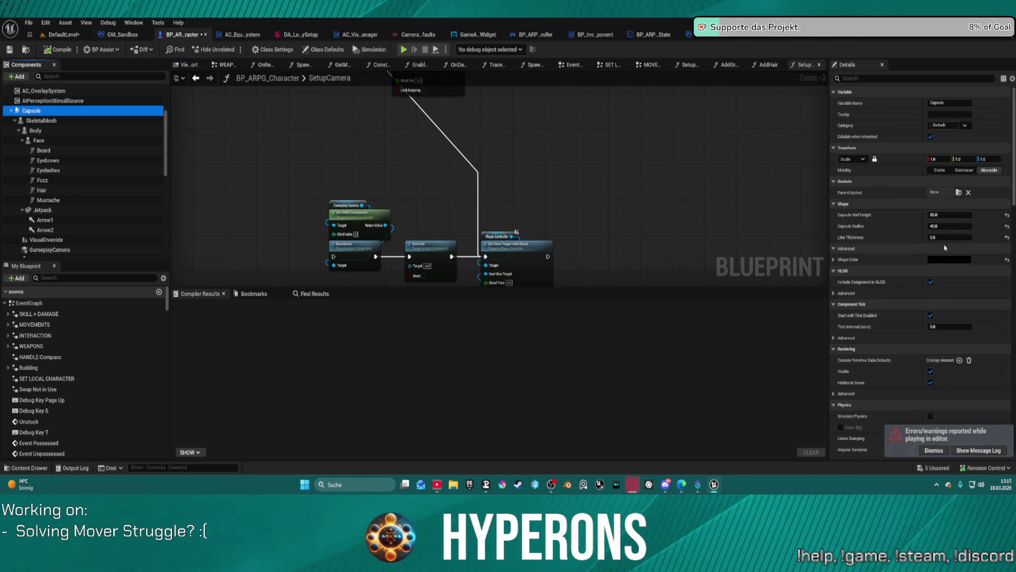
pyautogui.scroll(-5, 932, 275)
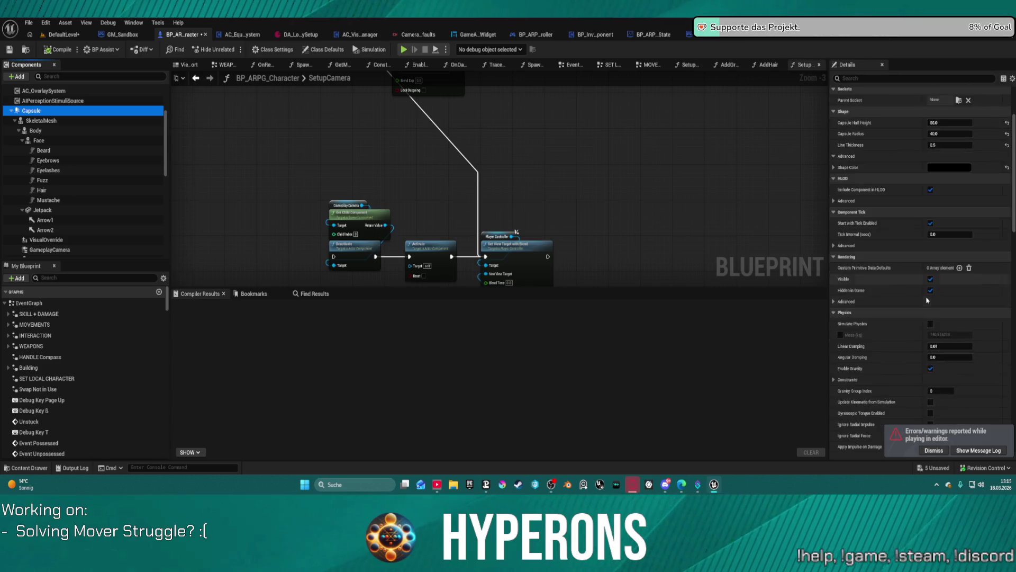
pyautogui.scroll(-2, 927, 300)
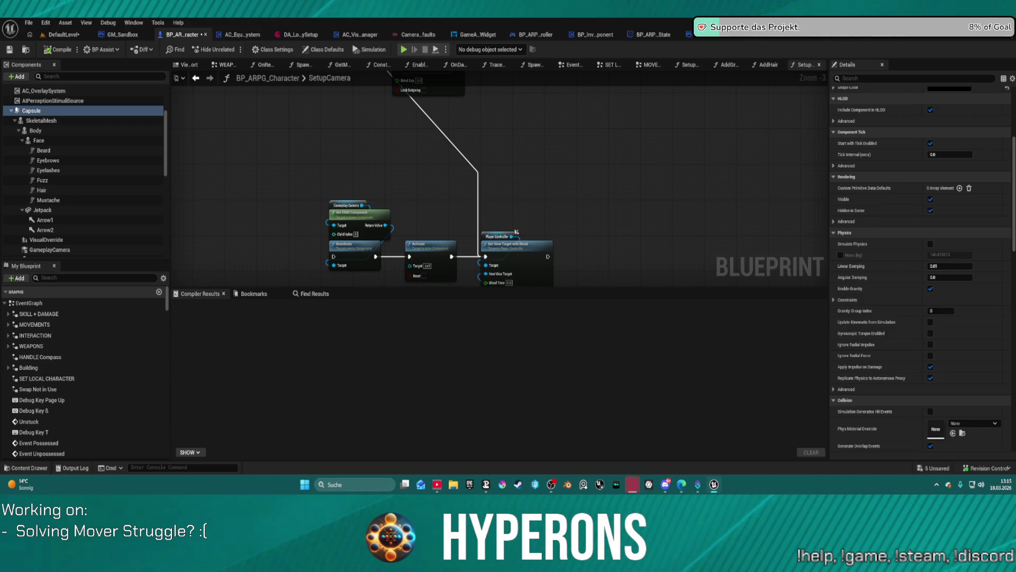
pyautogui.scroll(-15, 973, 397)
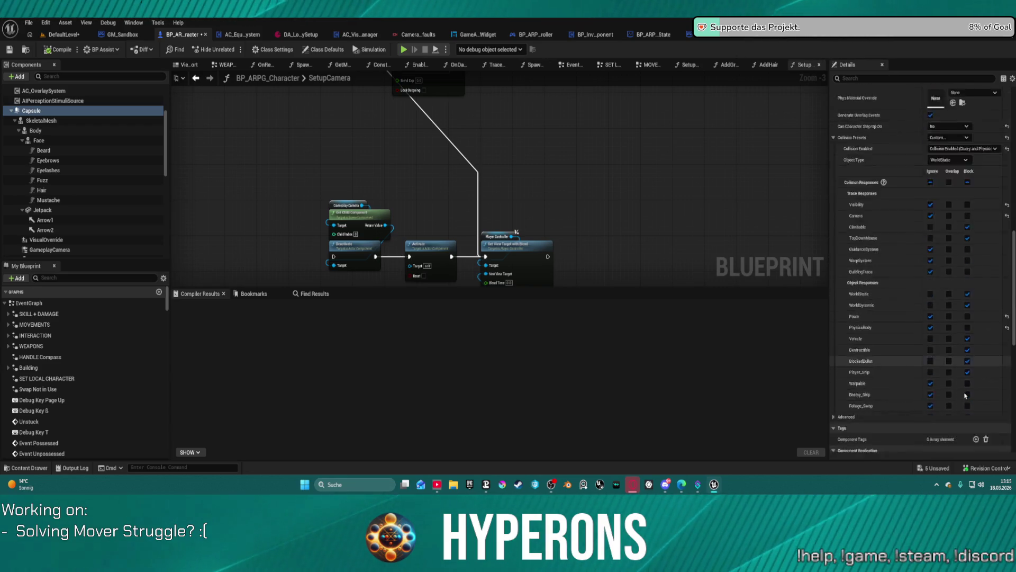
pyautogui.scroll(-1, 973, 397)
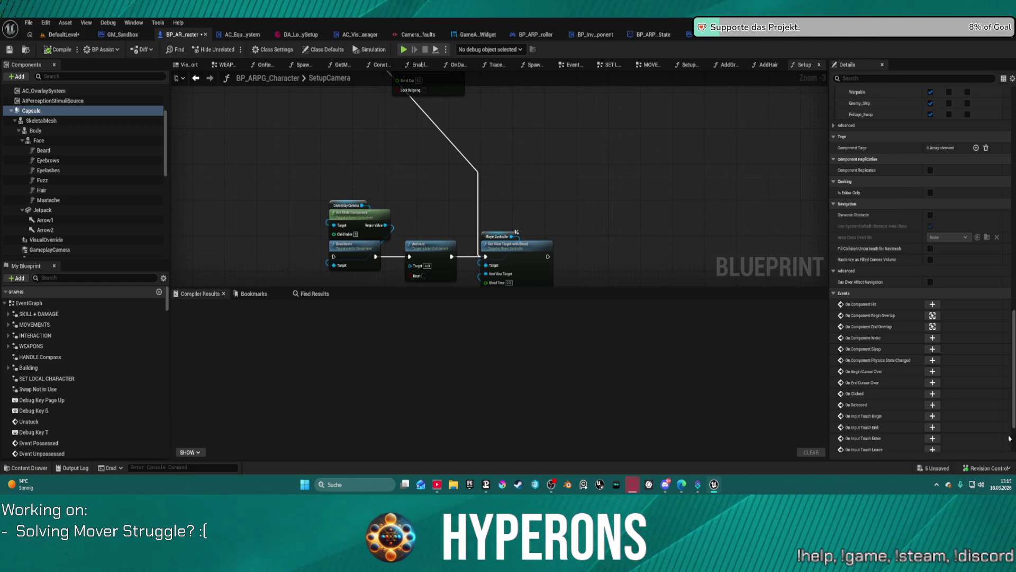
pyautogui.scroll(10, 953, 296)
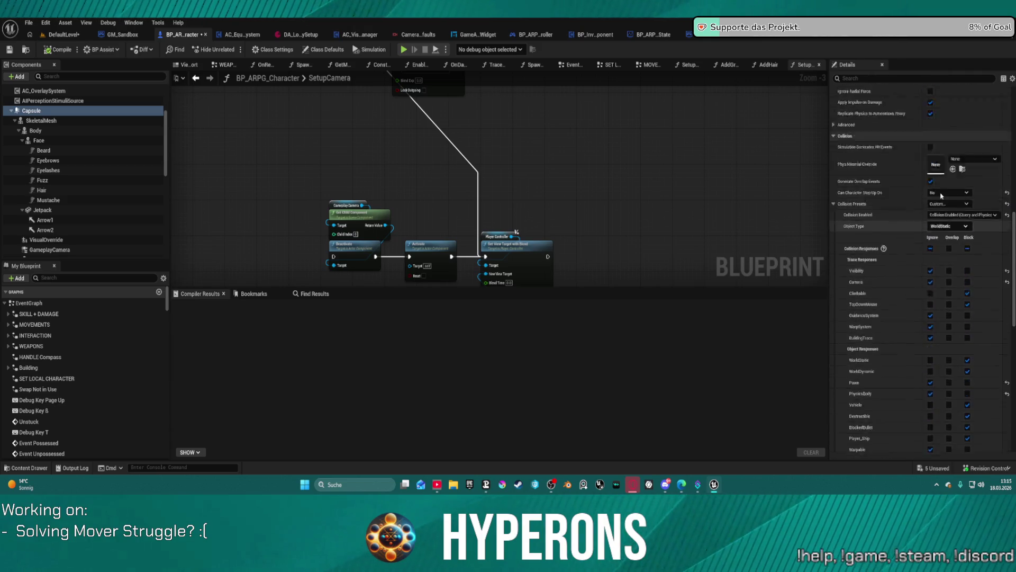
pyautogui.scroll(8, 942, 195)
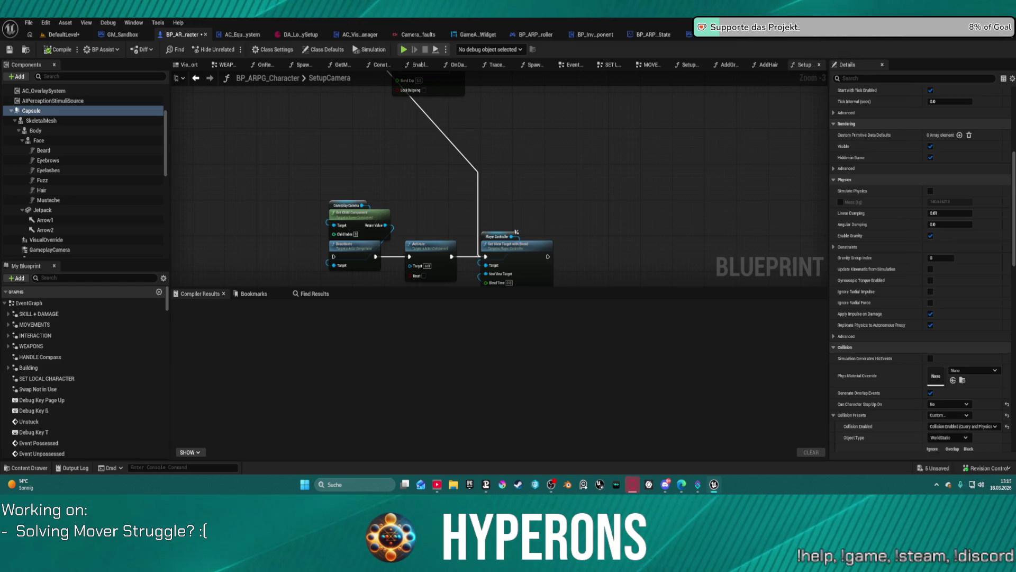
# - Edit the capsule's Linear Damping and expand Physics > Advanced to show Inertia Conditioning and Mass Scale
pyautogui.click(933, 213)
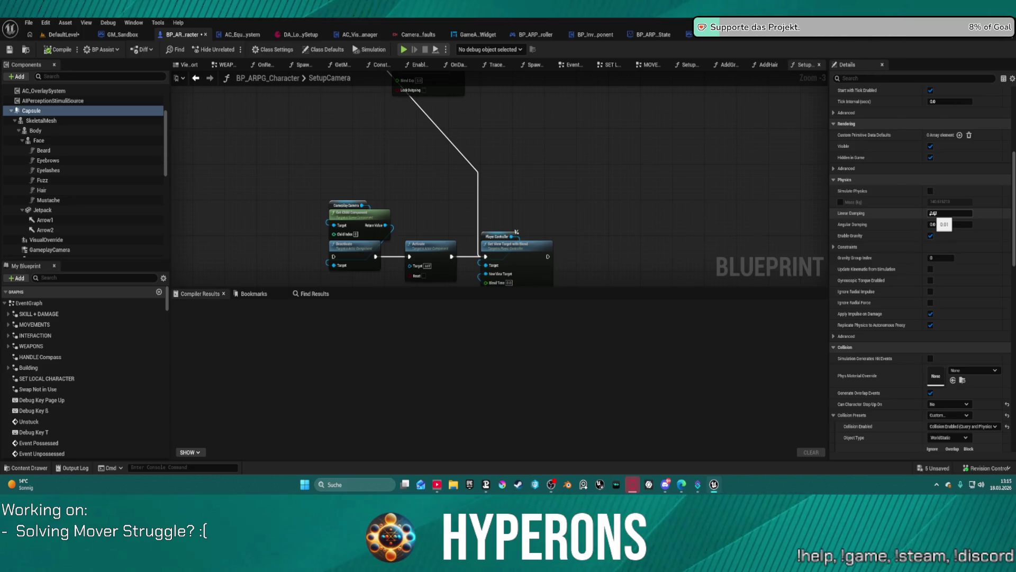
pyautogui.click(847, 336)
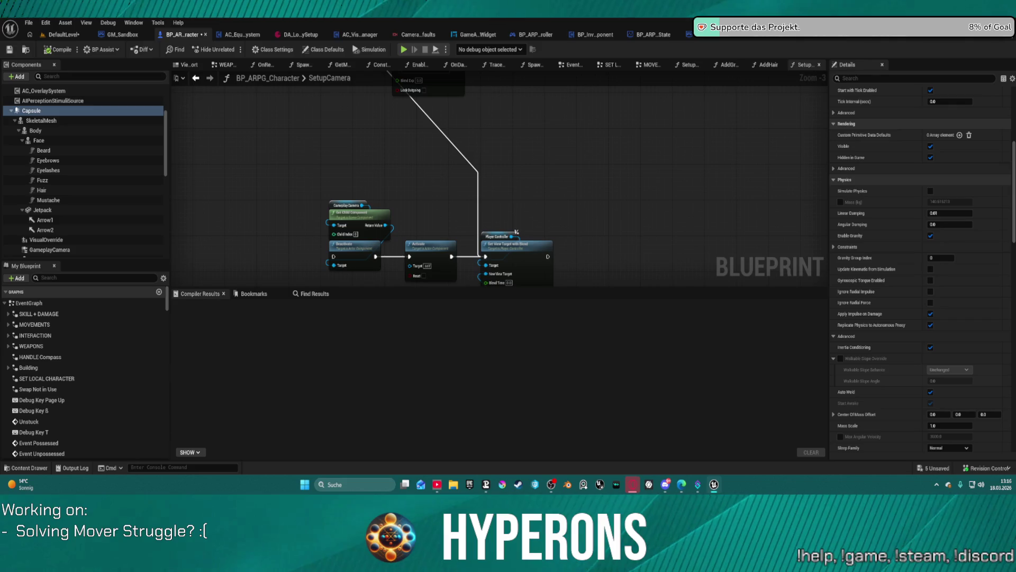
pyautogui.scroll(-3, 908, 307)
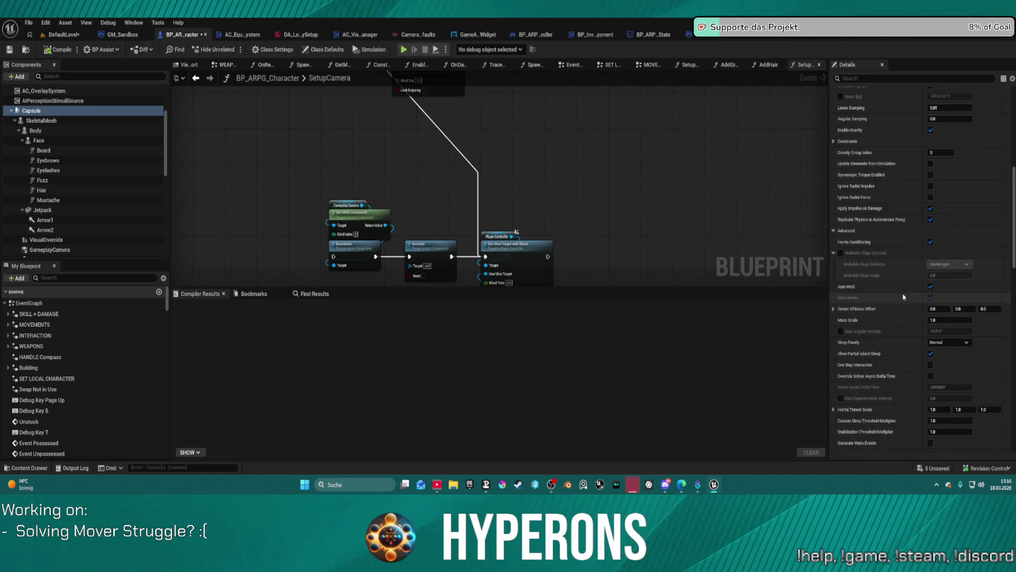
pyautogui.scroll(2, 927, 175)
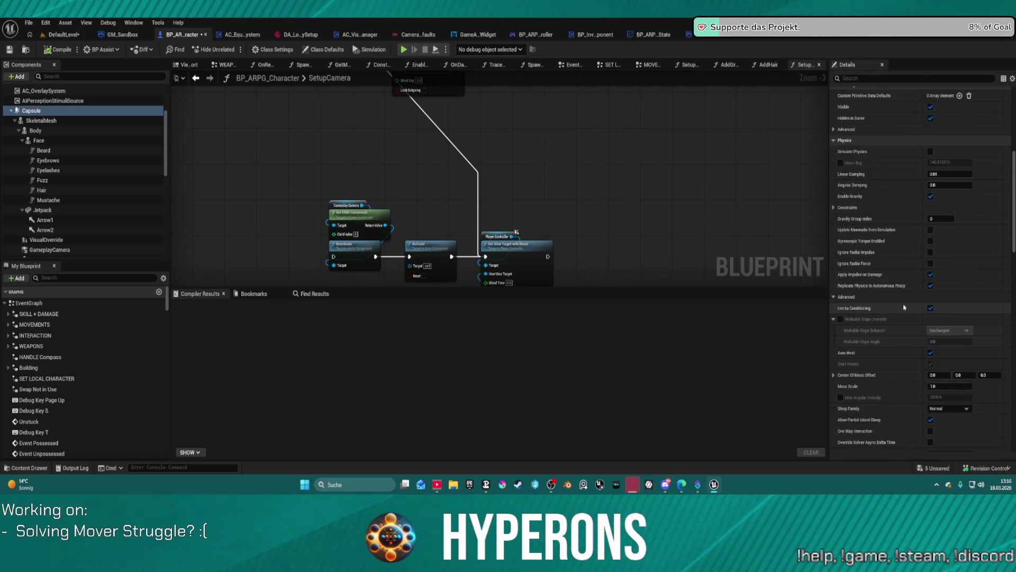
pyautogui.scroll(-6, 904, 307)
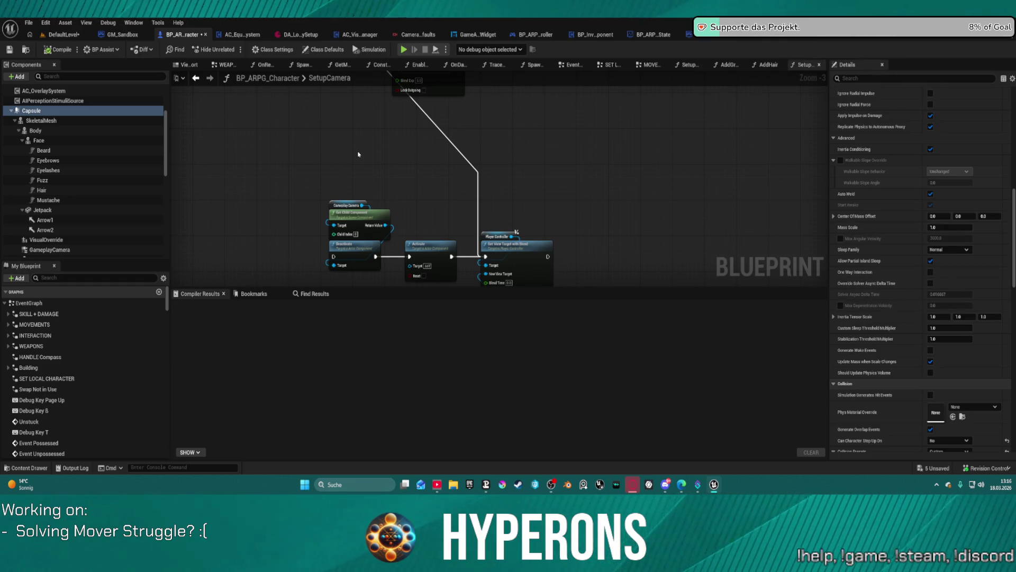
pyautogui.click(308, 295)
pyautogui.write('contro')
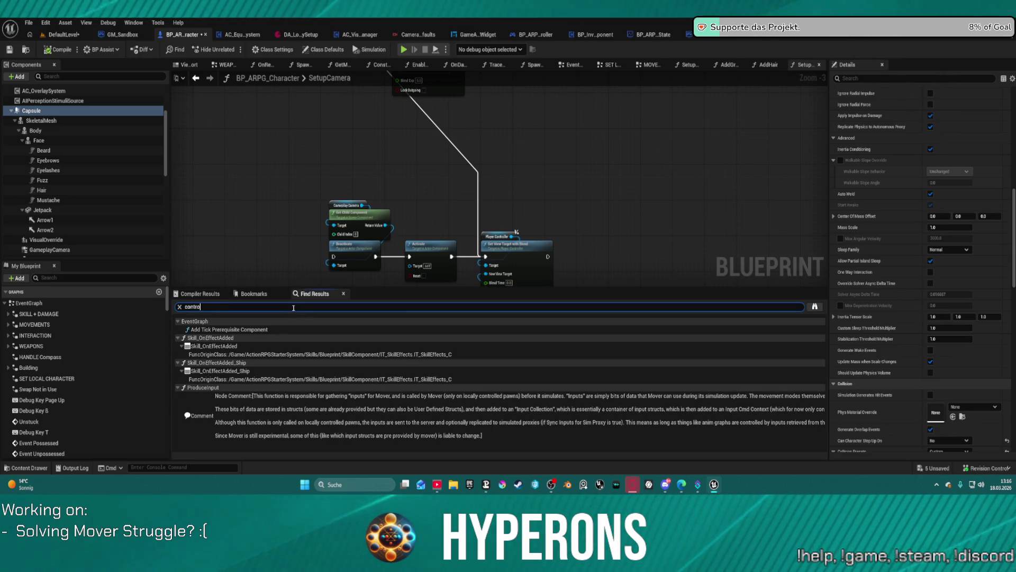
# - Search 'control rotation' and visit the Use Controller Rotation Yaw and HandleTargeting Get Control Rotation matches
pyautogui.write('l rotation')
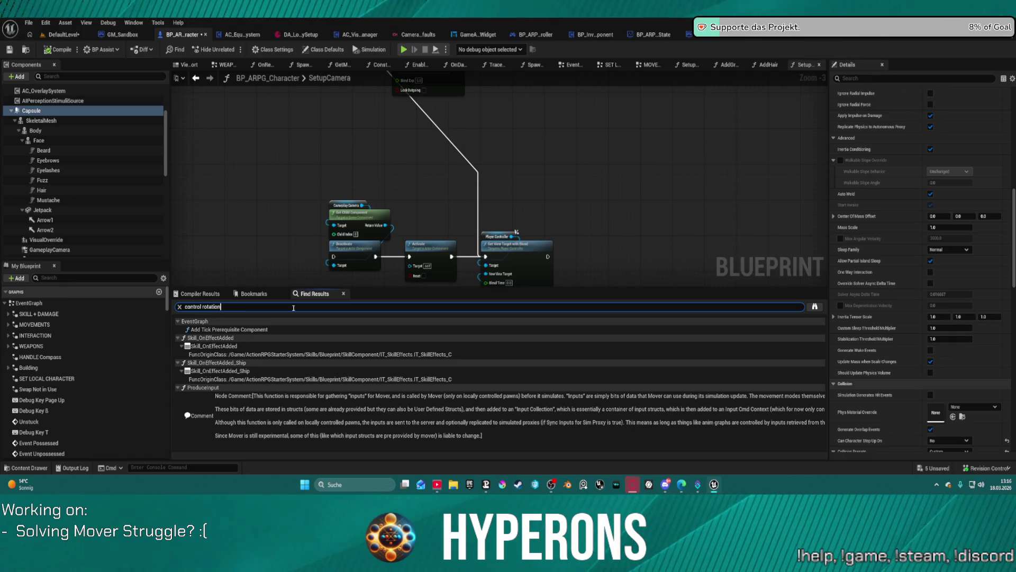
pyautogui.press('Return')
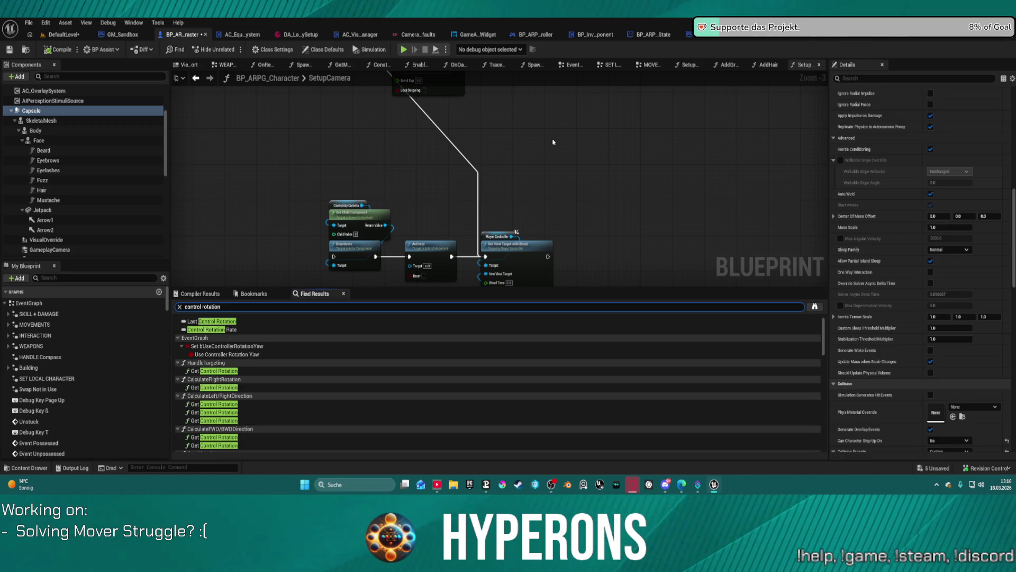
pyautogui.doubleClick(228, 354)
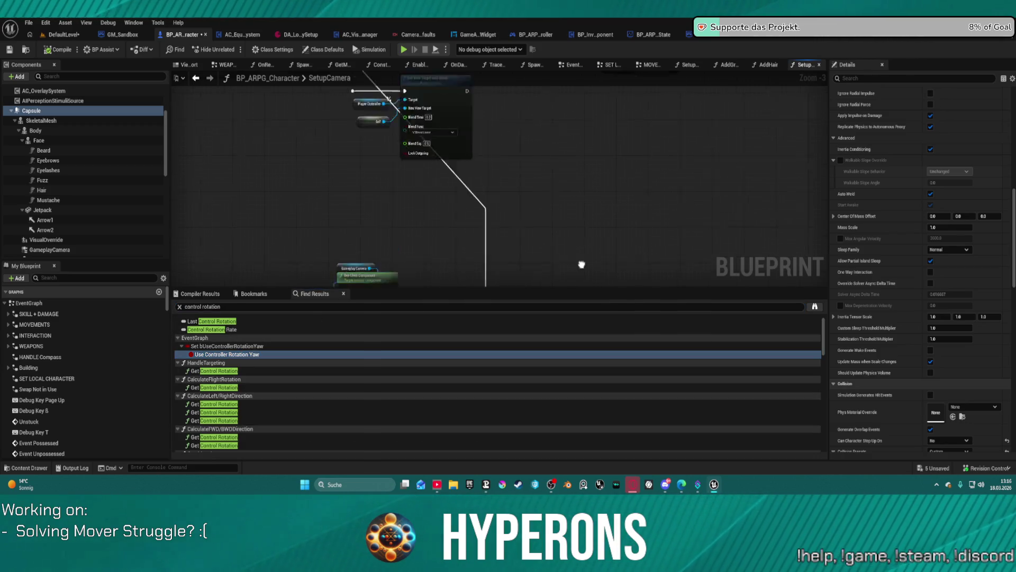
pyautogui.doubleClick(226, 347)
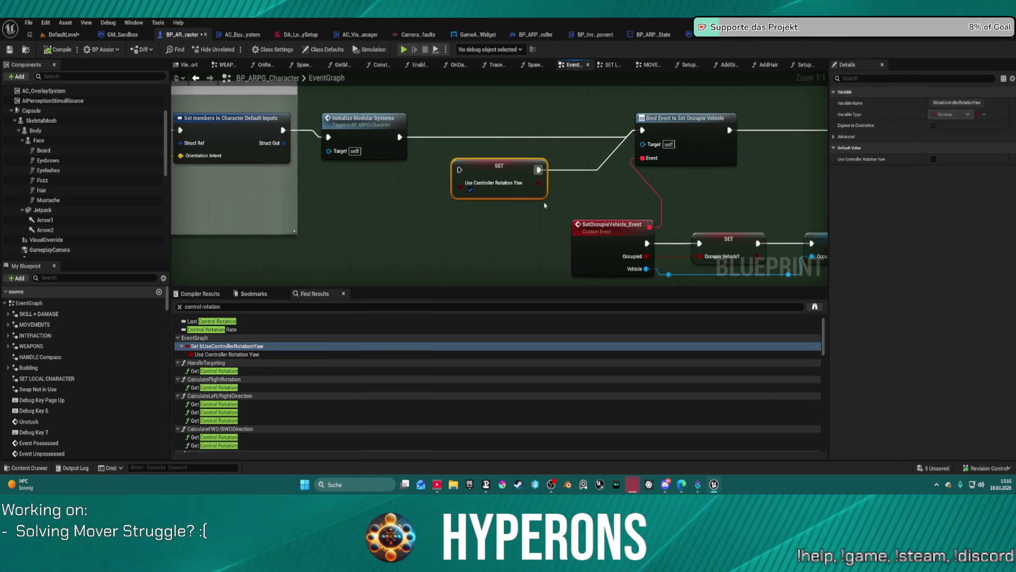
pyautogui.doubleClick(208, 371)
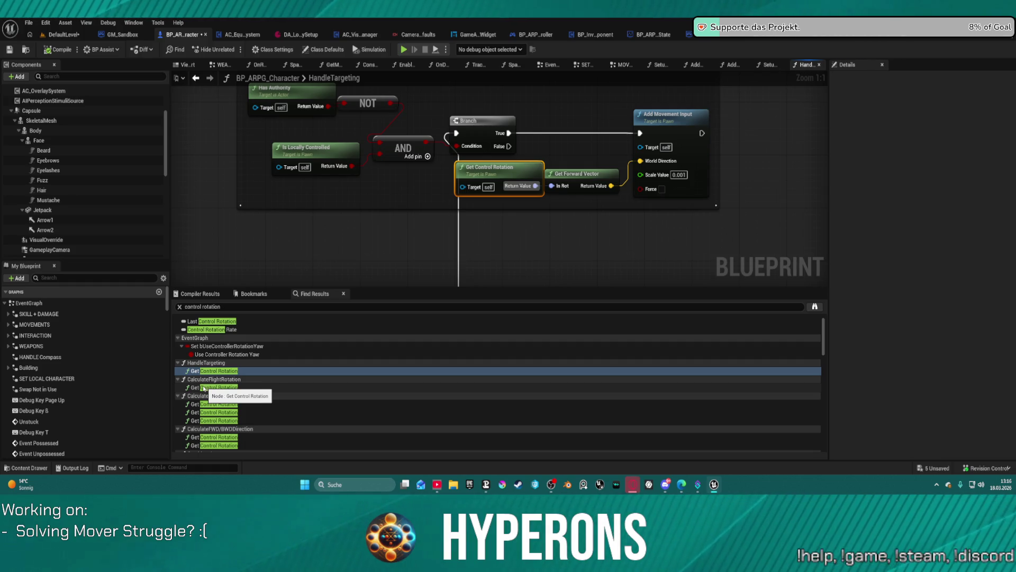
pyautogui.scroll(-5, 423, 129)
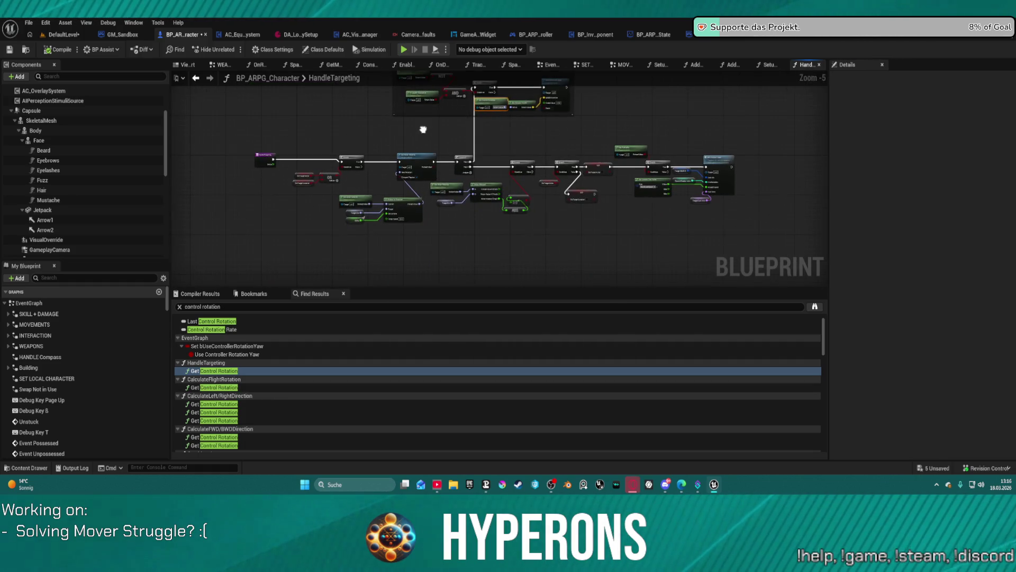
pyautogui.scroll(3, 330, 124)
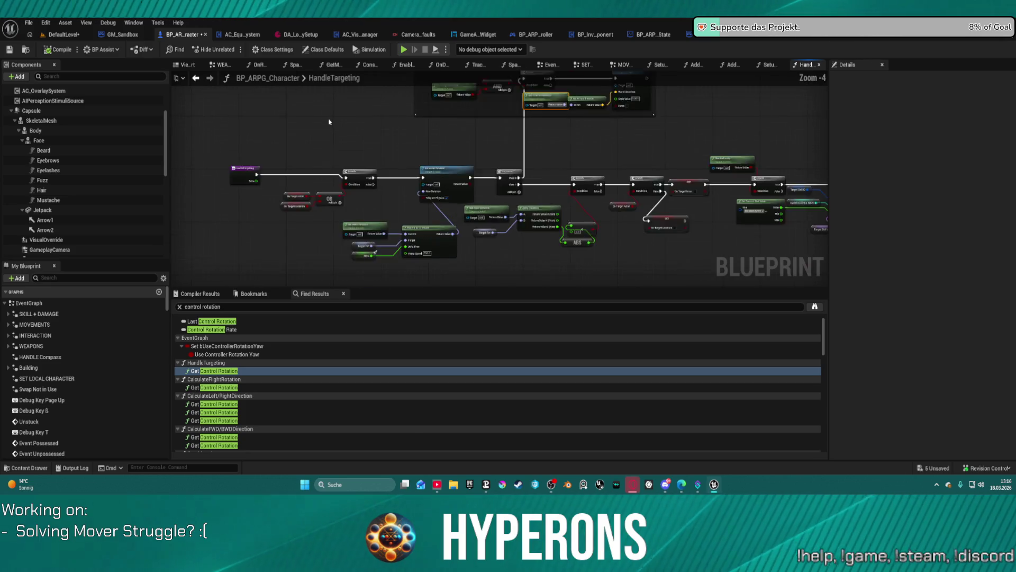
pyautogui.click(559, 65)
pyautogui.scroll(-12, 392, 141)
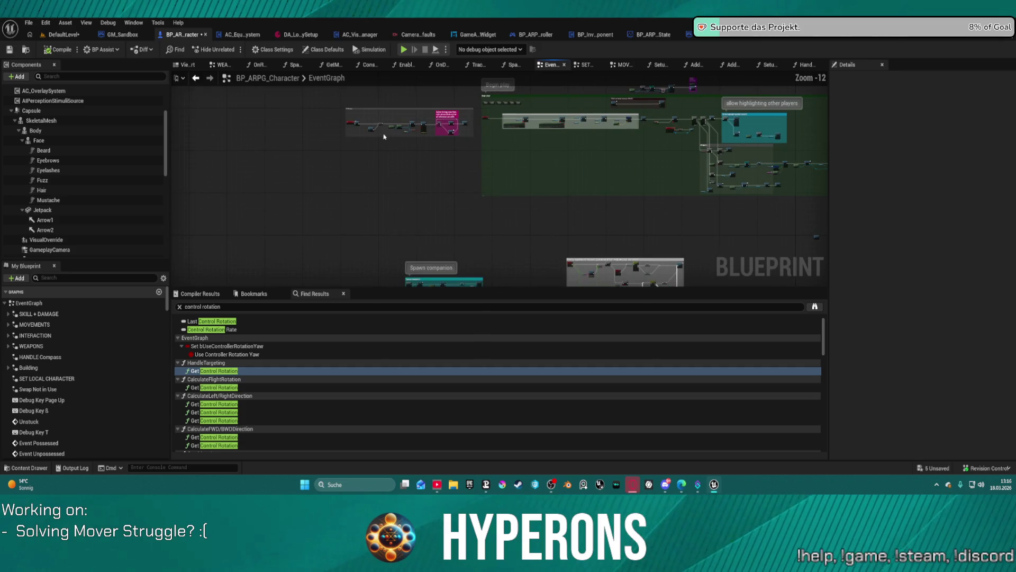
# - Pan past the Begin play groups, then open MOVEMENTS and center the Tick comment with Handle Targeting
pyautogui.moveTo(416, 191)
pyautogui.mouseDown()
pyautogui.moveTo(461, 109)
pyautogui.moveTo(424, 94)
pyautogui.moveTo(399, 284)
pyautogui.moveTo(432, 256)
pyautogui.moveTo(275, 251)
pyautogui.moveTo(274, 286)
pyautogui.moveTo(403, 212)
pyautogui.moveTo(169, 265)
pyautogui.moveTo(159, 249)
pyautogui.moveTo(226, 252)
pyautogui.moveTo(258, 265)
pyautogui.moveTo(323, 367)
pyautogui.mouseUp()
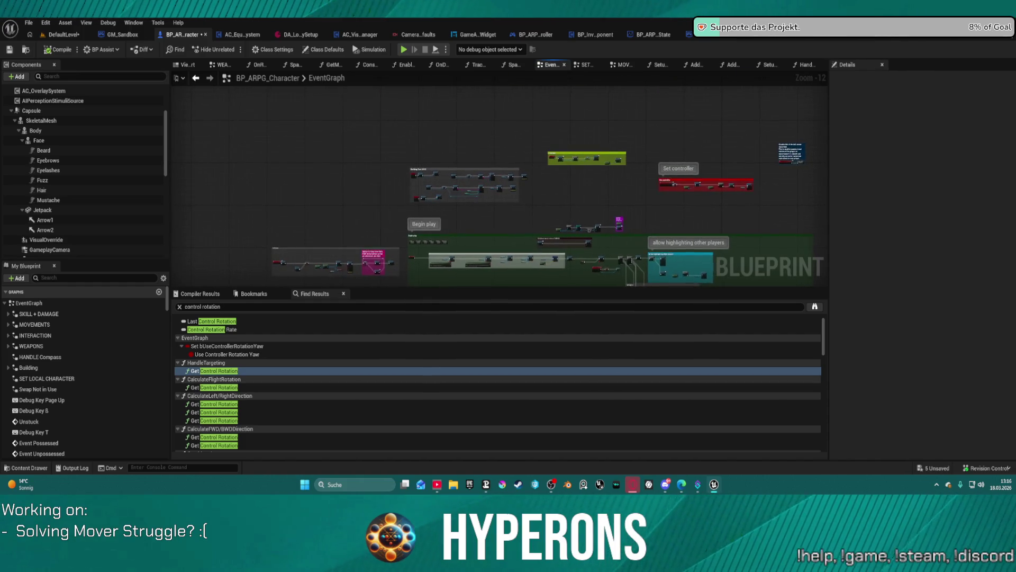
pyautogui.moveTo(613, 87); pyautogui.dragTo(607, 81)
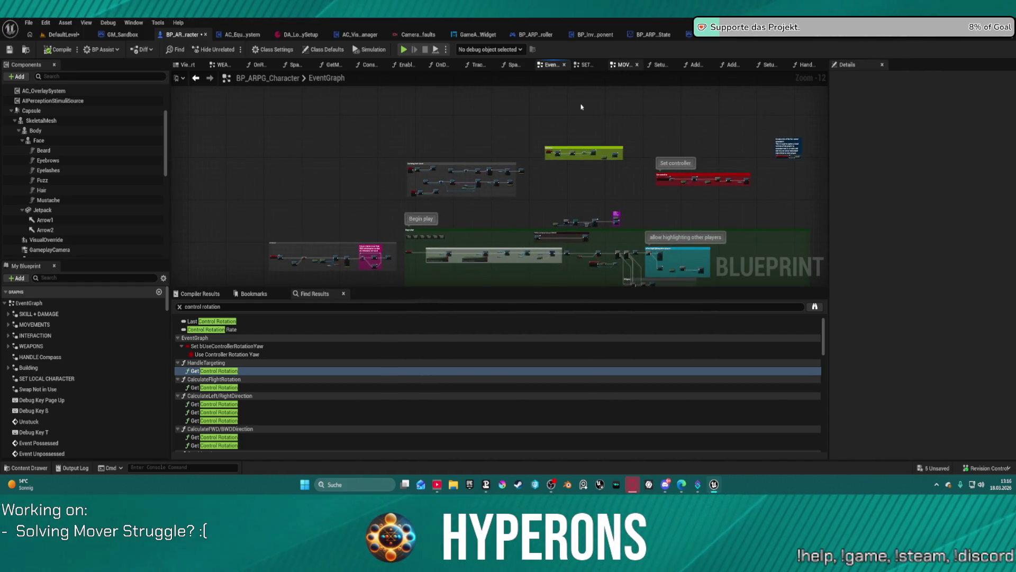
pyautogui.click(623, 65)
pyautogui.moveTo(189, 185)
pyautogui.mouseDown()
pyautogui.moveTo(410, 282)
pyautogui.moveTo(472, 260)
pyautogui.moveTo(511, 92)
pyautogui.mouseUp()
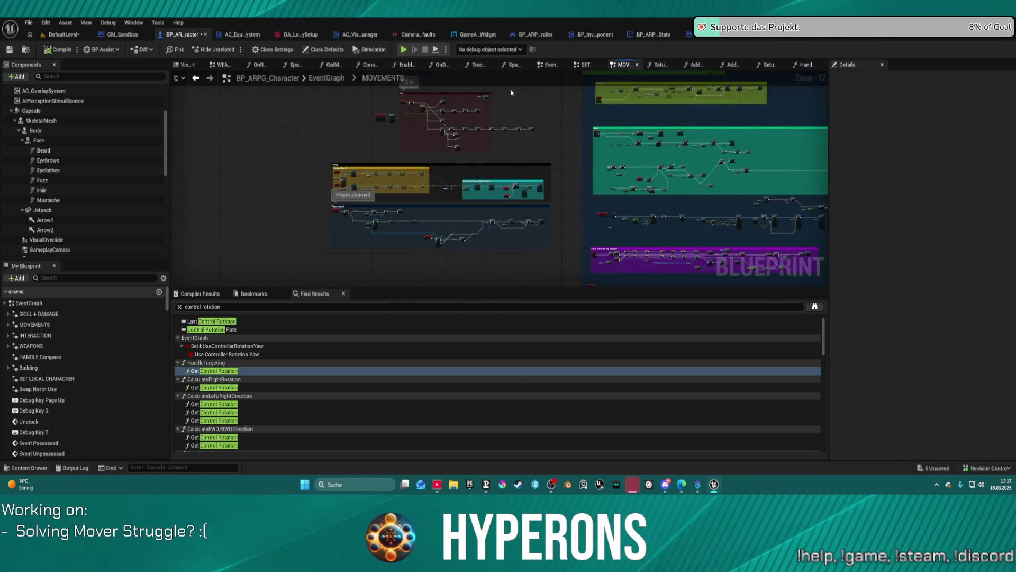
pyautogui.scroll(10, 446, 117)
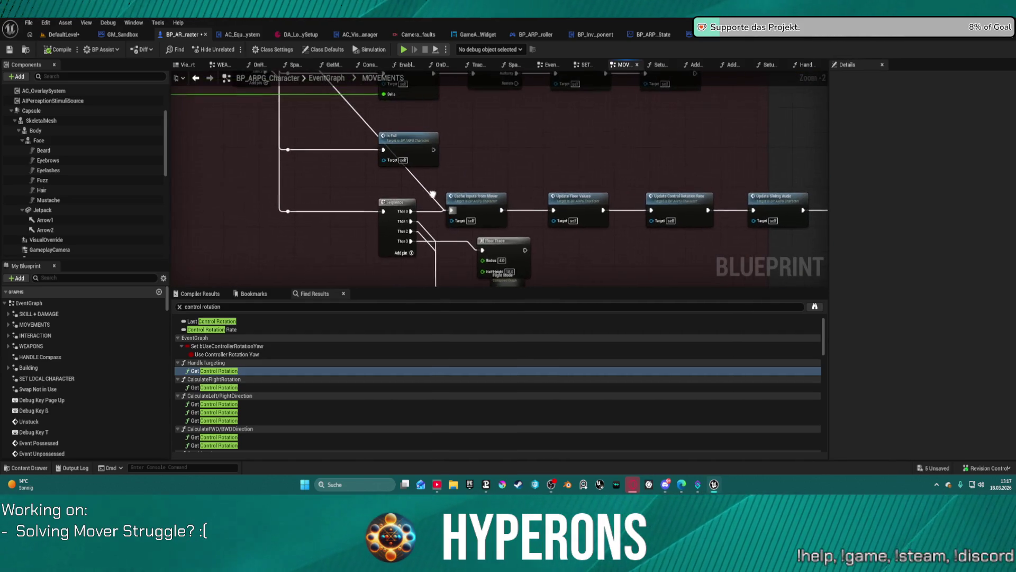
pyautogui.moveTo(376, 166); pyautogui.dragTo(501, 311)
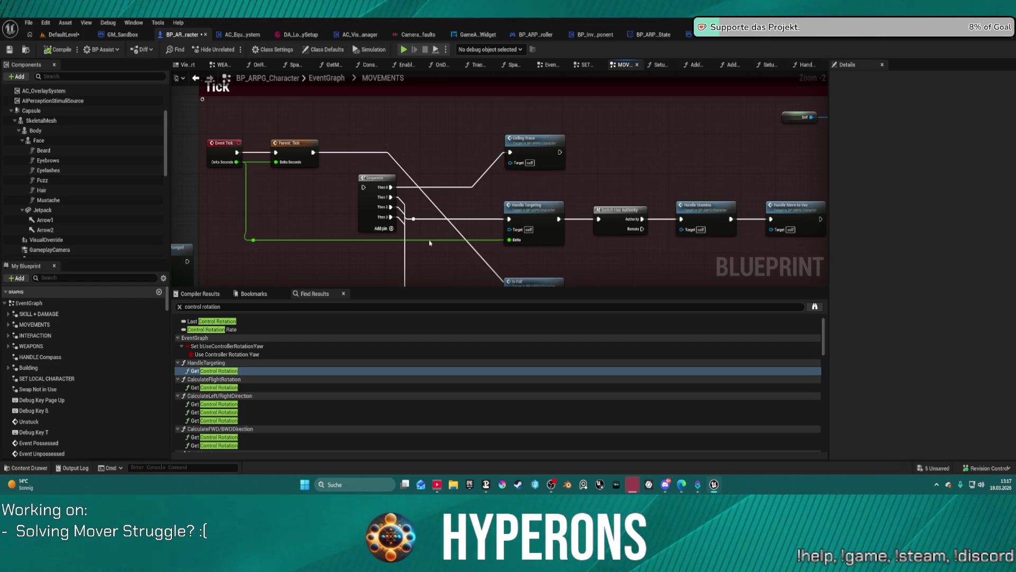
# - Break the Delta link into Handle Targeting, look over the nearby nodes, then open HandleTargeting
pyautogui.keyDown('alt'); pyautogui.click(311, 242); pyautogui.keyUp('alt')
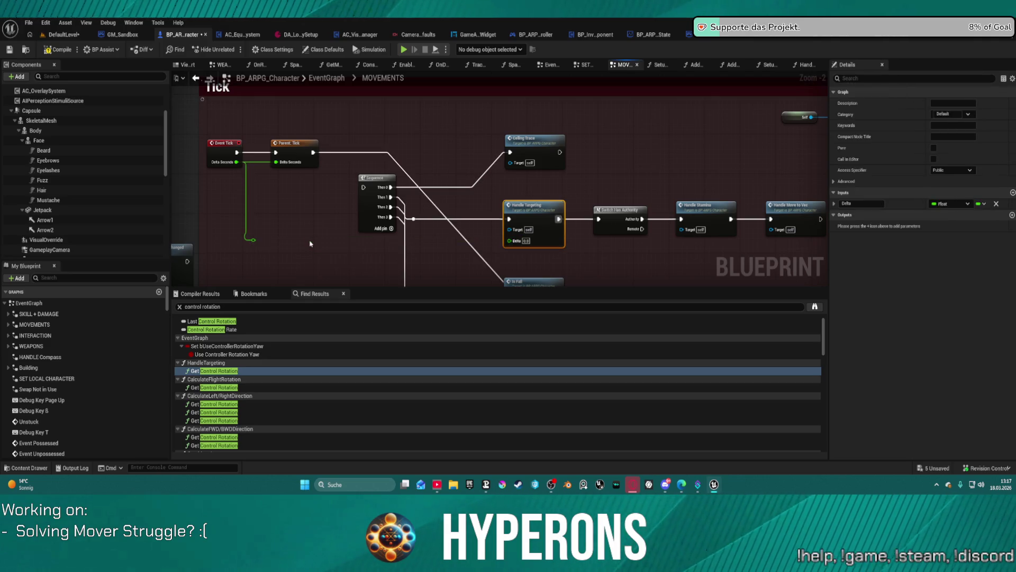
pyautogui.moveTo(480, 213); pyautogui.dragTo(461, 166)
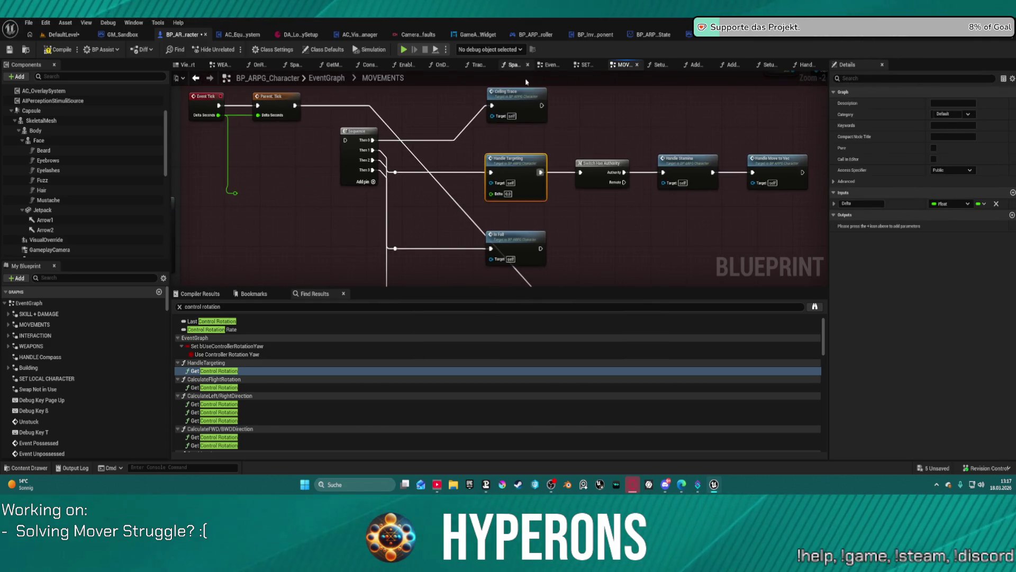
pyautogui.moveTo(630, 219); pyautogui.dragTo(624, 160)
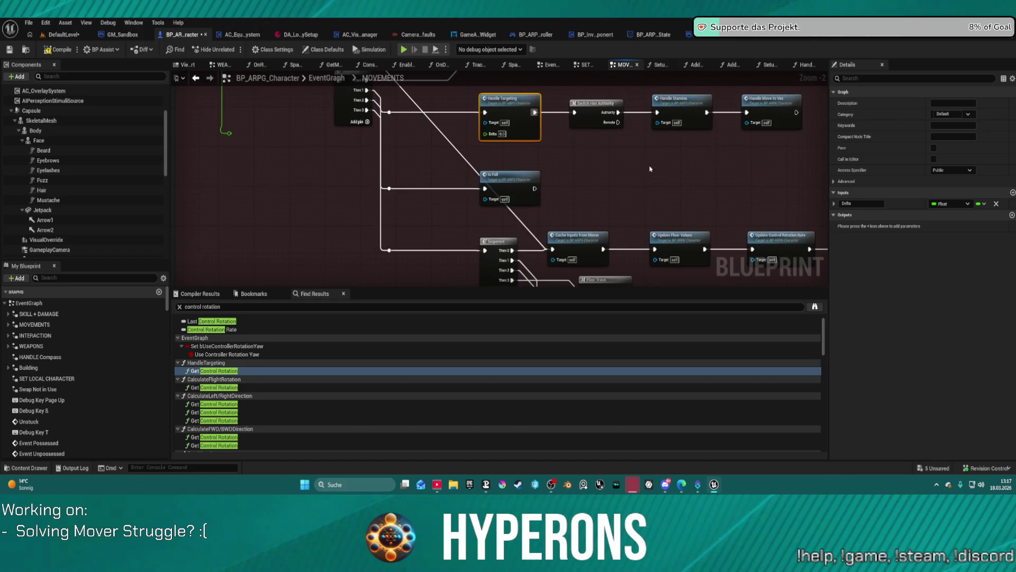
pyautogui.moveTo(688, 164)
pyautogui.mouseDown()
pyautogui.moveTo(572, 154)
pyautogui.moveTo(581, 145)
pyautogui.moveTo(571, 195)
pyautogui.moveTo(491, 202)
pyautogui.moveTo(310, 170)
pyautogui.moveTo(454, 180)
pyautogui.moveTo(519, 197)
pyautogui.moveTo(536, 221)
pyautogui.moveTo(535, 248)
pyautogui.mouseUp()
pyautogui.doubleClick(342, 160)
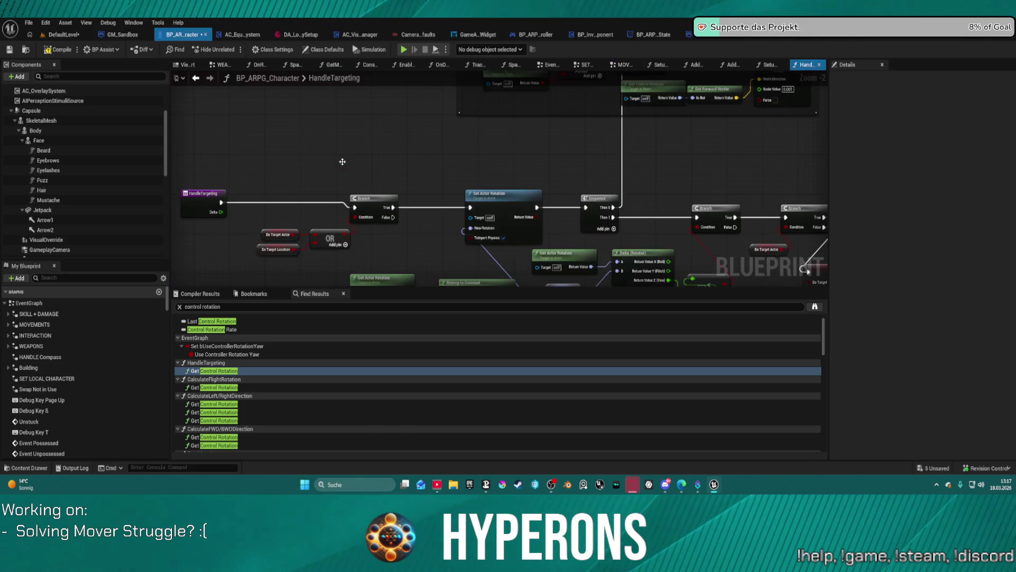
# - Look over the upper HandleTargeting rotation nodes, then return to the MOVEMENTS graph
pyautogui.moveTo(471, 227)
pyautogui.mouseDown()
pyautogui.moveTo(450, 202)
pyautogui.moveTo(452, 144)
pyautogui.moveTo(85, 171)
pyautogui.moveTo(132, 185)
pyautogui.moveTo(300, 311)
pyautogui.moveTo(331, 272)
pyautogui.mouseUp()
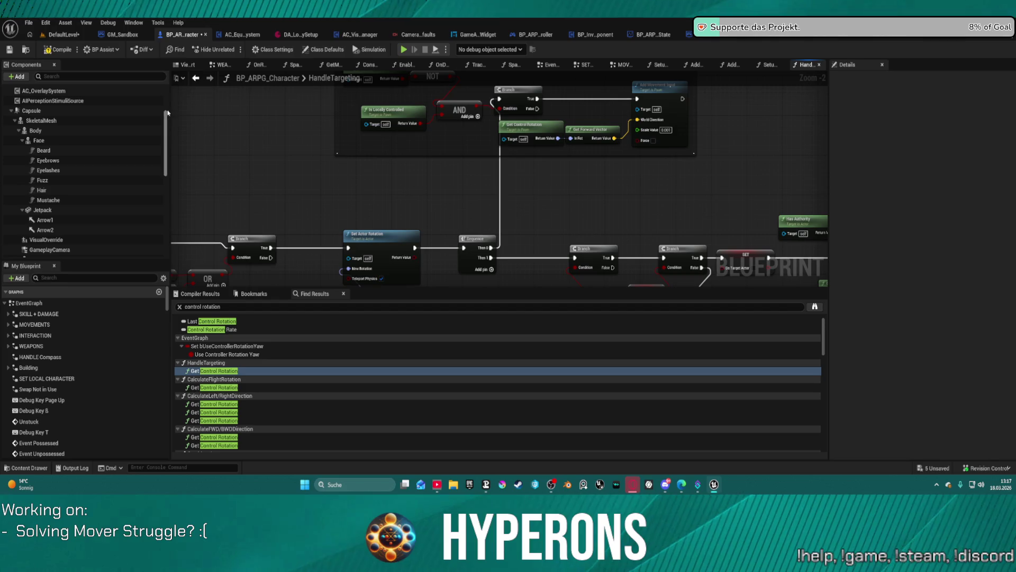
pyautogui.click(196, 79)
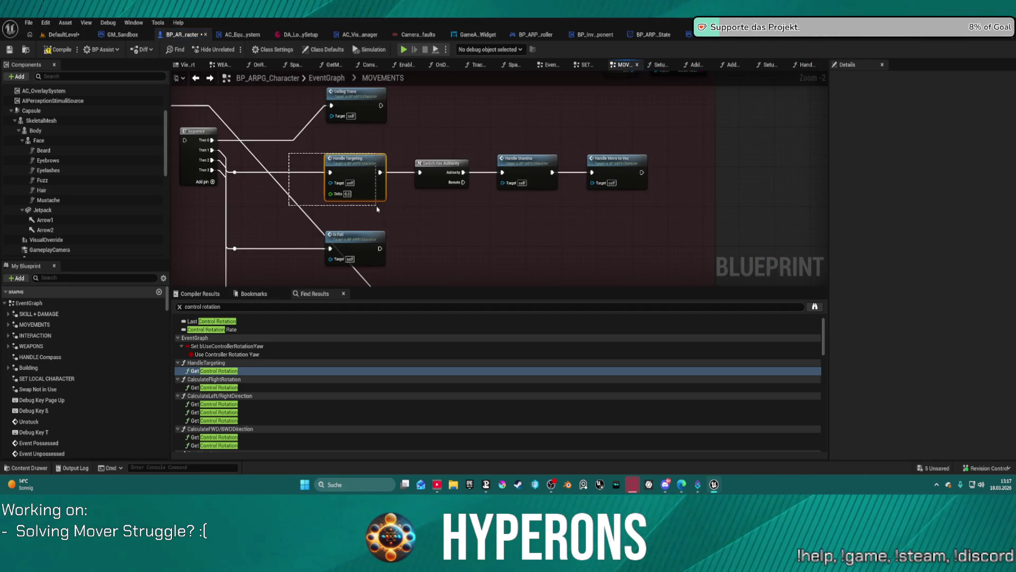
# - Pan the MOVEMENTS graph from Event Tick to the slide, Sequence and Floor Trace nodes
pyautogui.moveTo(378, 209); pyautogui.dragTo(372, 208)
pyautogui.click(552, 201)
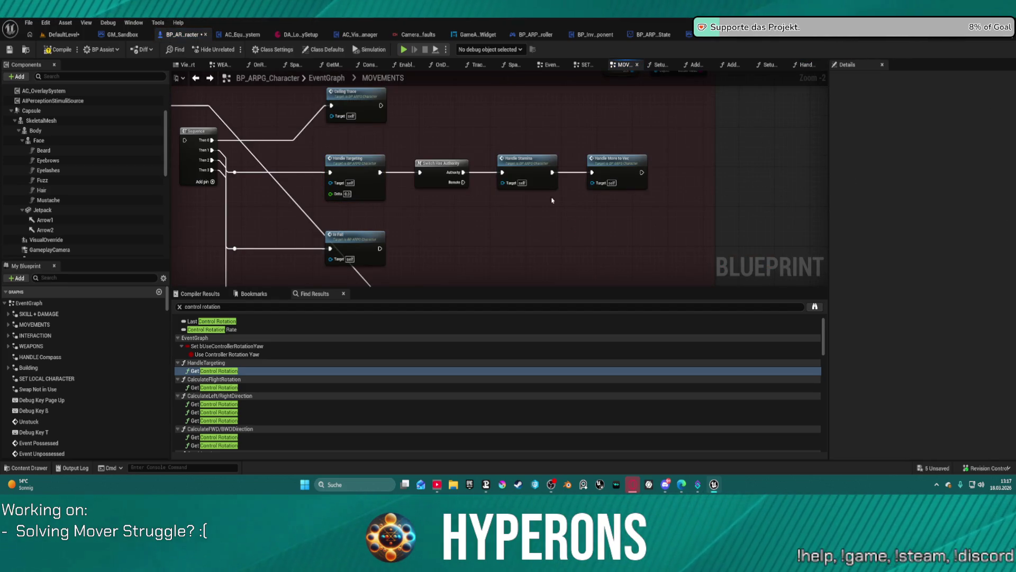
pyautogui.moveTo(540, 157); pyautogui.dragTo(596, 194)
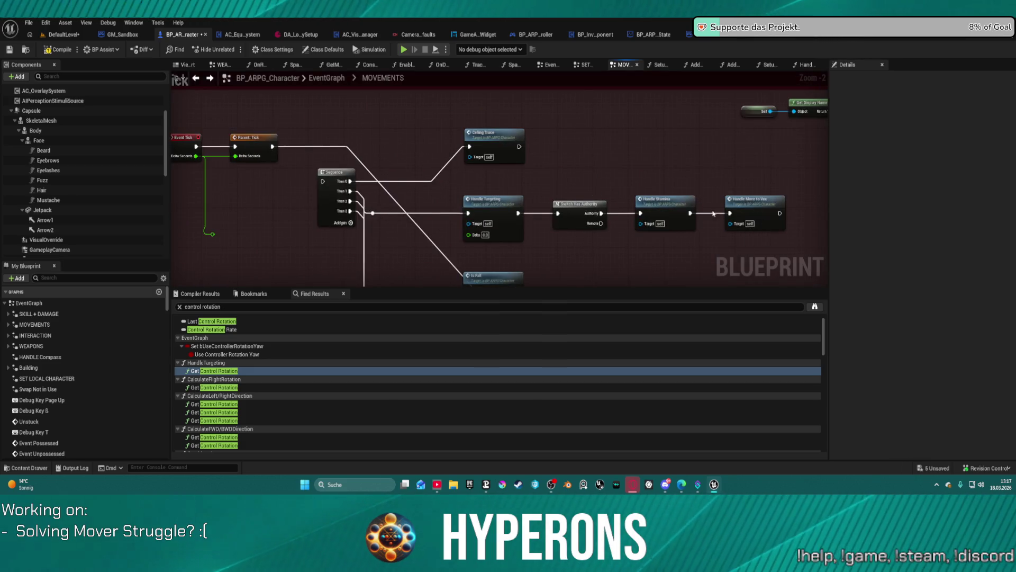
pyautogui.scroll(-3, 578, 151)
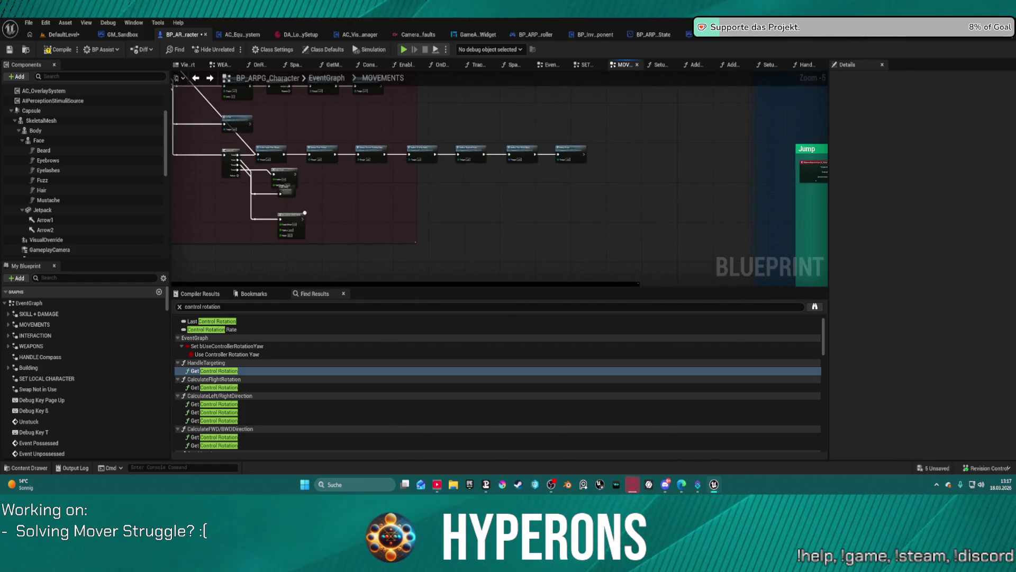
pyautogui.scroll(3, 498, 156)
pyautogui.moveTo(296, 188)
pyautogui.mouseDown()
pyautogui.moveTo(595, 175)
pyautogui.moveTo(650, 100)
pyautogui.mouseUp()
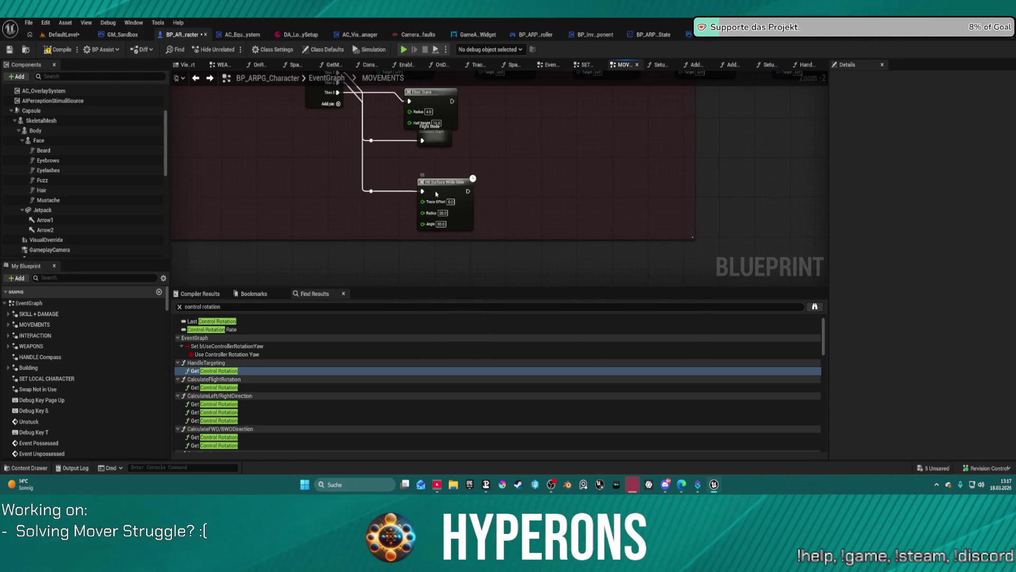
pyautogui.click(437, 194)
pyautogui.moveTo(489, 148); pyautogui.dragTo(518, 240)
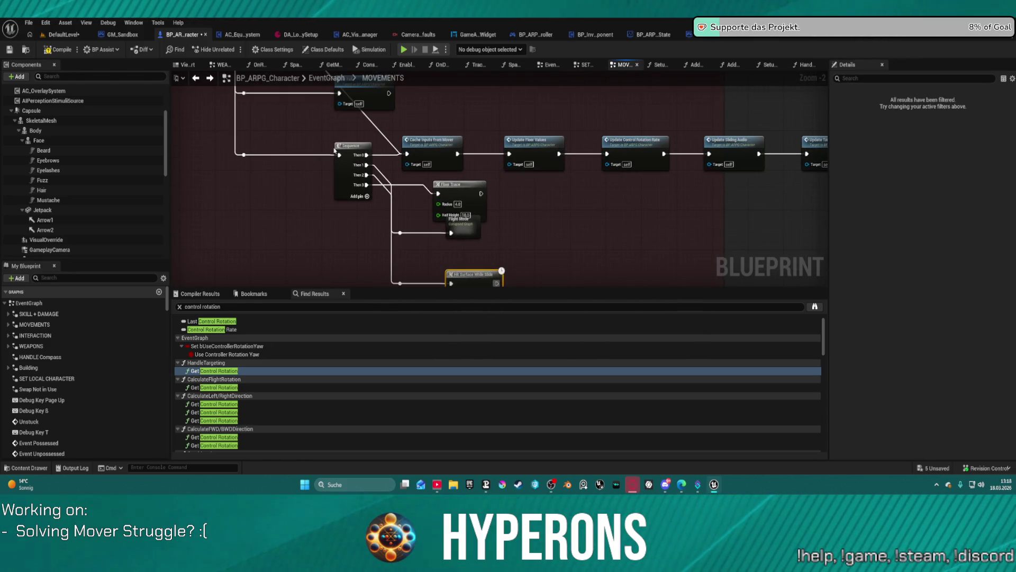
# - Reposition the Sequence, Floor Trace and Flight Mode nodes, then frame the Flying comments
pyautogui.moveTo(353, 146); pyautogui.dragTo(314, 210)
pyautogui.moveTo(454, 190); pyautogui.dragTo(412, 183)
pyautogui.moveTo(466, 235)
pyautogui.mouseDown()
pyautogui.moveTo(537, 198)
pyautogui.moveTo(589, 196)
pyautogui.mouseUp()
pyautogui.moveTo(396, 189); pyautogui.dragTo(456, 249)
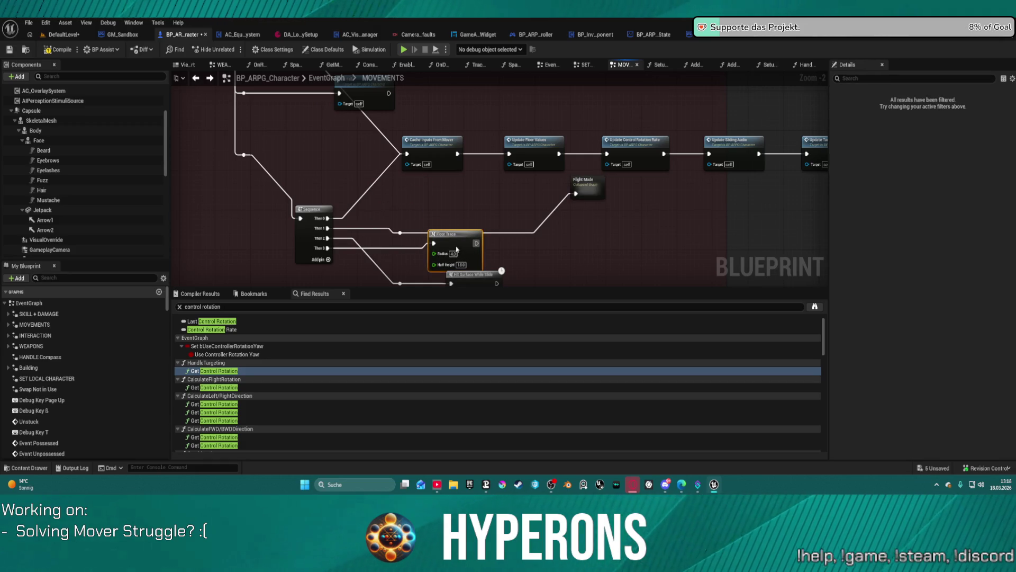
pyautogui.moveTo(515, 232)
pyautogui.mouseDown()
pyautogui.moveTo(455, 207)
pyautogui.moveTo(379, 208)
pyautogui.mouseUp()
pyautogui.scroll(-2, 477, 174)
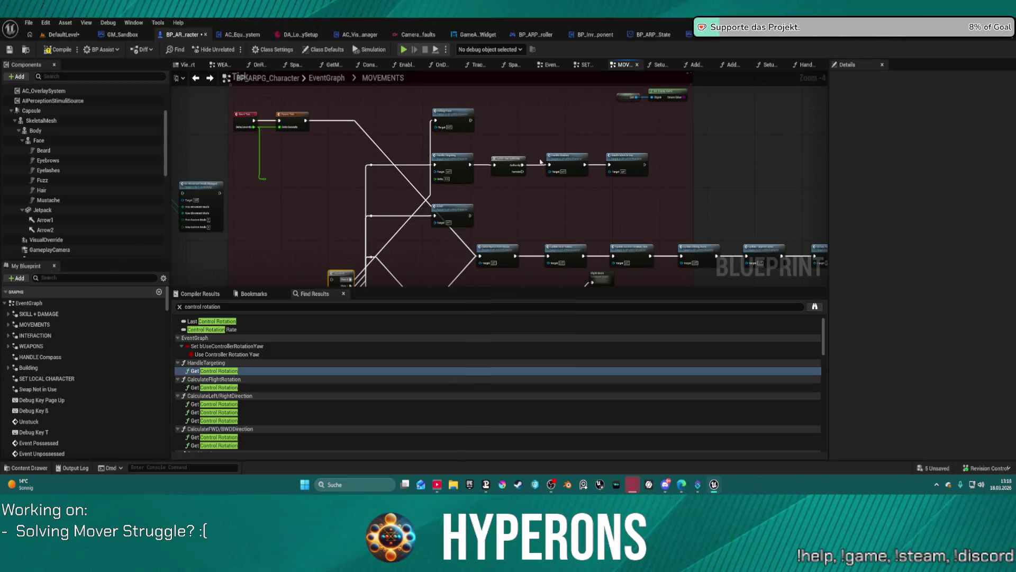
pyautogui.scroll(-2, 487, 170)
pyautogui.moveTo(468, 235)
pyautogui.mouseDown()
pyautogui.moveTo(576, 154)
pyautogui.moveTo(406, 141)
pyautogui.moveTo(333, 73)
pyautogui.mouseUp()
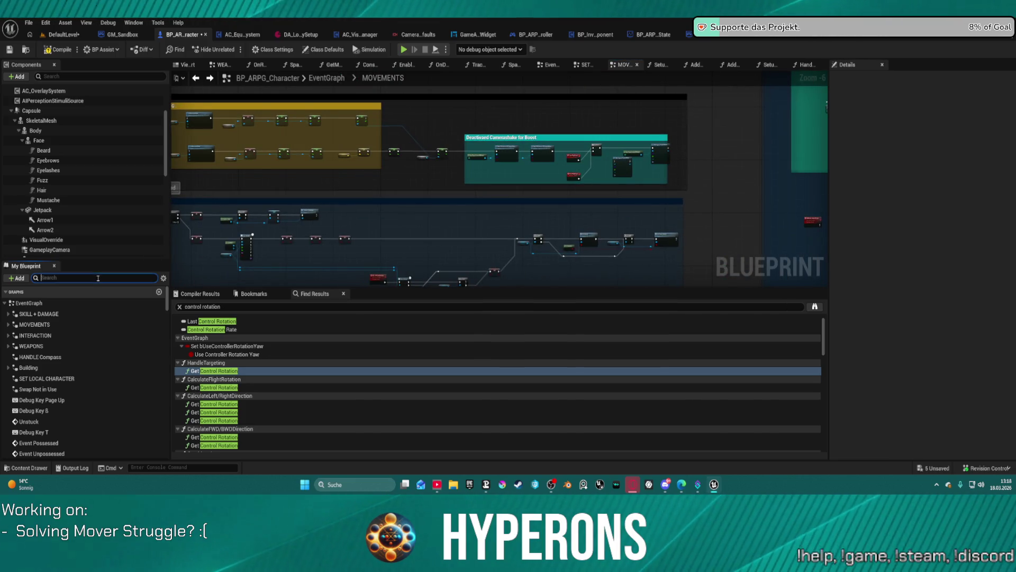
# - Search My Blueprint for 'timie' and open the Timeline_0 curve
pyautogui.write('timi')
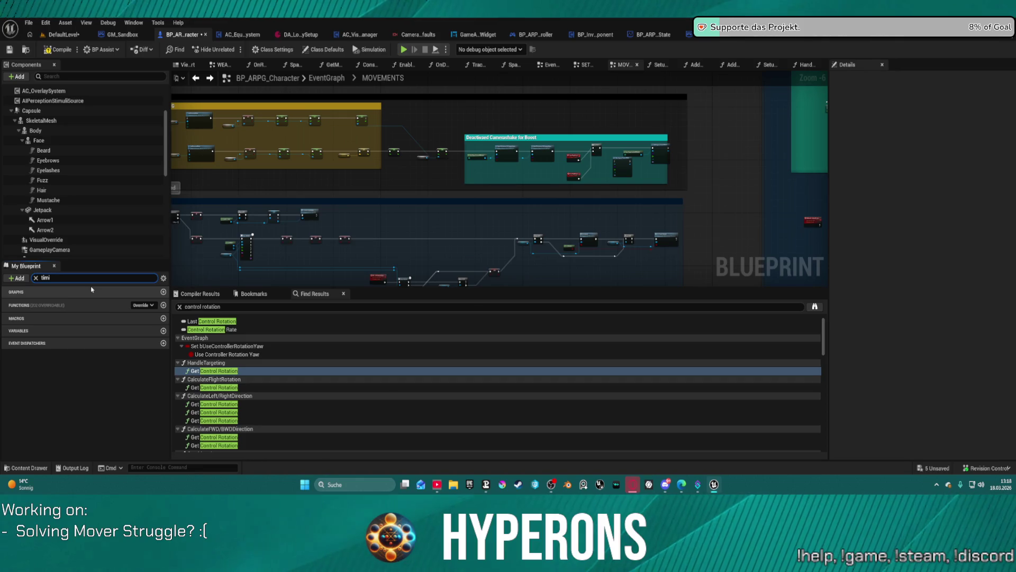
pyautogui.press('BackSpace')
pyautogui.write('e')
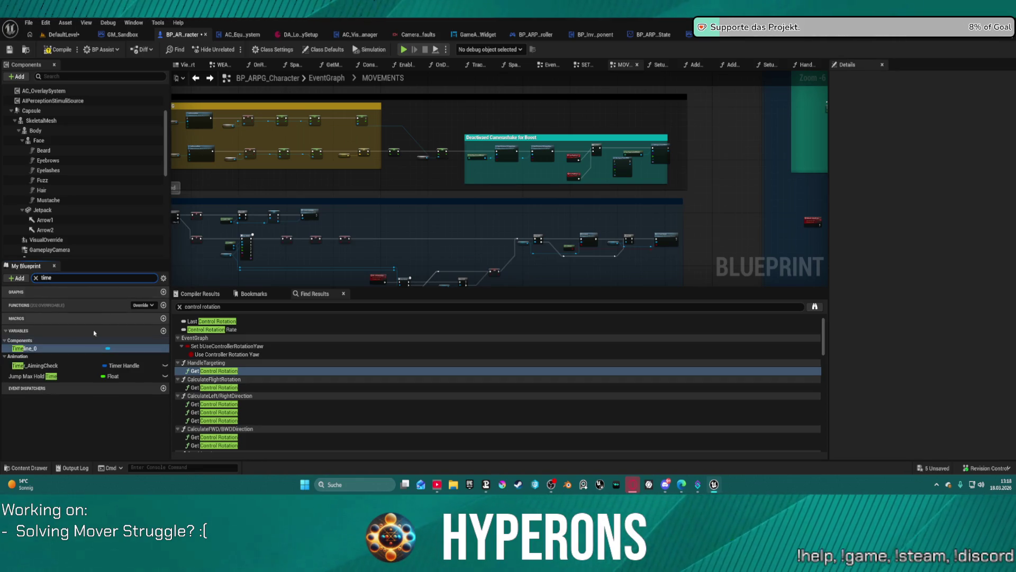
pyautogui.click(33, 368)
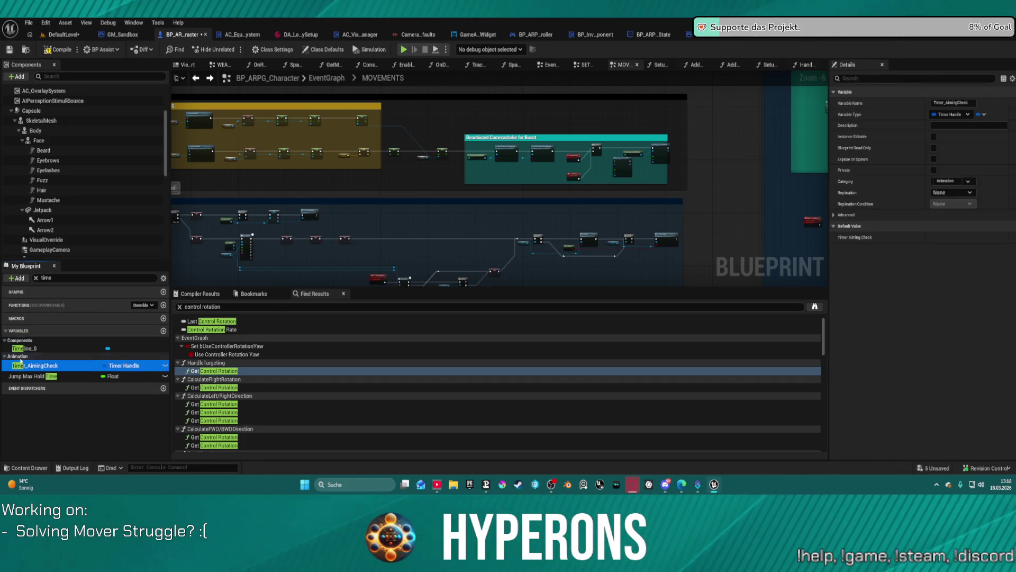
pyautogui.doubleClick(29, 349)
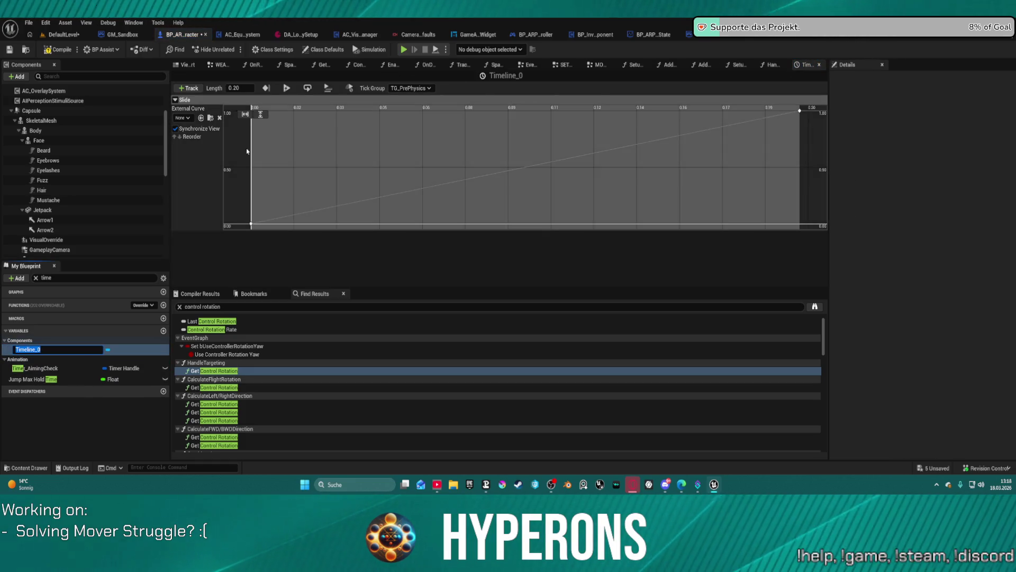
# - Find Timeline_0 references by name and jump to its node in MOVEMENTS
pyautogui.rightClick(33, 349)
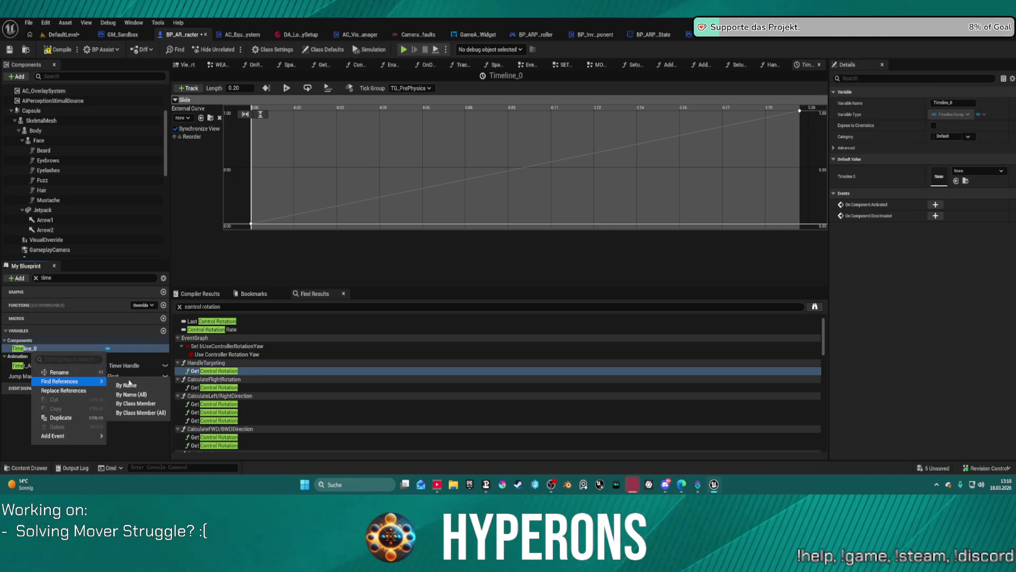
pyautogui.click(130, 385)
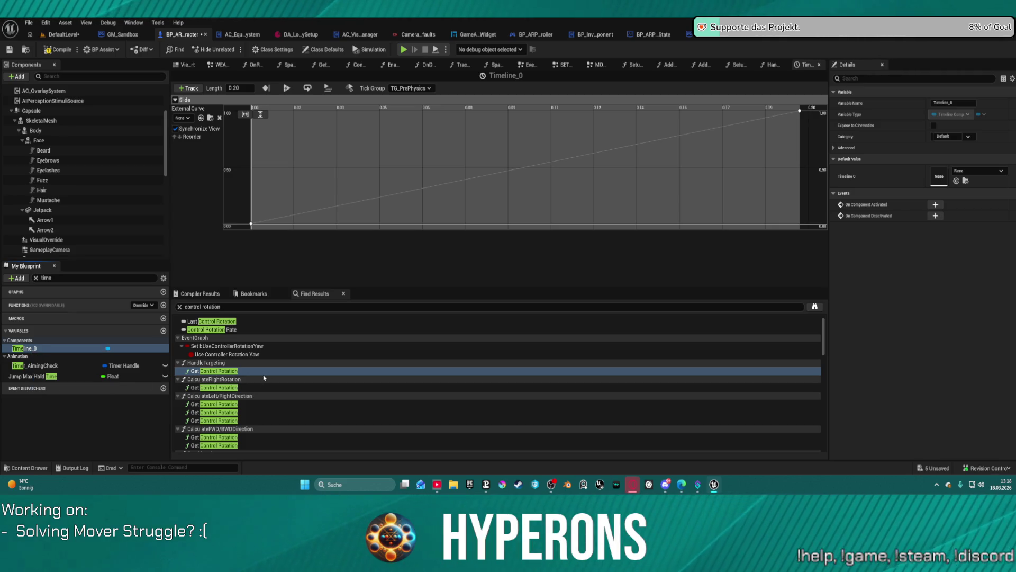
pyautogui.doubleClick(205, 330)
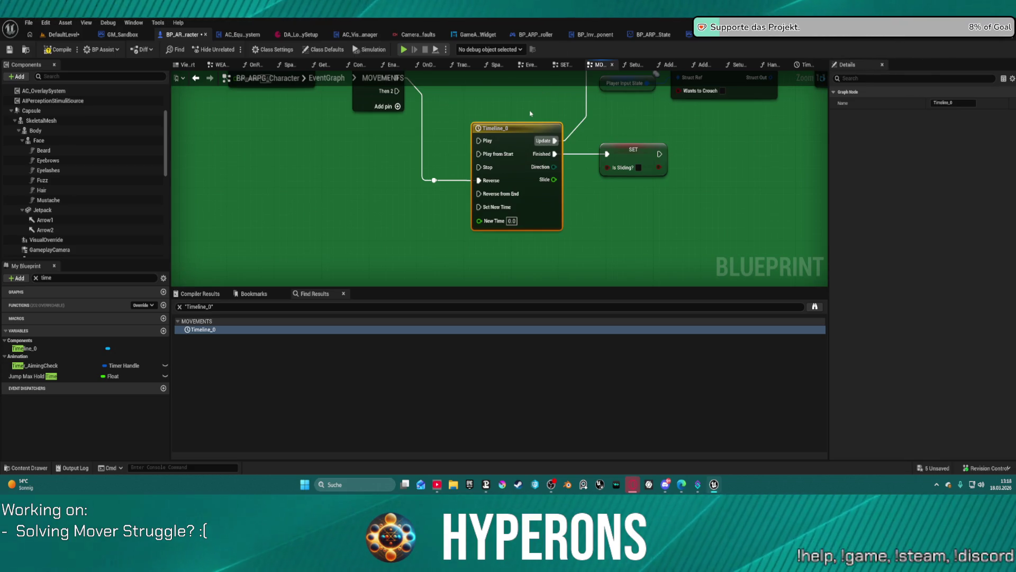
# - Navigate to the Camera section's yaw, velocity and acceleration checks and nudge Is Moving upward
pyautogui.scroll(-2, 530, 113)
pyautogui.scroll(-1, 119, 185)
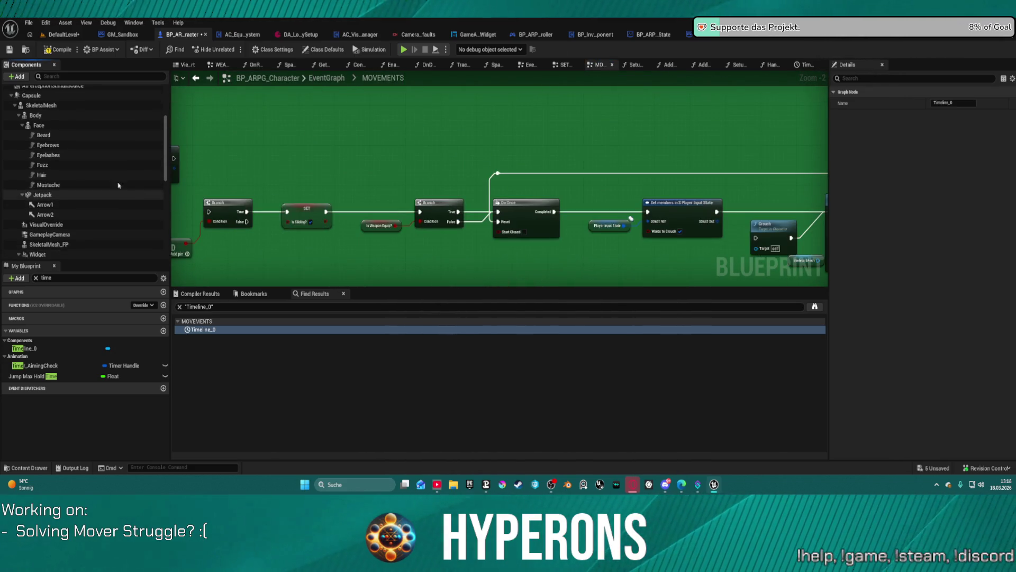
pyautogui.click(24, 349)
pyautogui.scroll(-5, 509, 193)
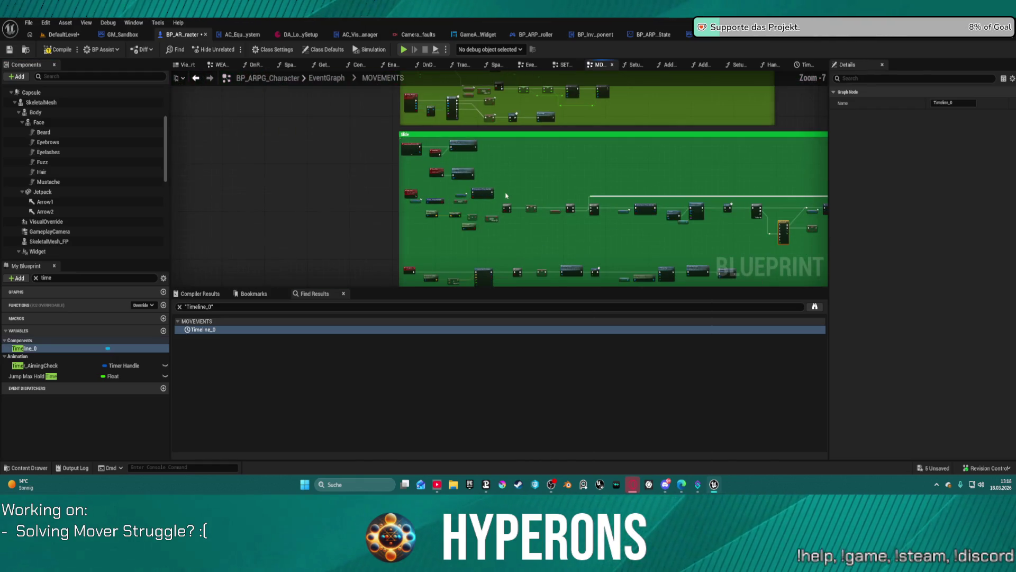
pyautogui.moveTo(497, 157)
pyautogui.mouseDown()
pyautogui.moveTo(386, 113)
pyautogui.moveTo(452, 123)
pyautogui.mouseUp()
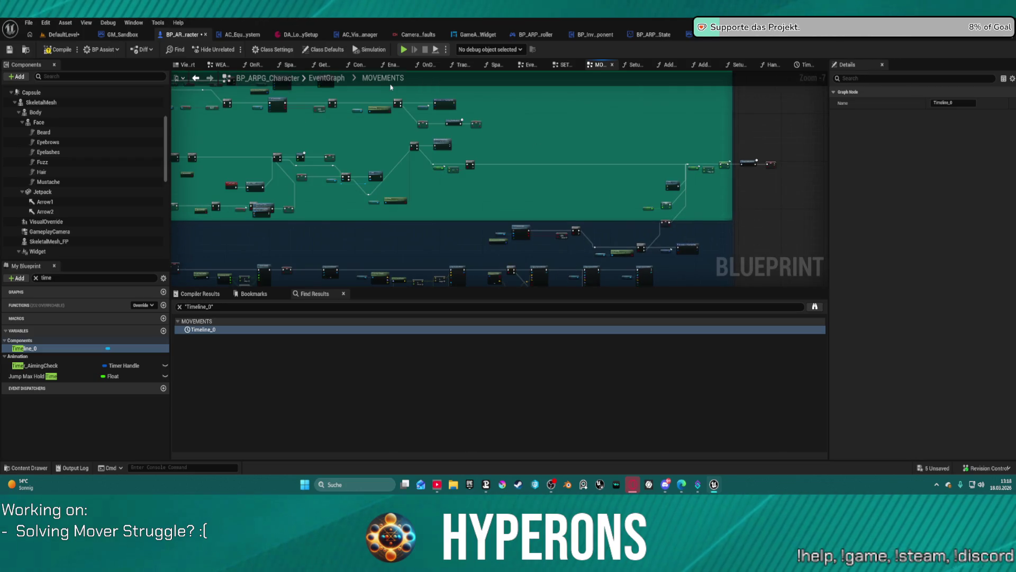
pyautogui.moveTo(292, 163)
pyautogui.mouseDown()
pyautogui.moveTo(494, 272)
pyautogui.moveTo(447, 143)
pyautogui.moveTo(440, 200)
pyautogui.moveTo(396, 272)
pyautogui.moveTo(388, 261)
pyautogui.mouseUp()
pyautogui.scroll(5, 477, 235)
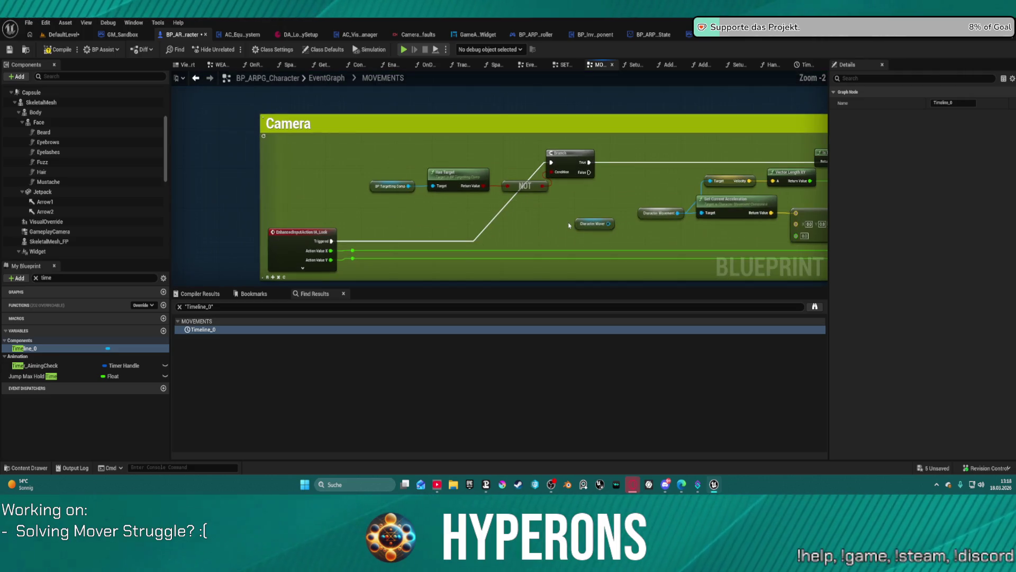
pyautogui.moveTo(748, 203)
pyautogui.mouseDown()
pyautogui.moveTo(208, 185)
pyautogui.moveTo(16, 192)
pyautogui.mouseUp()
pyautogui.moveTo(492, 191); pyautogui.dragTo(474, 193)
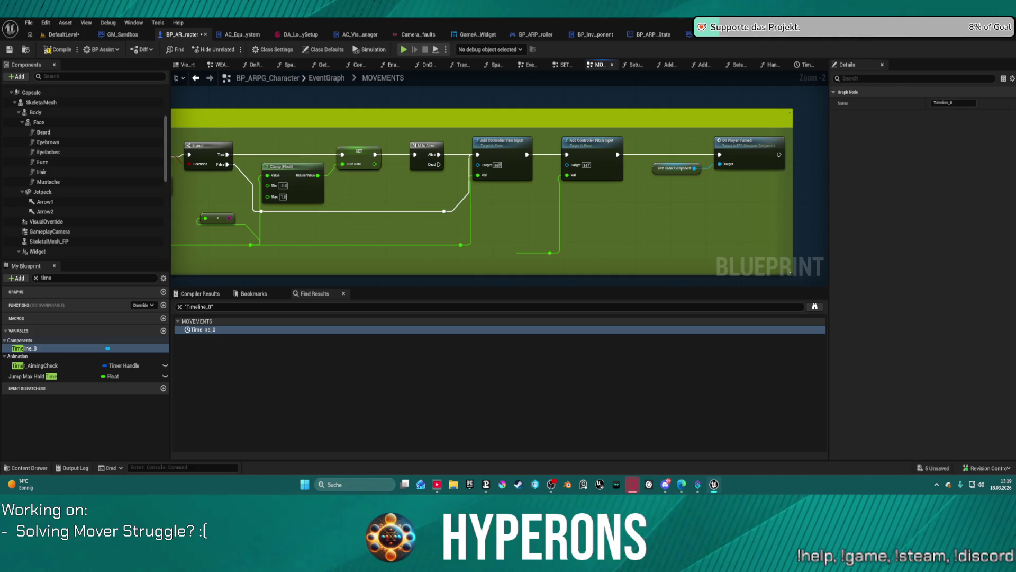
pyautogui.moveTo(371, 191); pyautogui.dragTo(499, 193)
pyautogui.moveTo(124, 195)
pyautogui.mouseDown()
pyautogui.moveTo(442, 196)
pyautogui.moveTo(431, 227)
pyautogui.moveTo(501, 216)
pyautogui.mouseUp()
pyautogui.moveTo(586, 173); pyautogui.dragTo(581, 135)
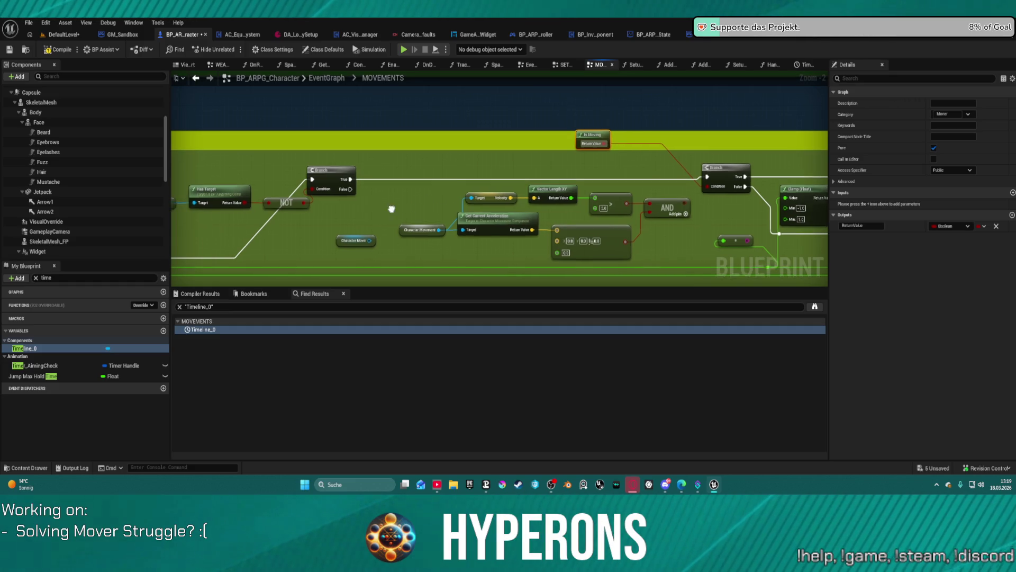
# - In IsMoving, move the Character Mover and Mover Default Inputs Post Sim nodes left
pyautogui.doubleClick(613, 133)
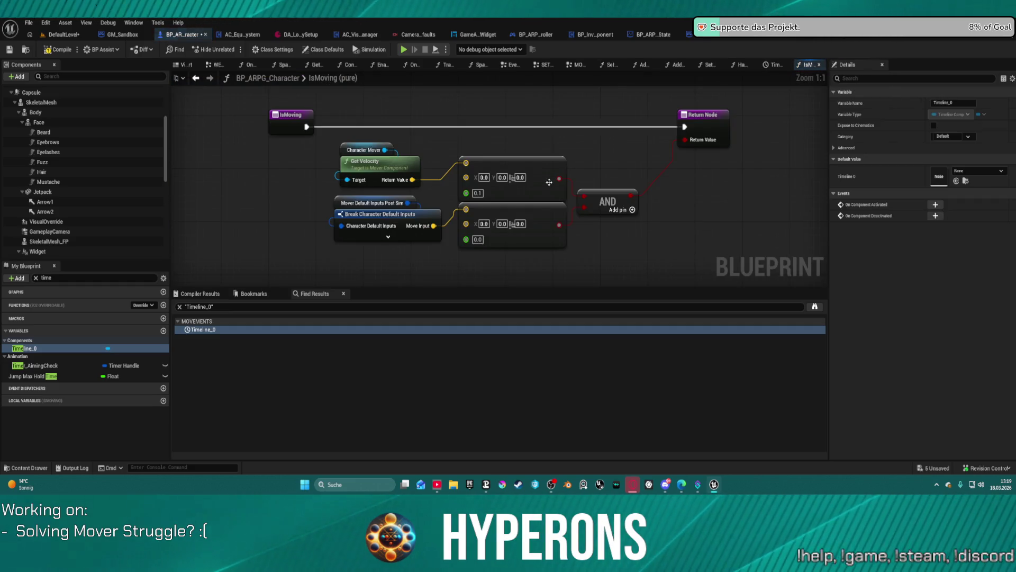
pyautogui.moveTo(375, 150); pyautogui.dragTo(261, 157)
pyautogui.moveTo(371, 204); pyautogui.dragTo(254, 222)
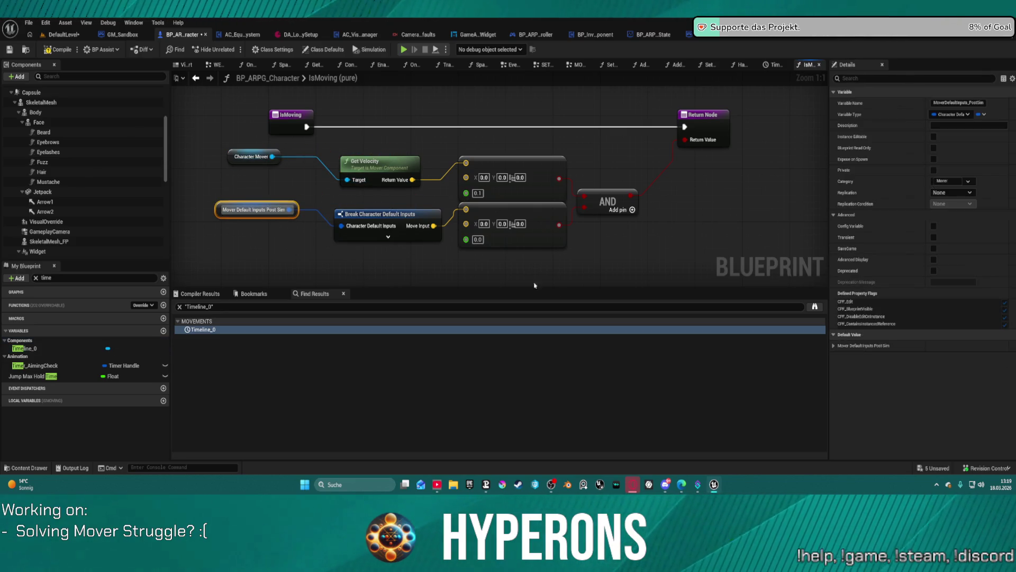
pyautogui.click(835, 345)
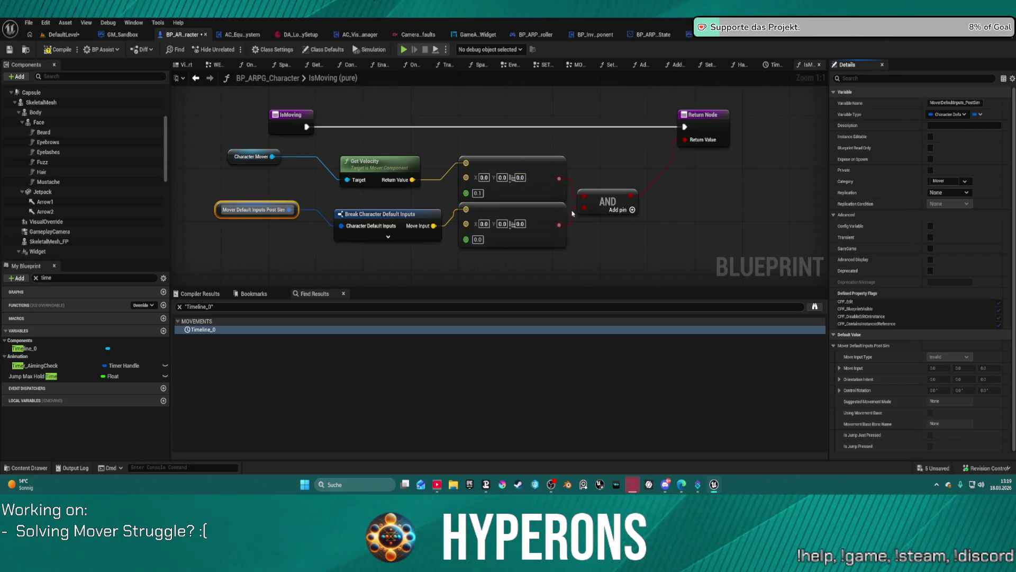
# - Lower the second vector comparison, wire the velocity comparison to Return Value, and launch a test
pyautogui.moveTo(558, 210); pyautogui.dragTo(556, 243)
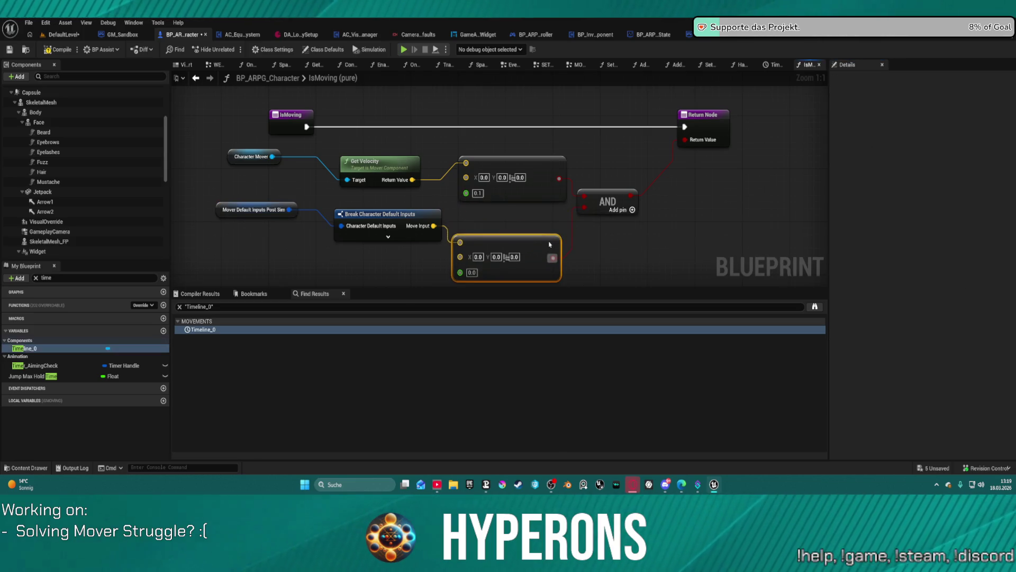
pyautogui.moveTo(560, 178); pyautogui.dragTo(685, 139)
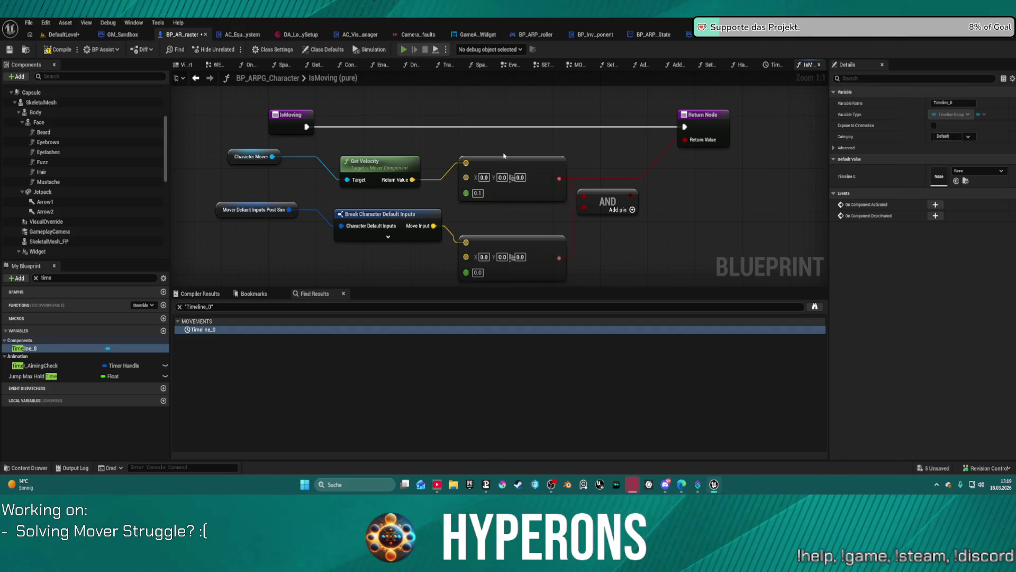
pyautogui.click(592, 271)
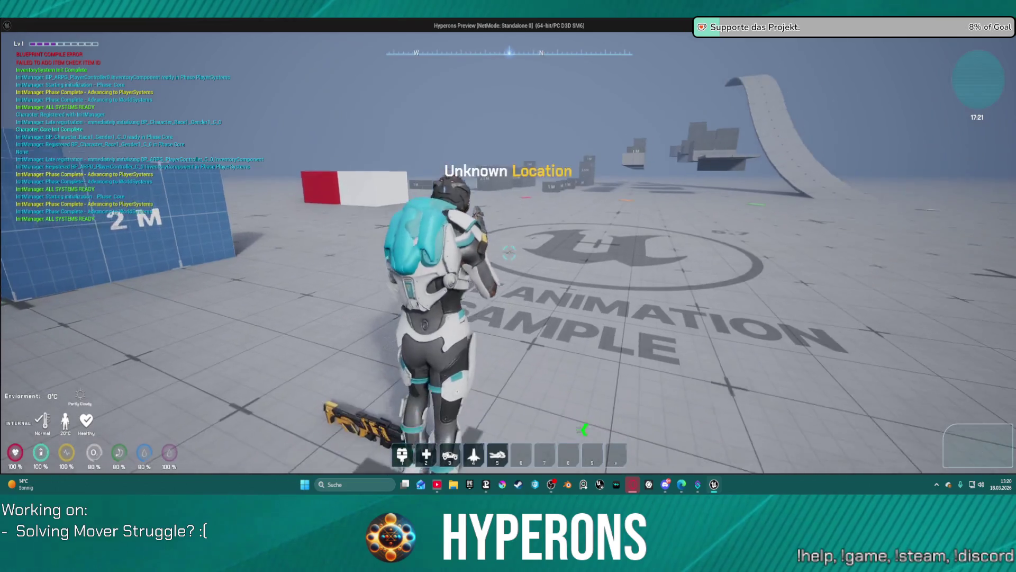
# - Run, turn and roll the character across the test floor, then end the play session
pyautogui.press('s')
pyautogui.press('w')
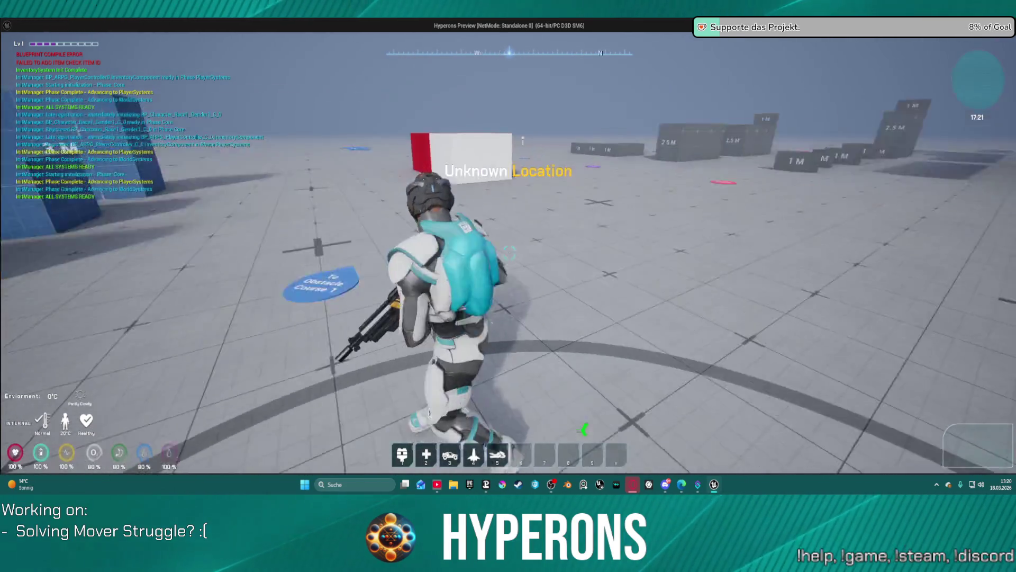
pyautogui.press('shift')
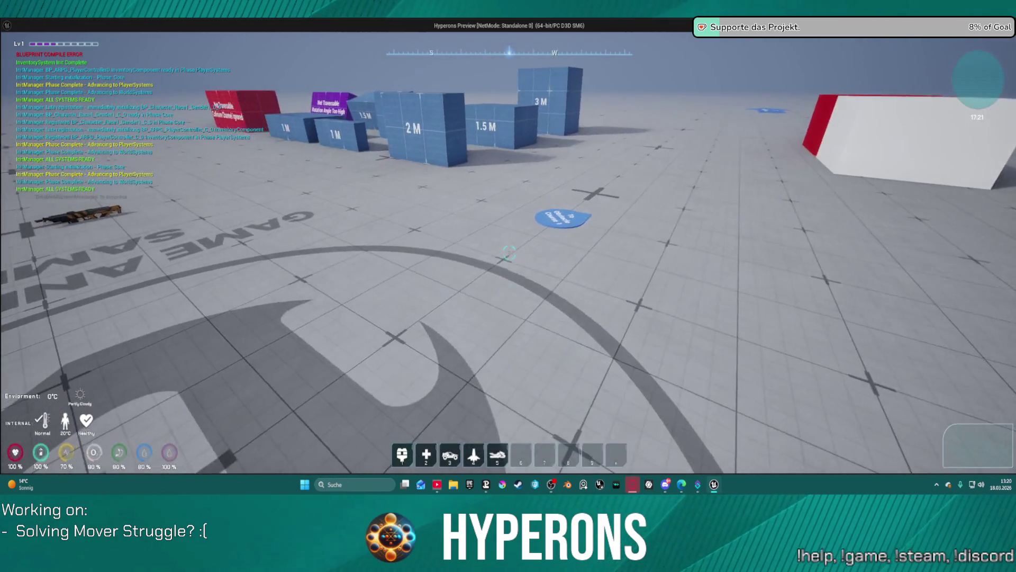
pyautogui.press('Escape')
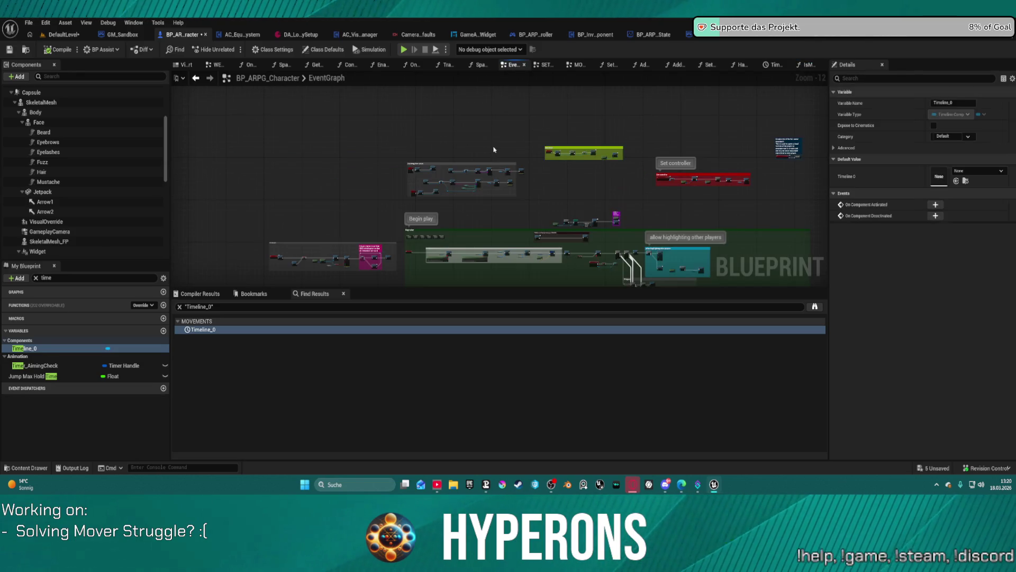
# - Survey the event graph's camera style switch nodes, then switch to the MOVEMENTS graph
pyautogui.moveTo(560, 176)
pyautogui.mouseDown()
pyautogui.moveTo(389, 120)
pyautogui.moveTo(554, 195)
pyautogui.moveTo(526, 268)
pyautogui.moveTo(535, 227)
pyautogui.moveTo(511, 126)
pyautogui.moveTo(470, 76)
pyautogui.moveTo(449, 14)
pyautogui.mouseUp()
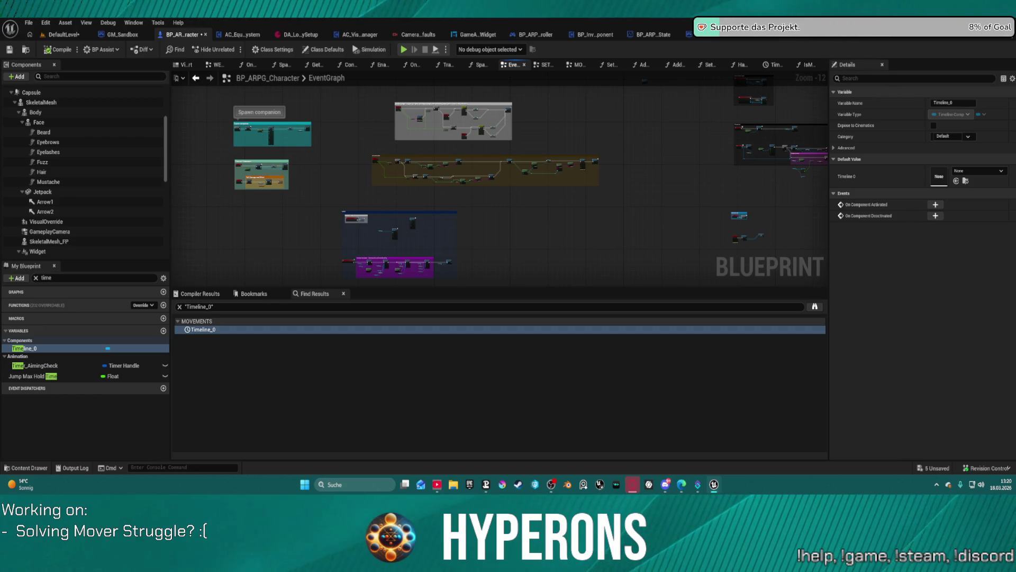
pyautogui.scroll(9, 423, 150)
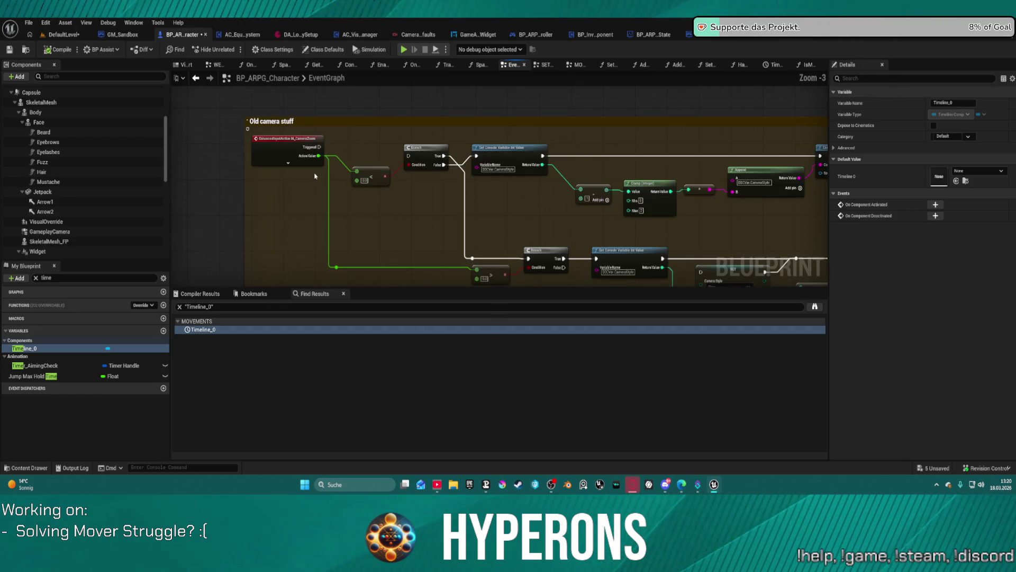
pyautogui.scroll(-3, 408, 171)
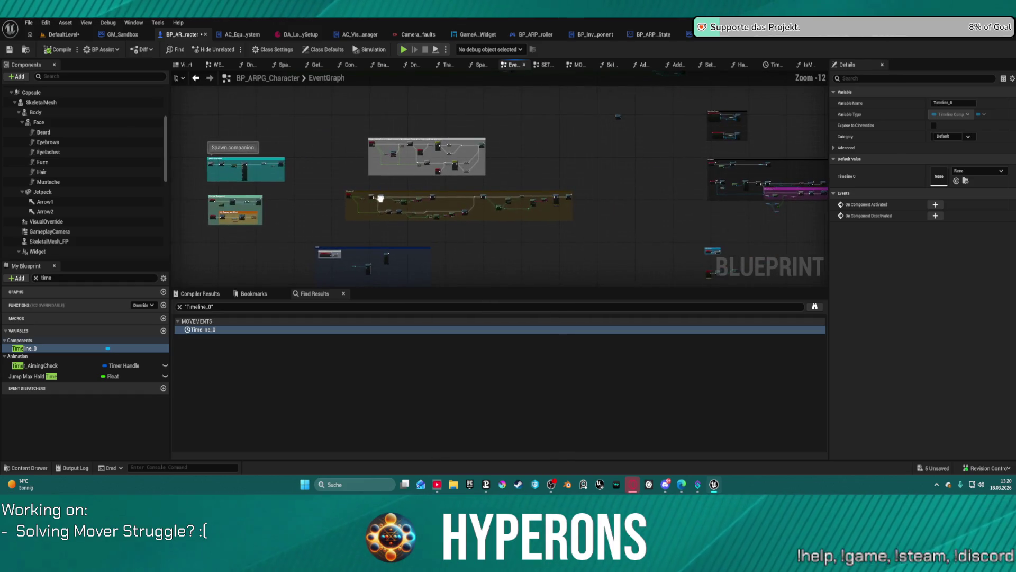
pyautogui.scroll(5, 399, 145)
pyautogui.moveTo(413, 147)
pyautogui.mouseDown()
pyautogui.moveTo(328, 195)
pyautogui.moveTo(39, 174)
pyautogui.mouseUp()
pyautogui.scroll(-9, 523, 182)
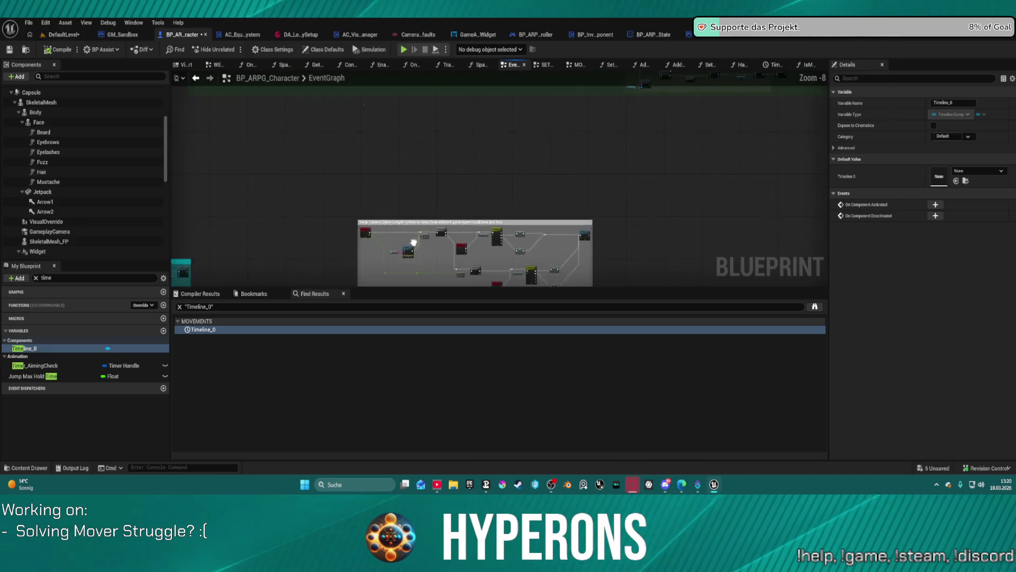
pyautogui.scroll(4, 523, 182)
pyautogui.scroll(-4, 523, 181)
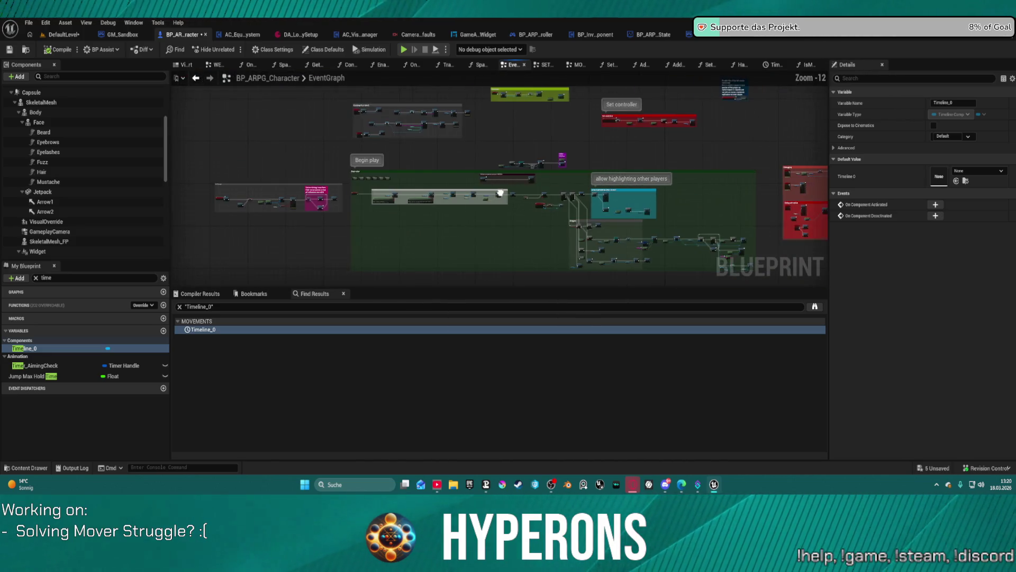
pyautogui.scroll(3, 585, 159)
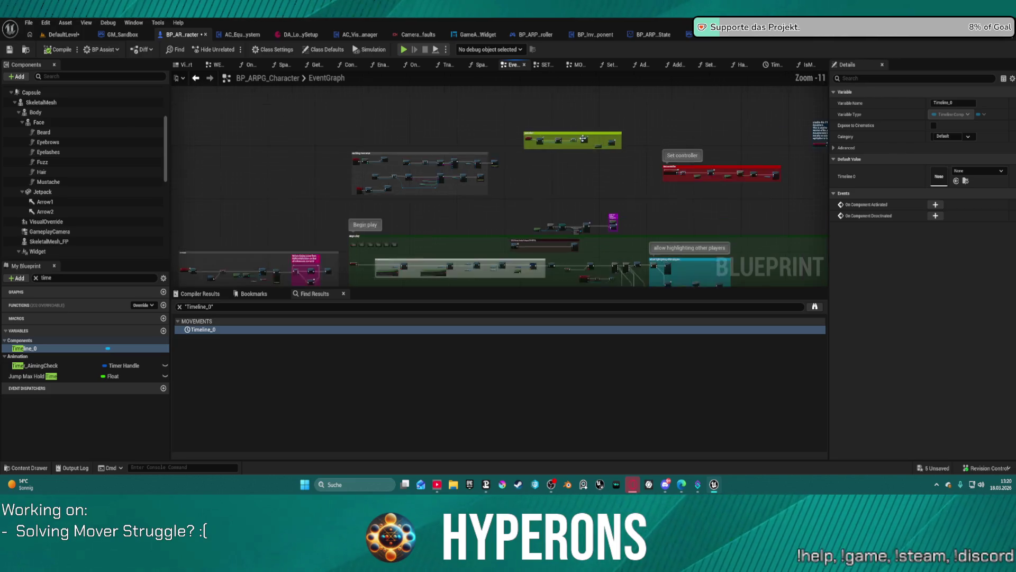
pyautogui.scroll(-3, 643, 192)
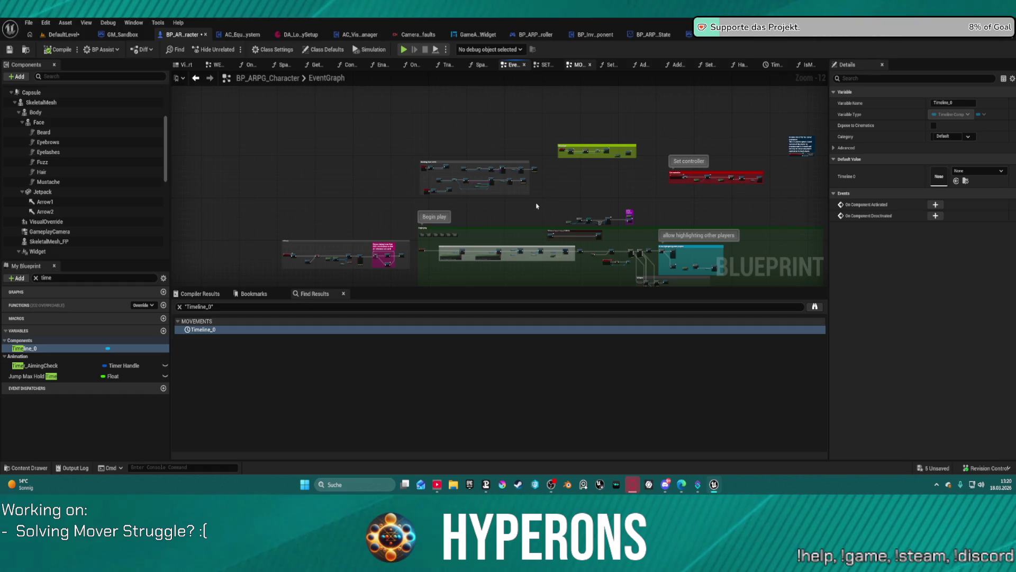
pyautogui.click(579, 65)
pyautogui.scroll(-5, 416, 180)
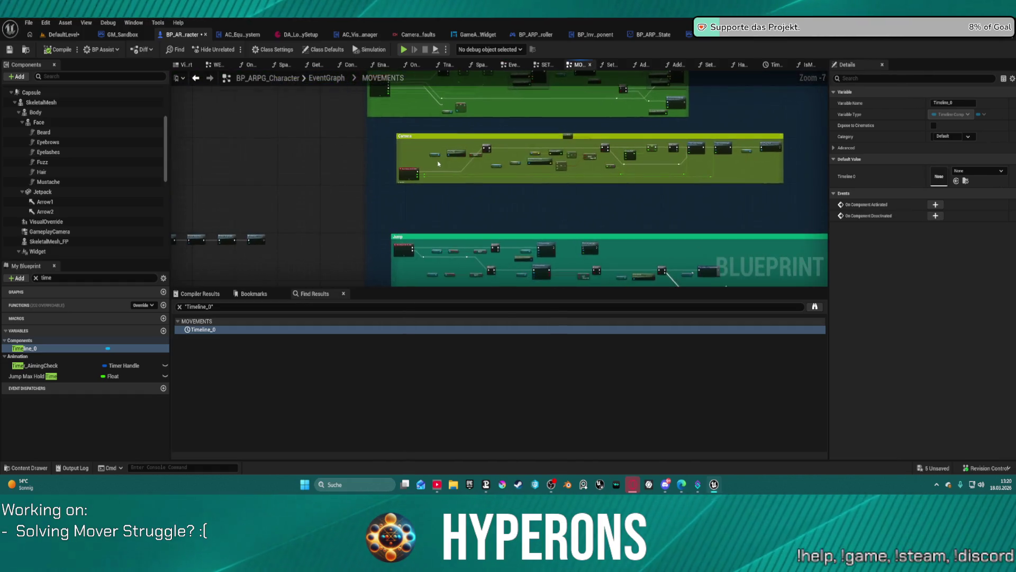
# - Paste Add Controller Yaw and Pitch Input nodes under IA_Look, wiring Action Value X and Y
pyautogui.scroll(4, 439, 163)
pyautogui.moveTo(582, 191)
pyautogui.mouseDown()
pyautogui.moveTo(577, 170)
pyautogui.moveTo(286, 169)
pyautogui.mouseUp()
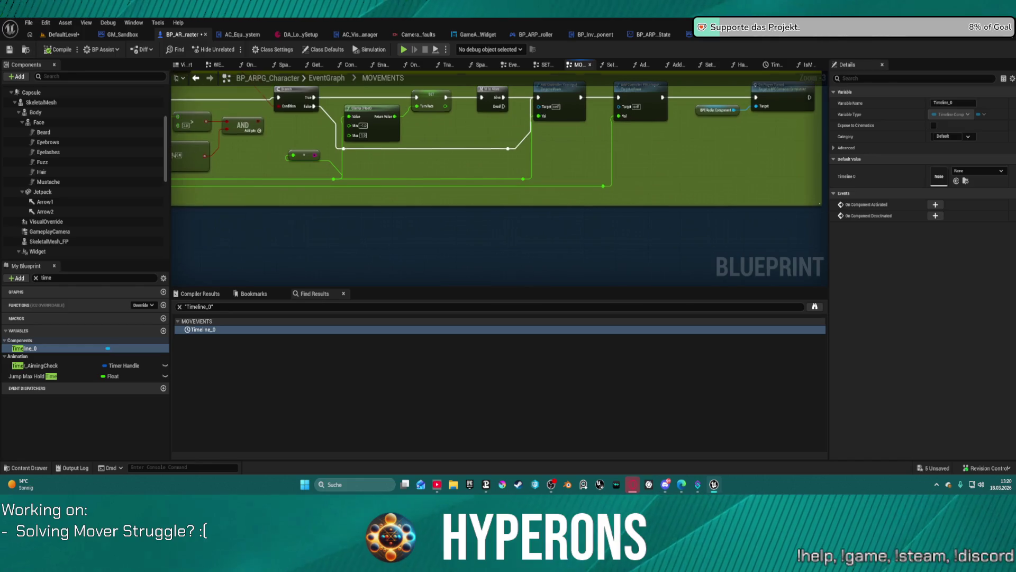
pyautogui.moveTo(585, 130); pyautogui.dragTo(622, 111)
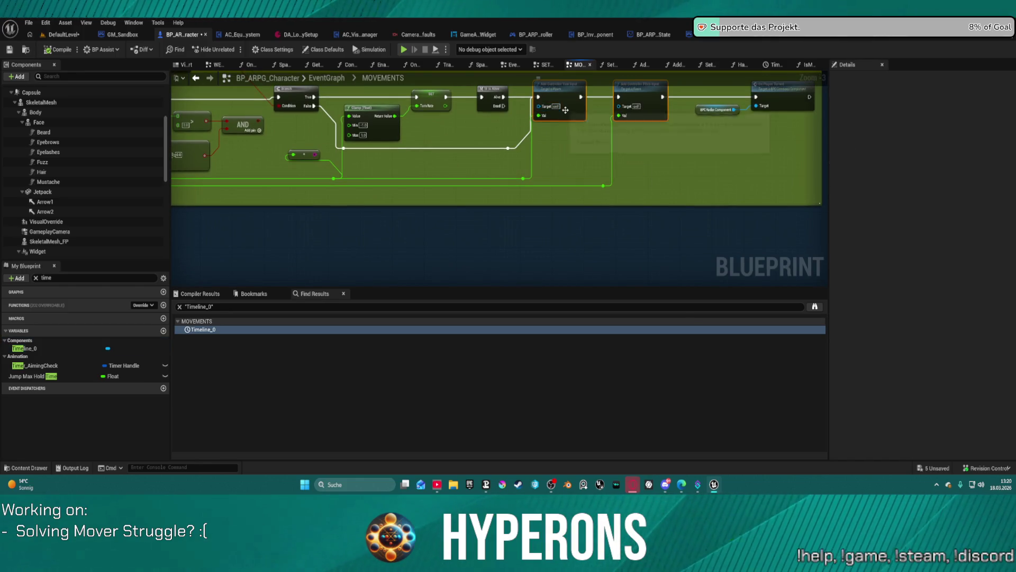
pyautogui.moveTo(523, 161); pyautogui.dragTo(385, 190)
pyautogui.hotkey('ctrl', 'v')
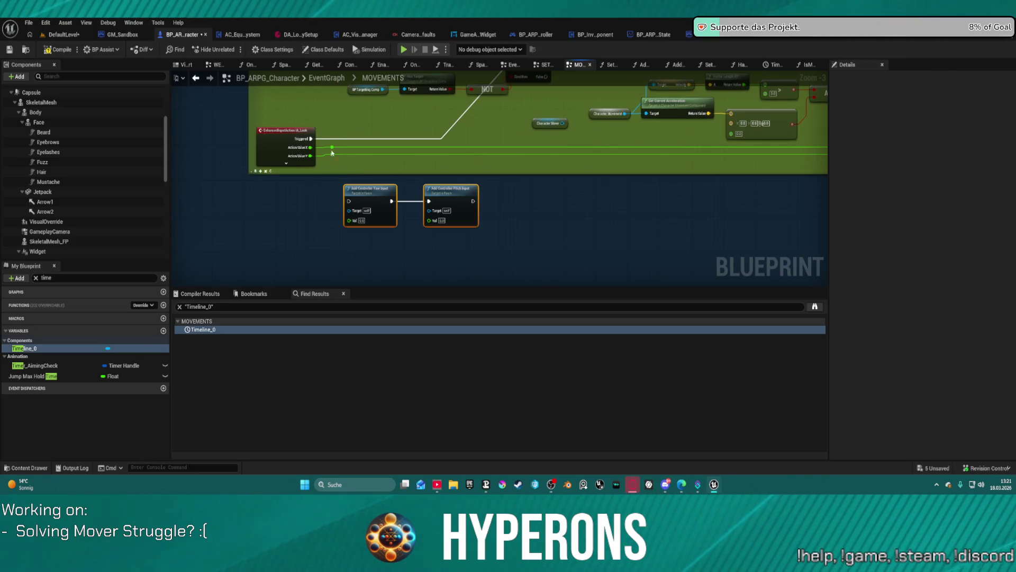
pyautogui.moveTo(311, 139); pyautogui.dragTo(349, 201)
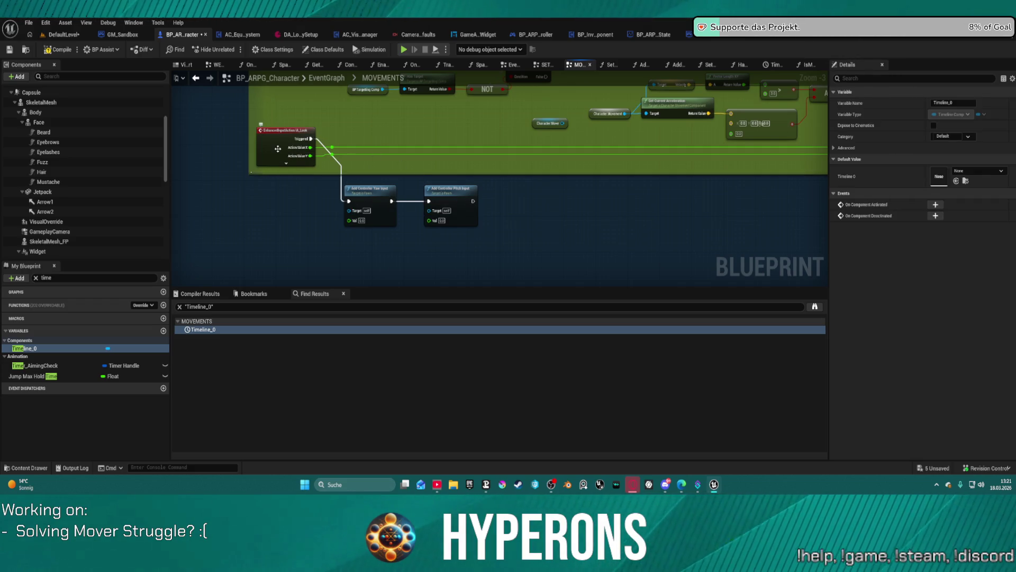
pyautogui.moveTo(310, 157)
pyautogui.mouseDown()
pyautogui.moveTo(386, 215)
pyautogui.moveTo(429, 219)
pyautogui.mouseUp()
pyautogui.moveTo(307, 143); pyautogui.dragTo(350, 220)
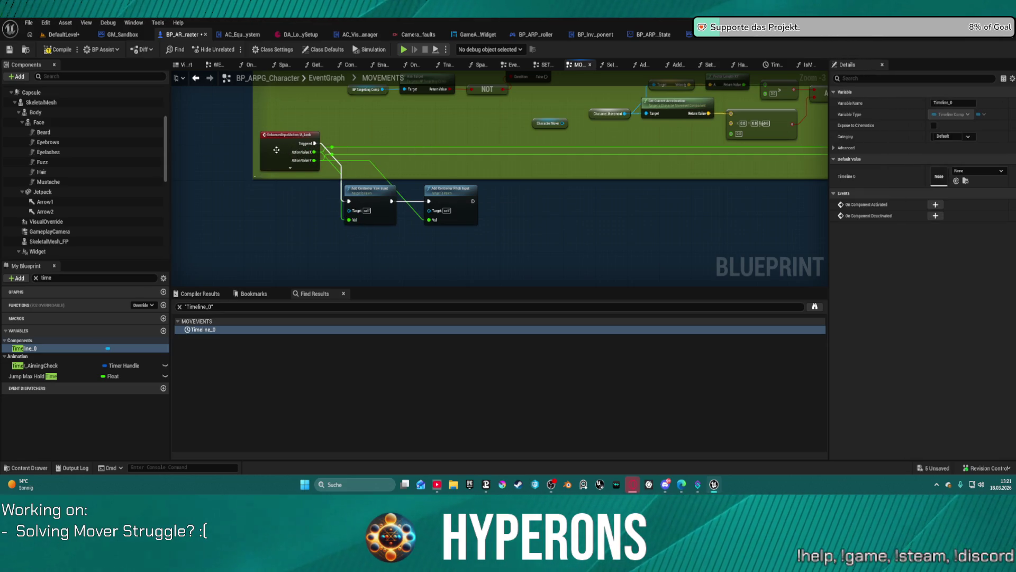
# - Undo the last two IA_Look changes, then compile and start a test play
pyautogui.click(299, 146)
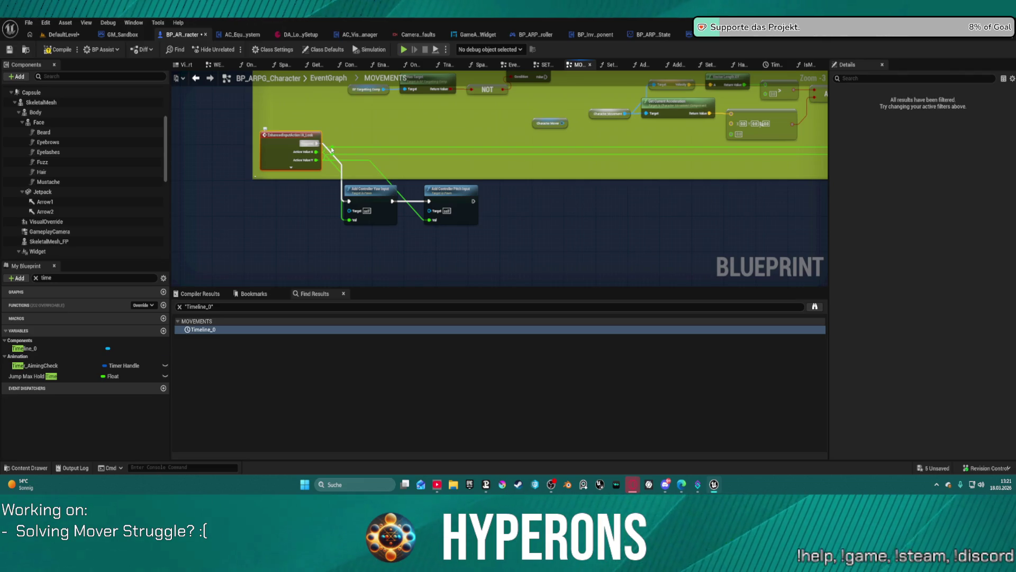
pyautogui.hotkey('ctrl', 'z')
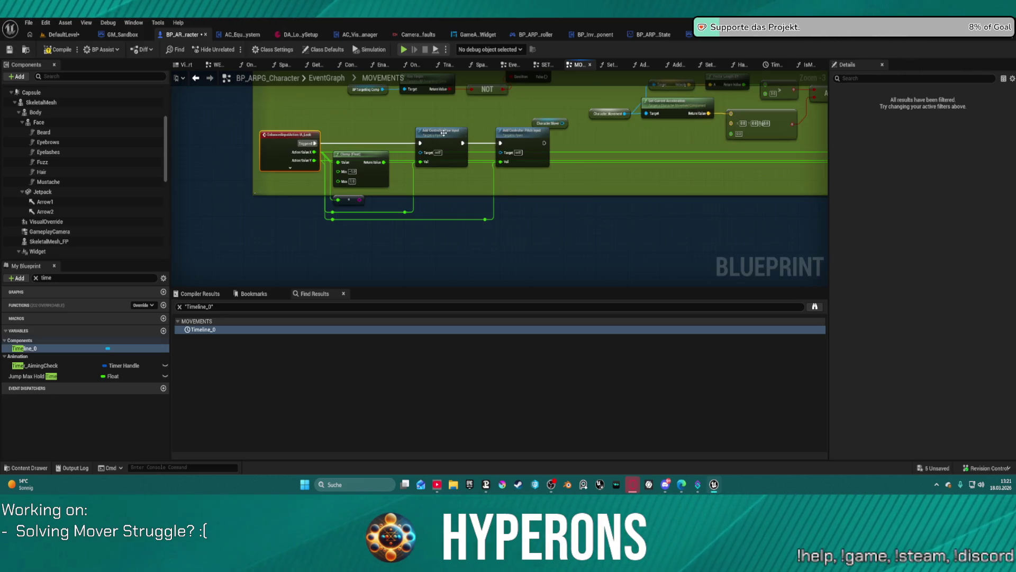
pyautogui.hotkey('ctrl', 'z')
pyautogui.hotkey('ctrl', 'z')
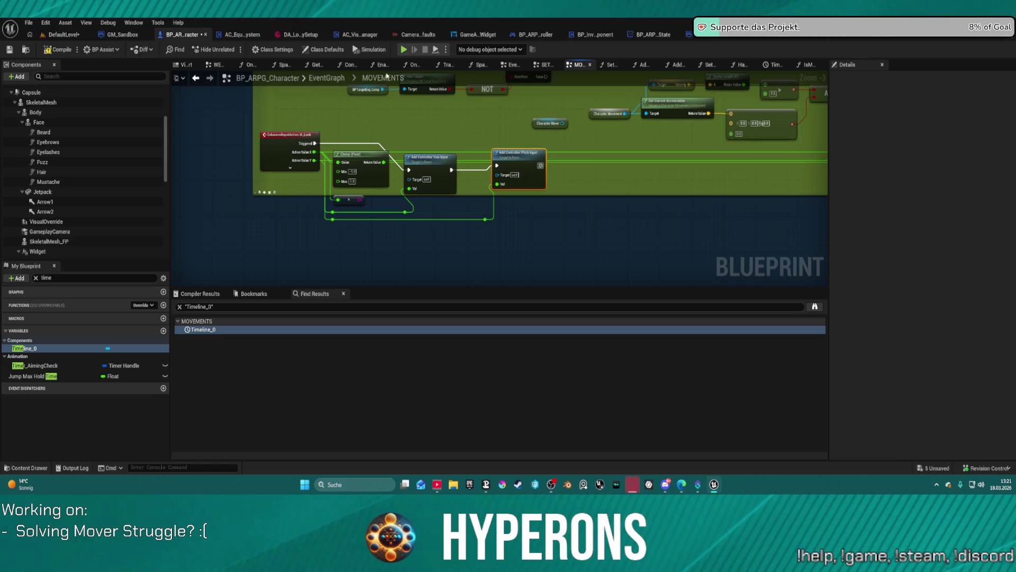
pyautogui.press('F7')
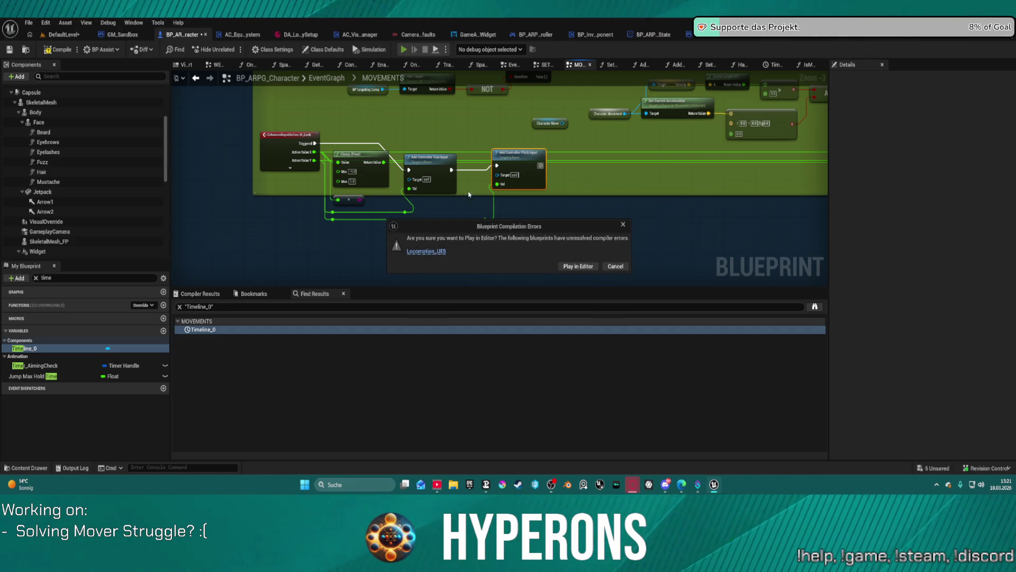
# - Play despite compile errors, run the character toward the ramp and blocks, then stop play
pyautogui.click(580, 269)
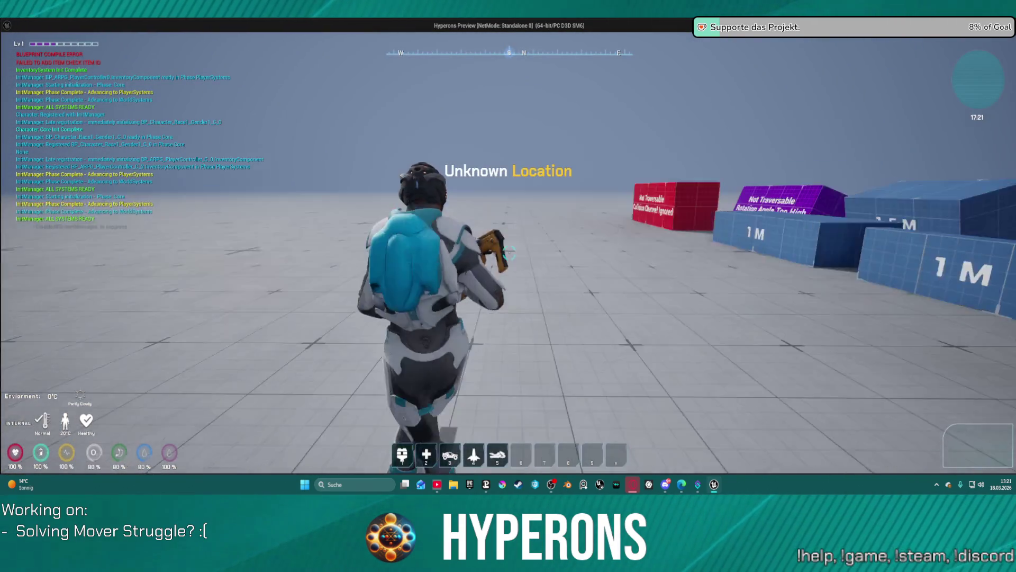
pyautogui.press('w')
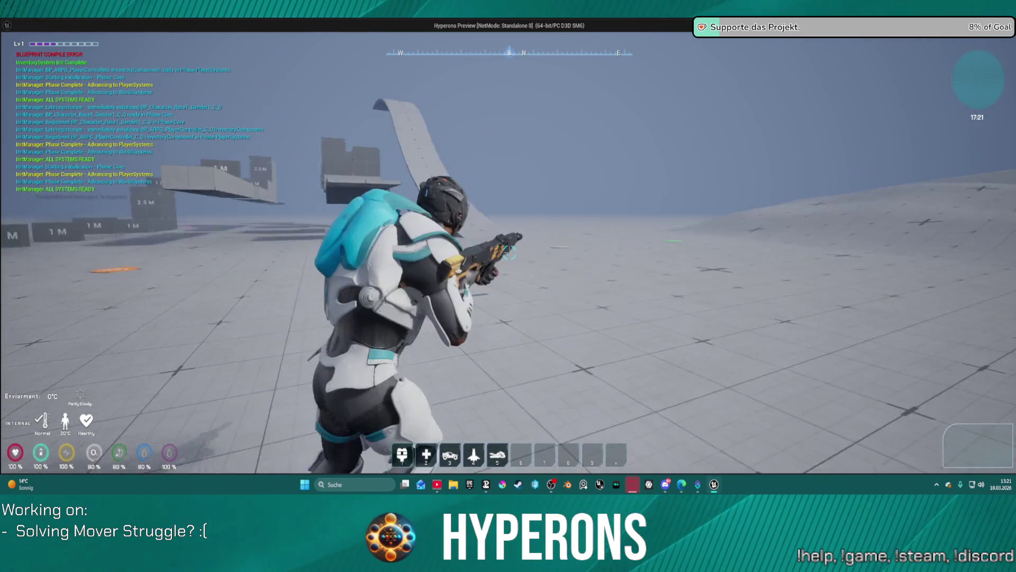
pyautogui.press('w')
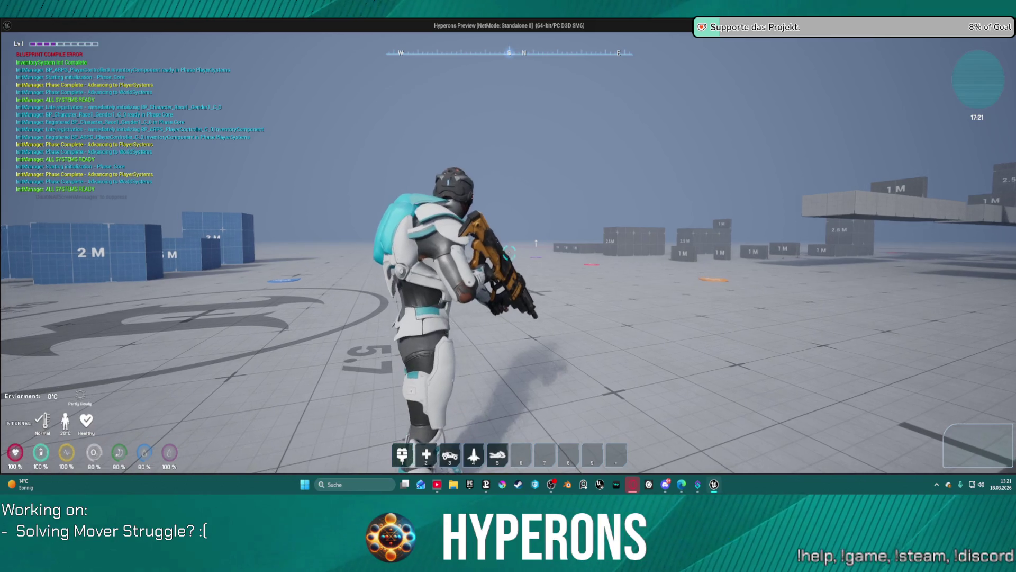
pyautogui.press('w')
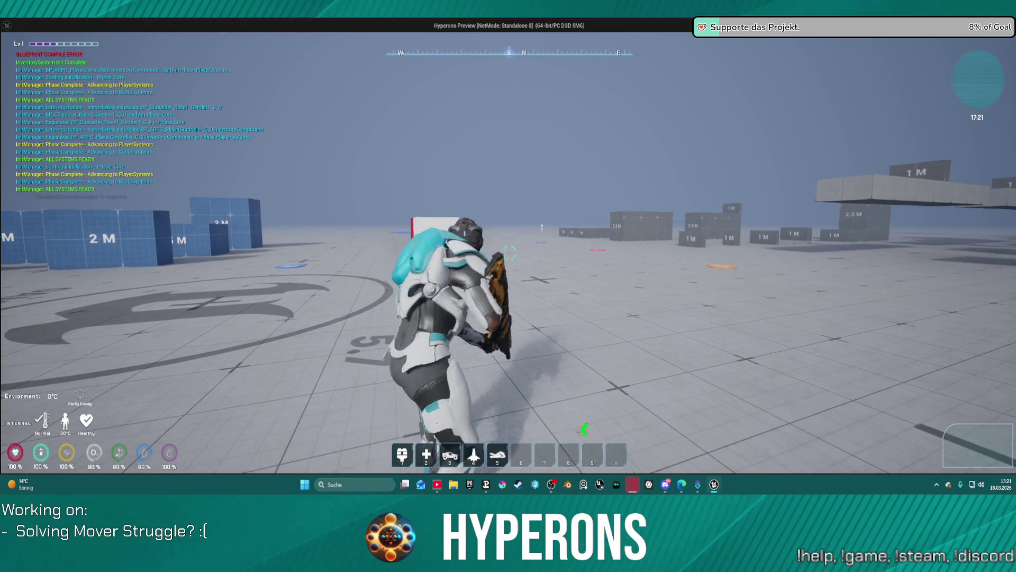
pyautogui.press('w')
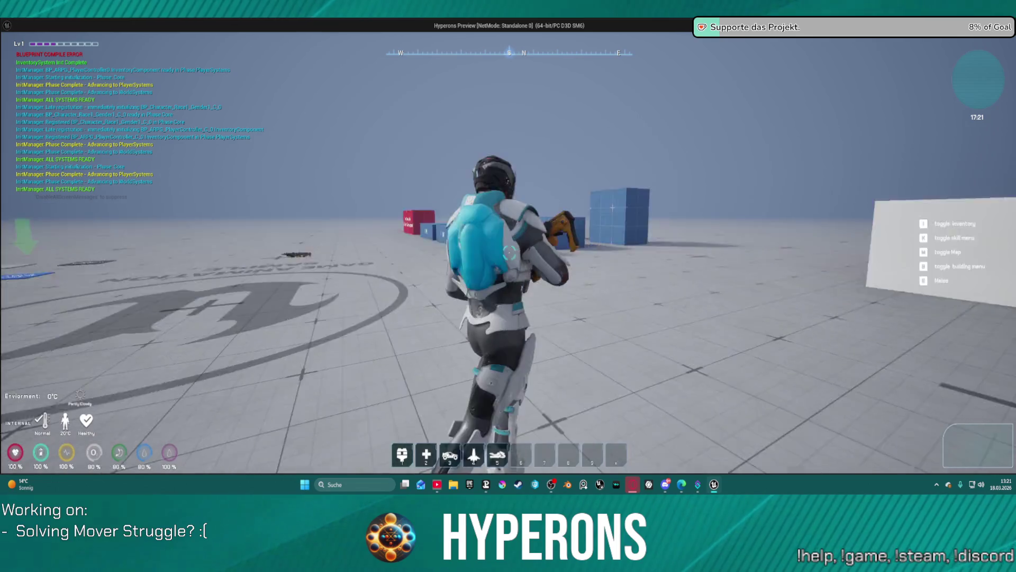
pyautogui.press('w')
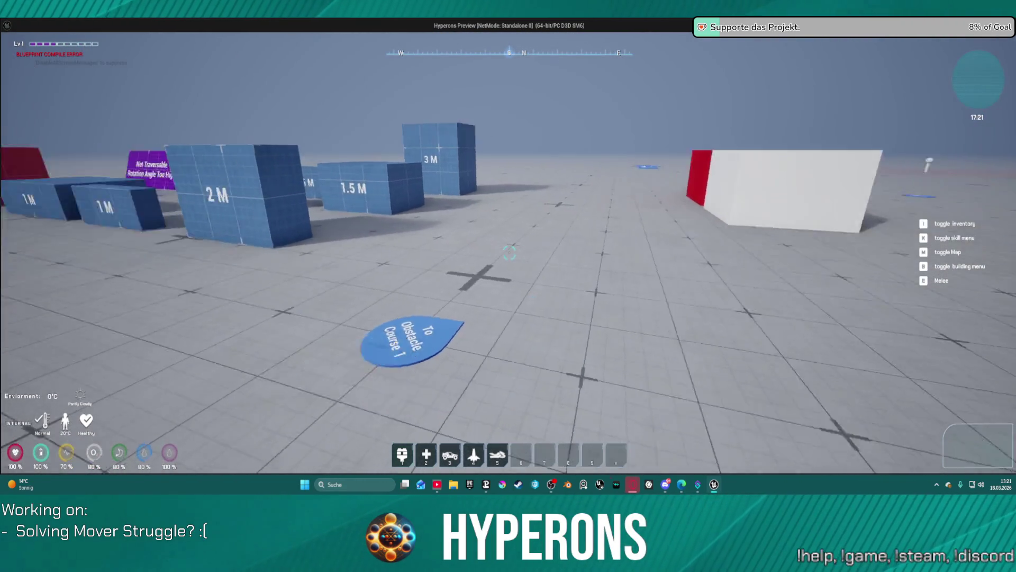
pyautogui.press('Escape')
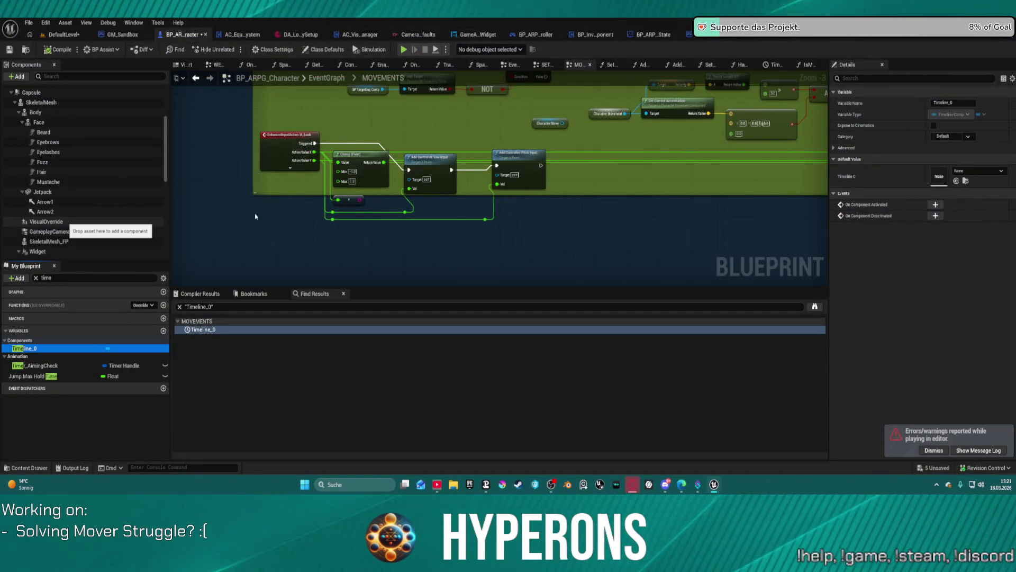
# - Undo the yaw, pitch, clamp and input node edits, then browse BP_ARPG_Character's Class Defaults
pyautogui.hotkey('ctrl', 'z')
pyautogui.hotkey('ctrl', 'z')
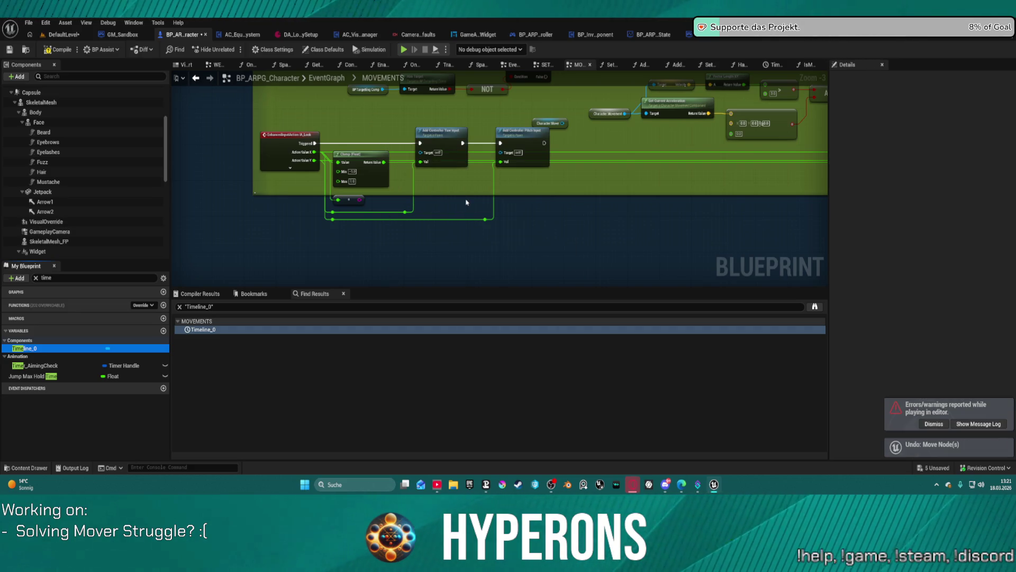
pyautogui.hotkey('ctrl', 'z')
pyautogui.hotkey('ctrl', 'z')
pyautogui.hotkey('ctrl', 'z')
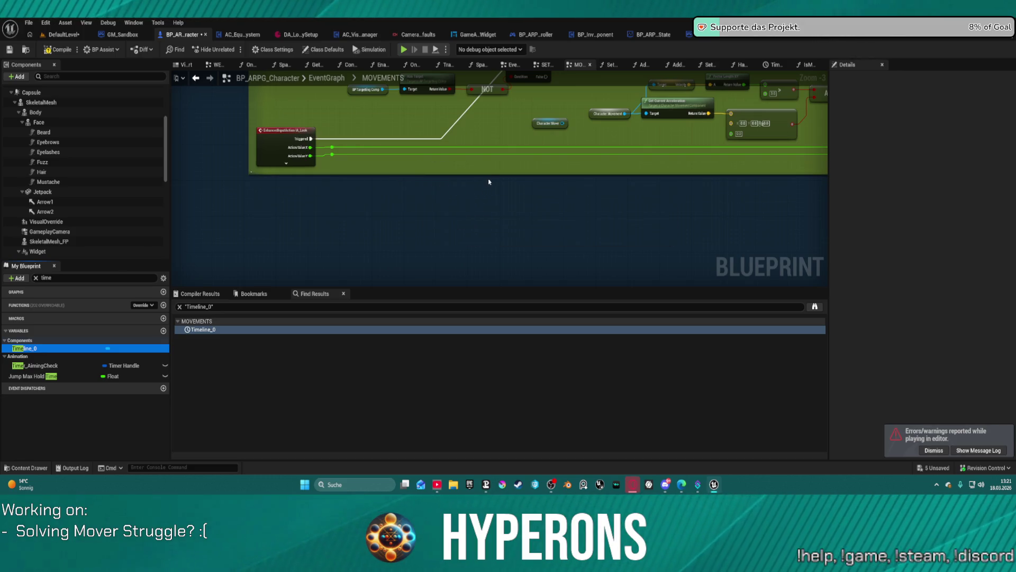
pyautogui.click(317, 50)
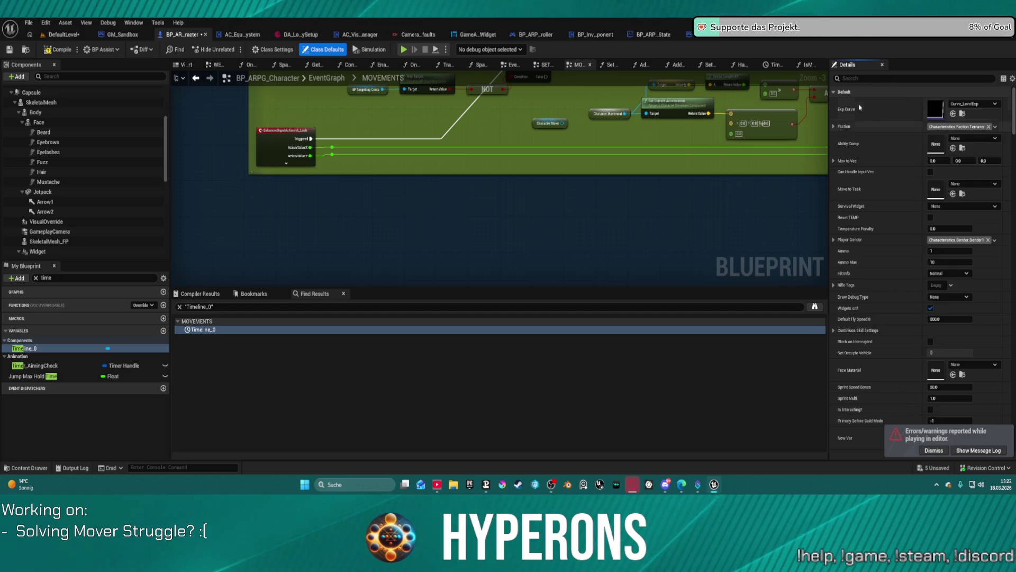
pyautogui.scroll(-1, 877, 159)
pyautogui.scroll(-10, 879, 170)
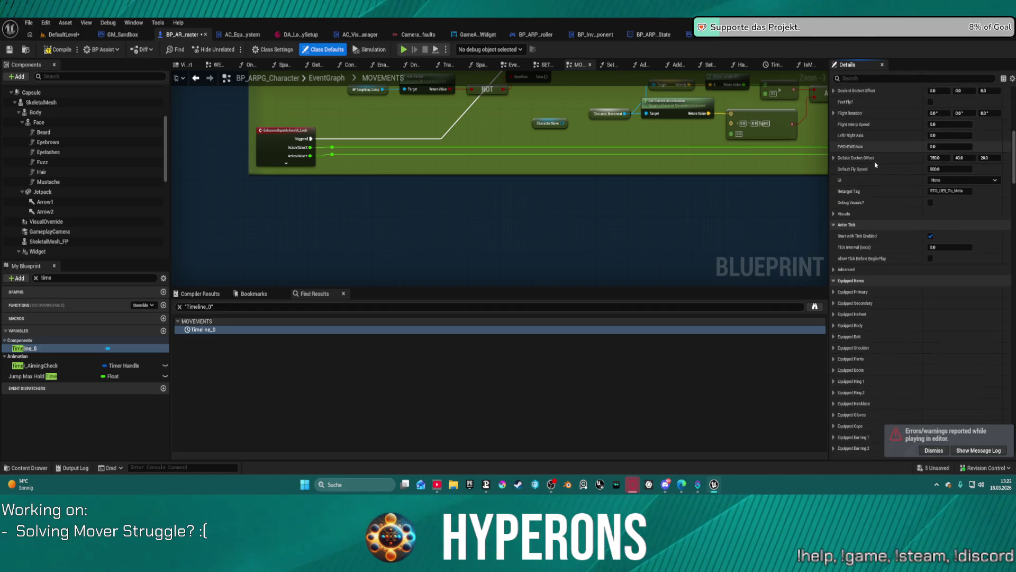
pyautogui.scroll(-10, 890, 204)
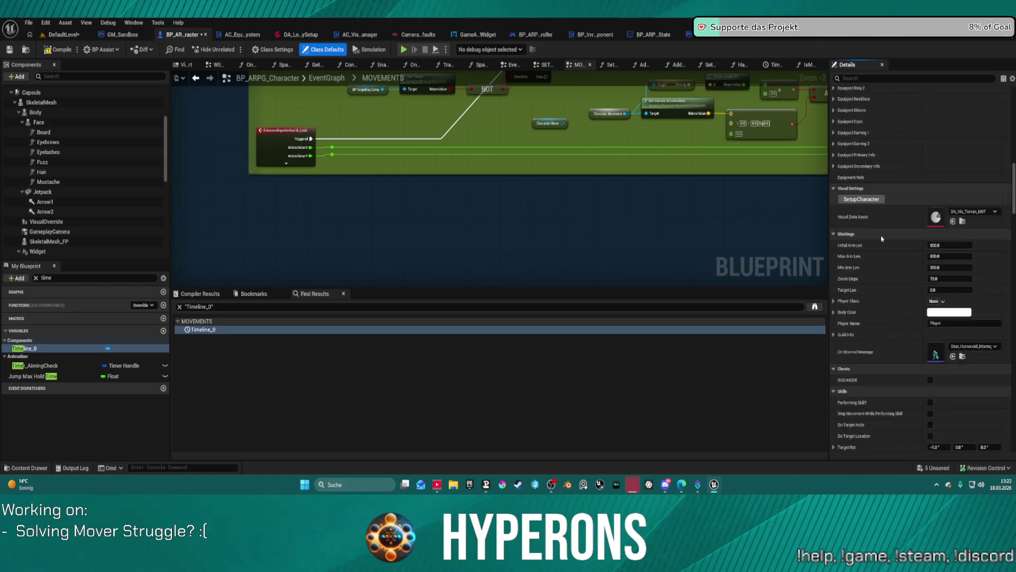
# - Review the Class Settings options, description and implemented interfaces, then return to Class Defaults
pyautogui.click(273, 49)
pyautogui.scroll(5, 847, 212)
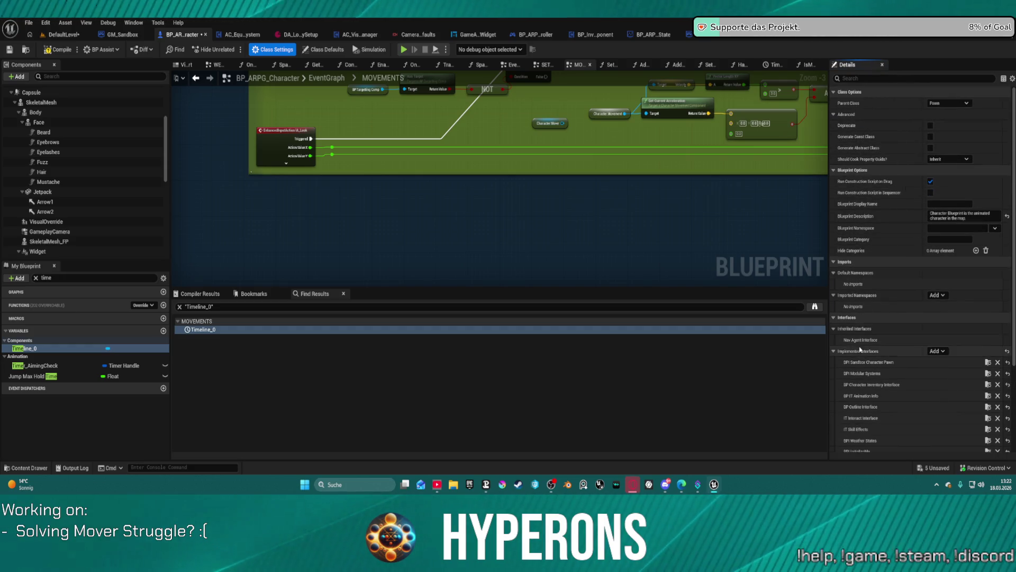
pyautogui.scroll(-1, 900, 333)
pyautogui.click(323, 49)
# - Filter Class Defaults by 'pawn' to check Auto Possess and AI Controller settings, then clear the filter
pyautogui.click(862, 77)
pyautogui.write('w')
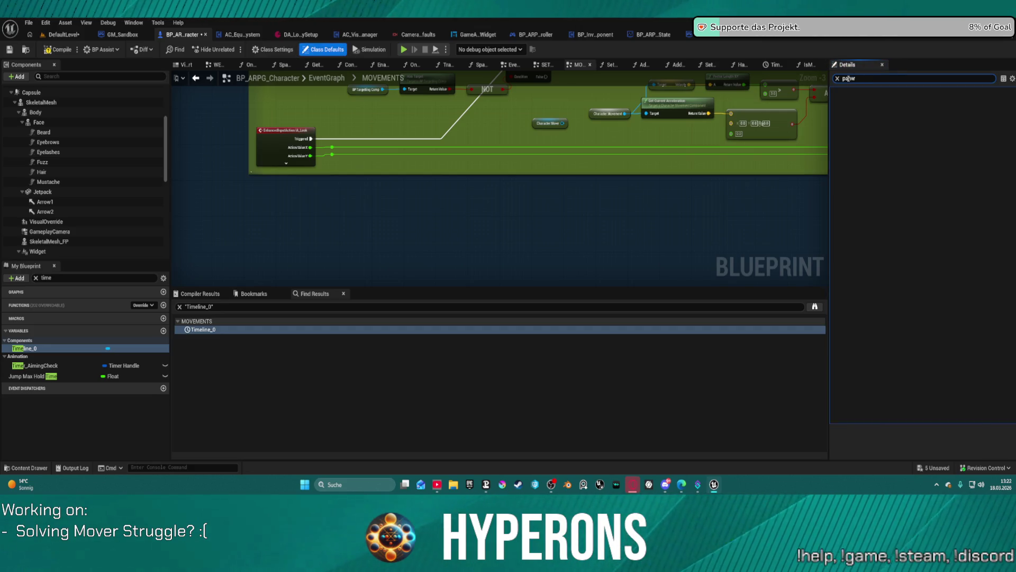
pyautogui.write('n')
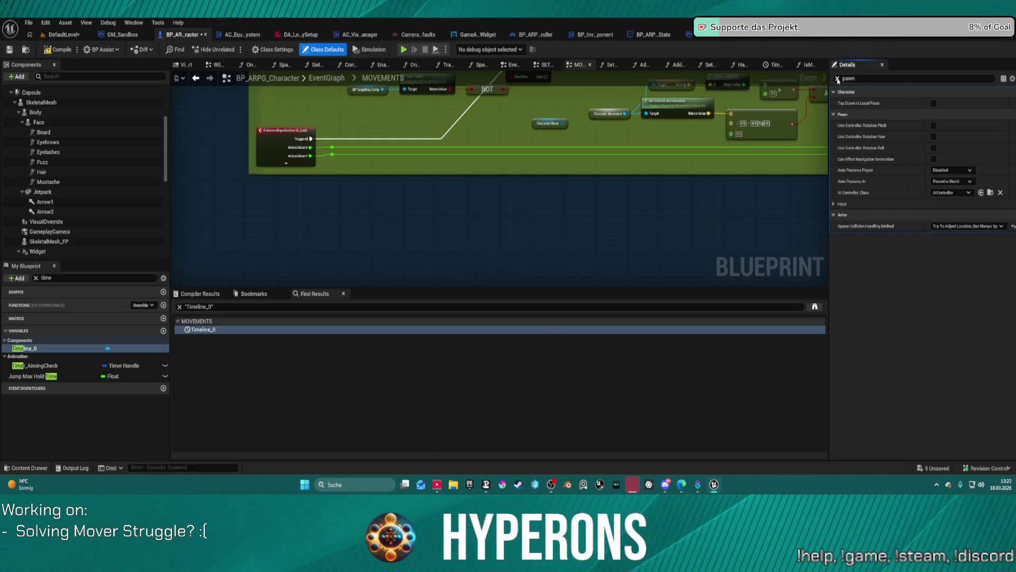
pyautogui.click(838, 79)
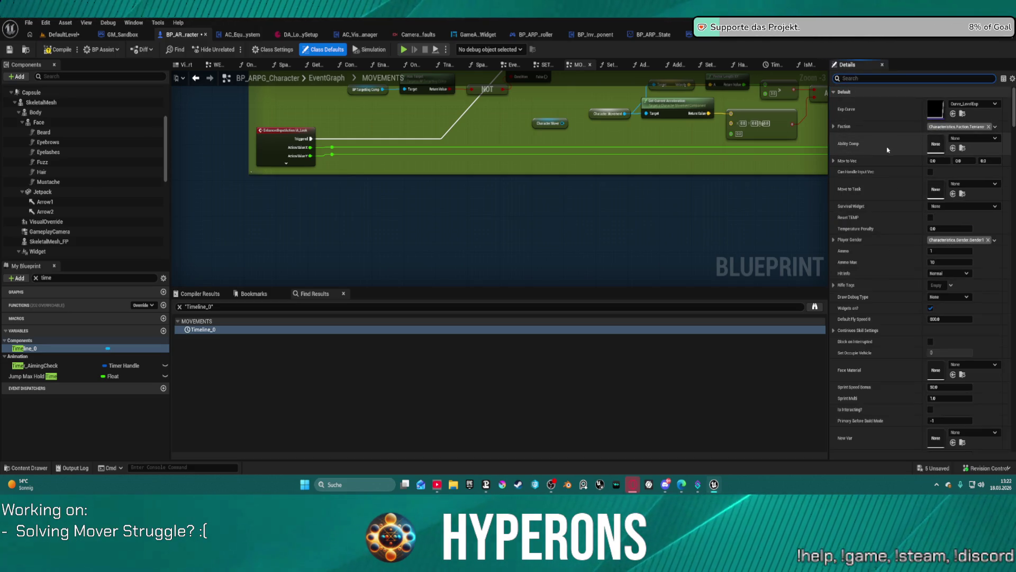
# - Collapse the Default category and expand the four Mover Inputs Pre Sim and Post Sim structs
pyautogui.click(835, 91)
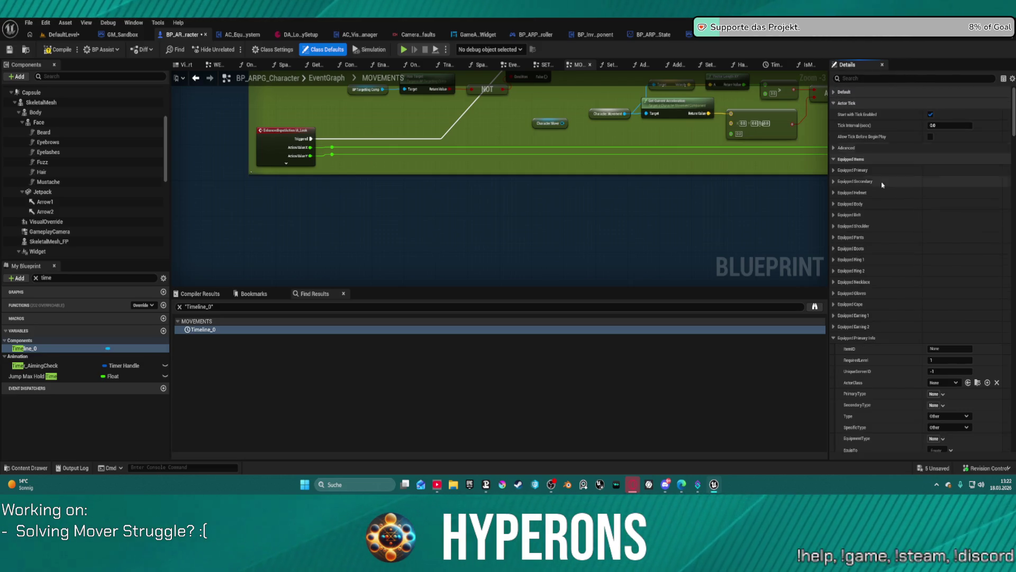
pyautogui.scroll(-10, 896, 233)
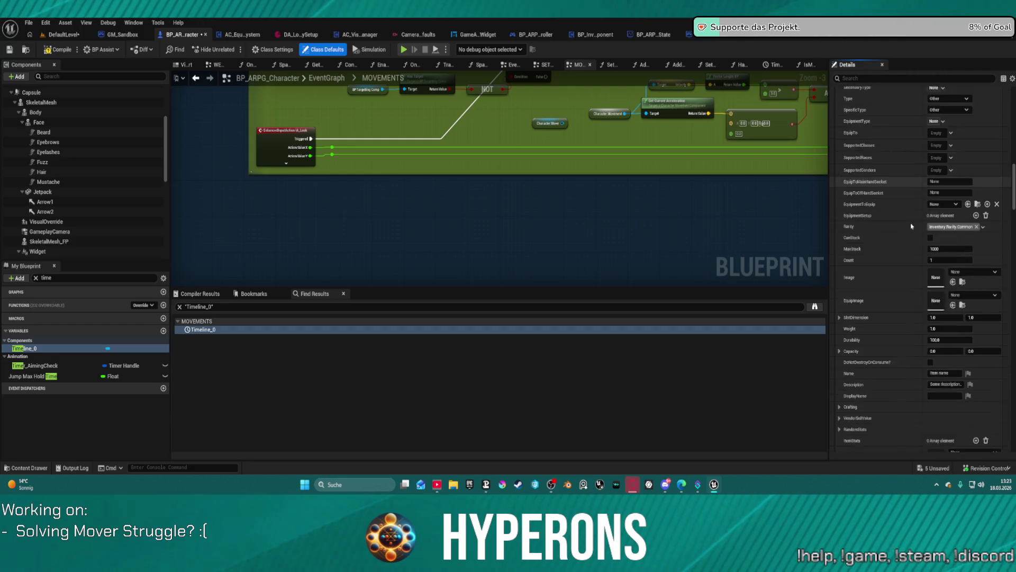
pyautogui.scroll(-10, 900, 238)
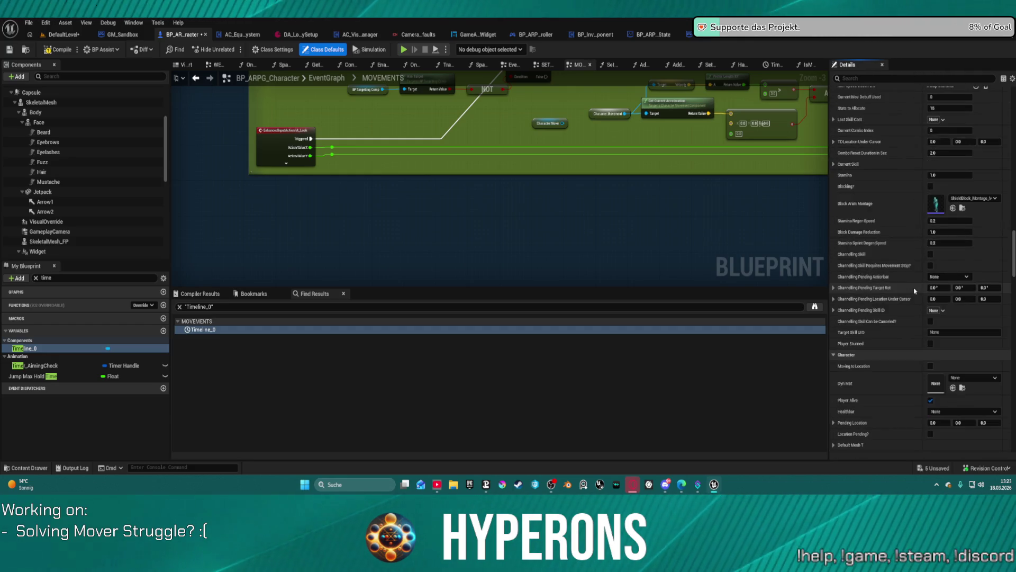
pyautogui.scroll(-8, 915, 291)
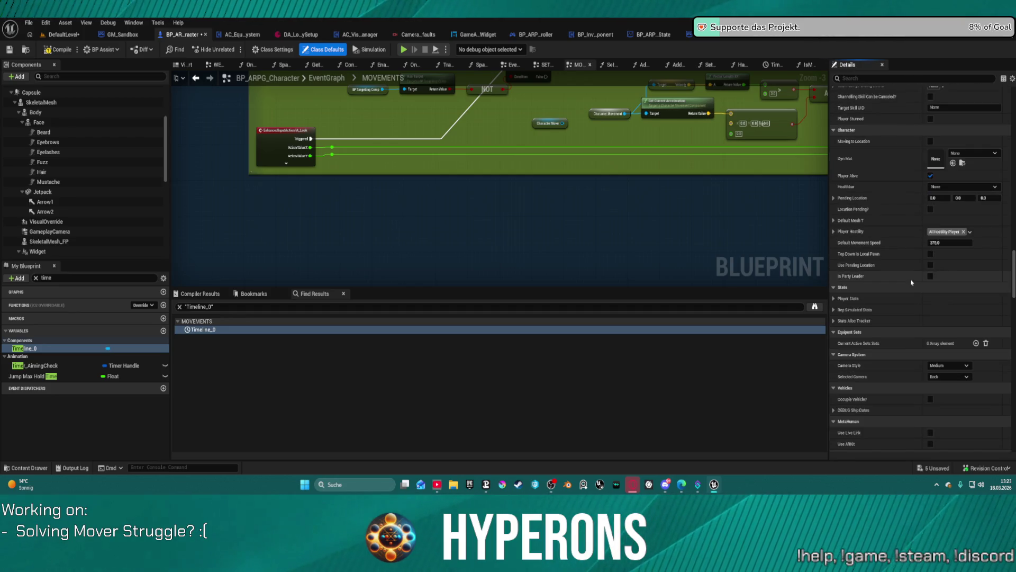
pyautogui.scroll(-7, 911, 282)
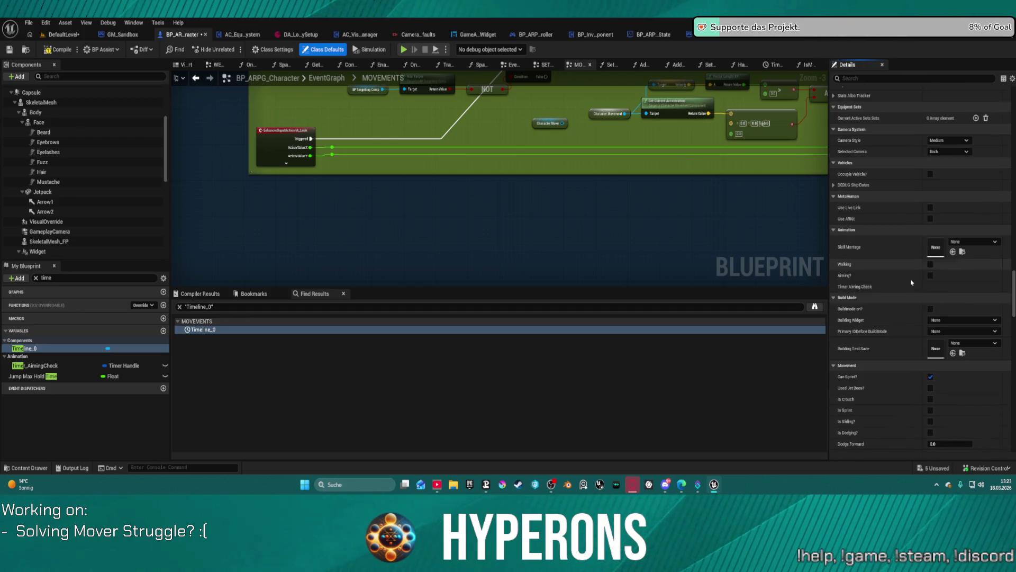
pyautogui.scroll(-3, 896, 296)
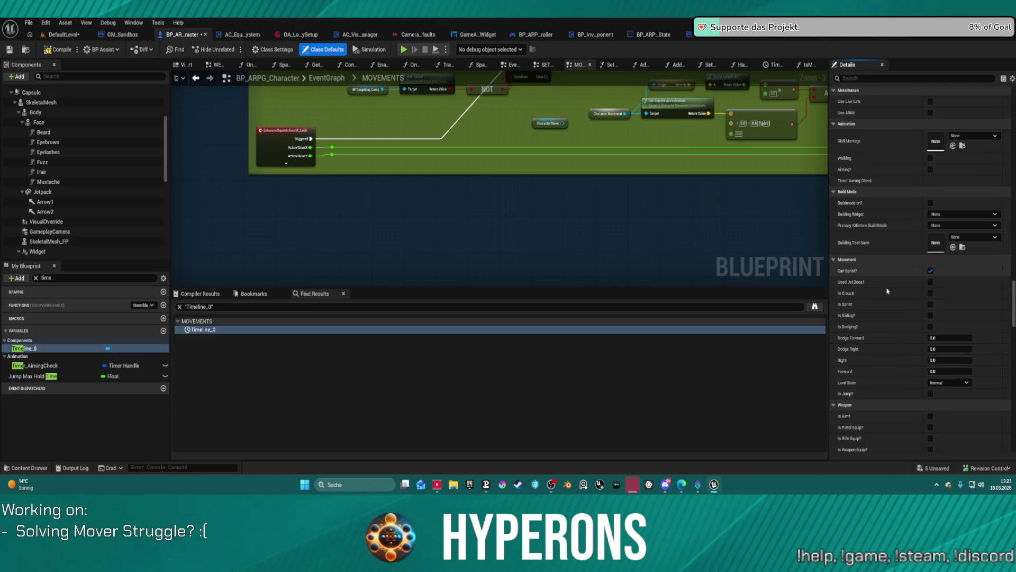
pyautogui.scroll(-10, 900, 297)
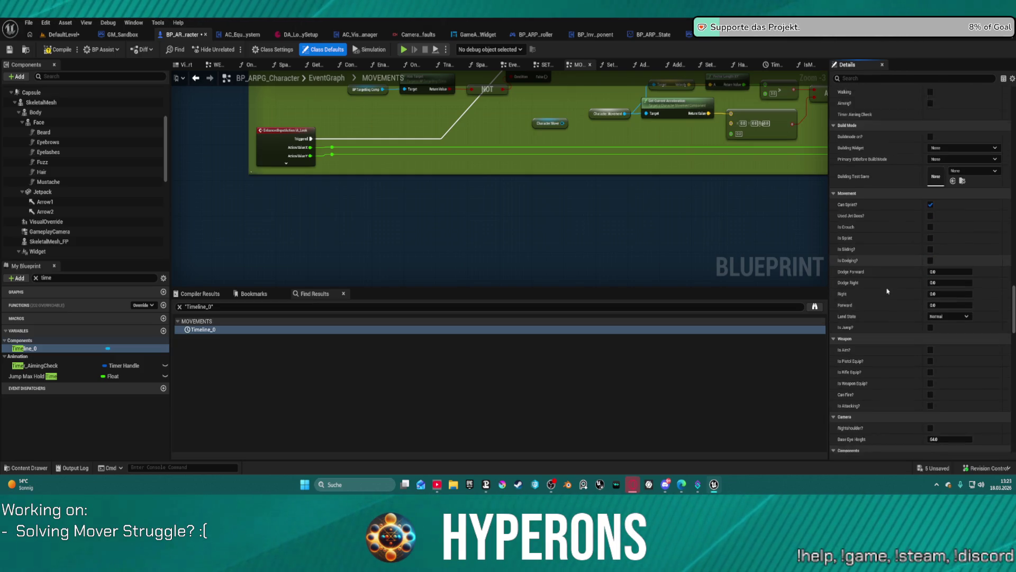
pyautogui.scroll(-1, 922, 308)
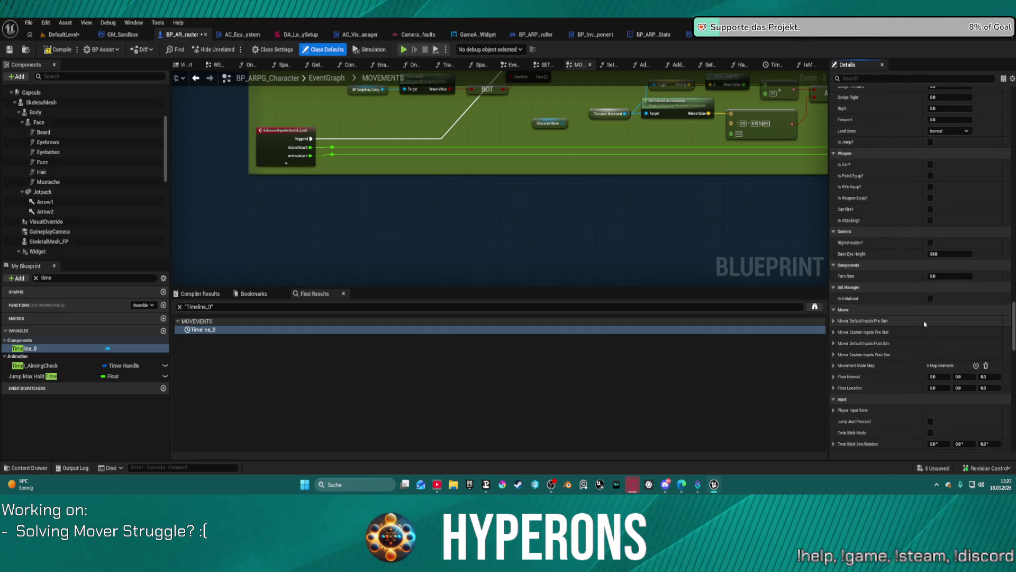
pyautogui.scroll(-2, 904, 339)
pyautogui.scroll(-1, 905, 339)
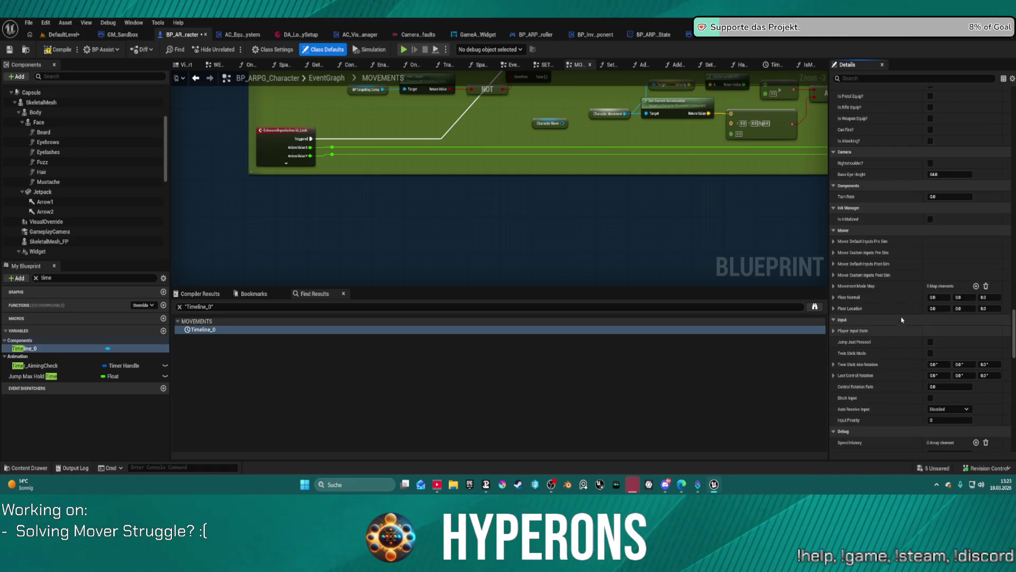
pyautogui.click(835, 241)
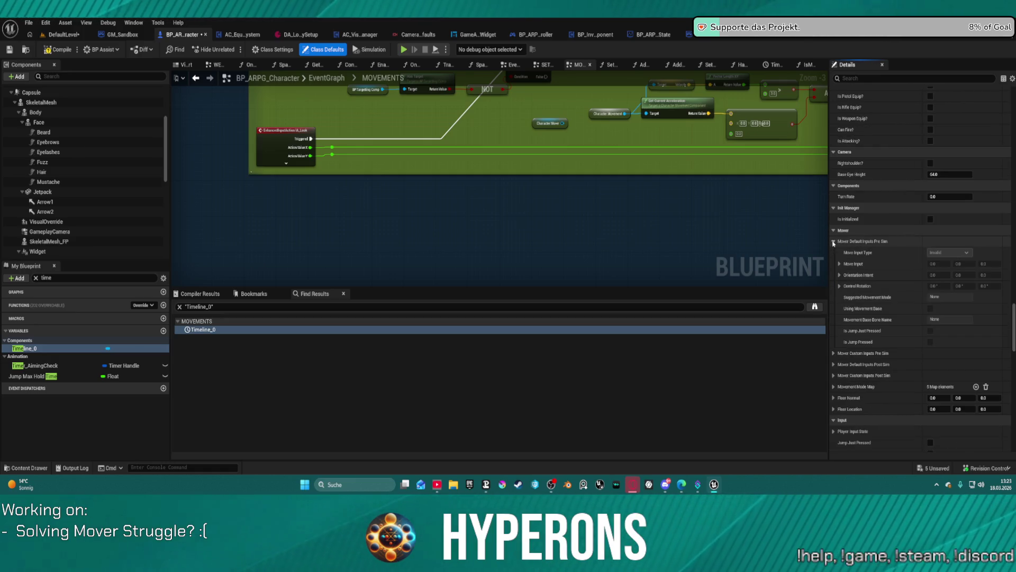
pyautogui.scroll(-2, 833, 235)
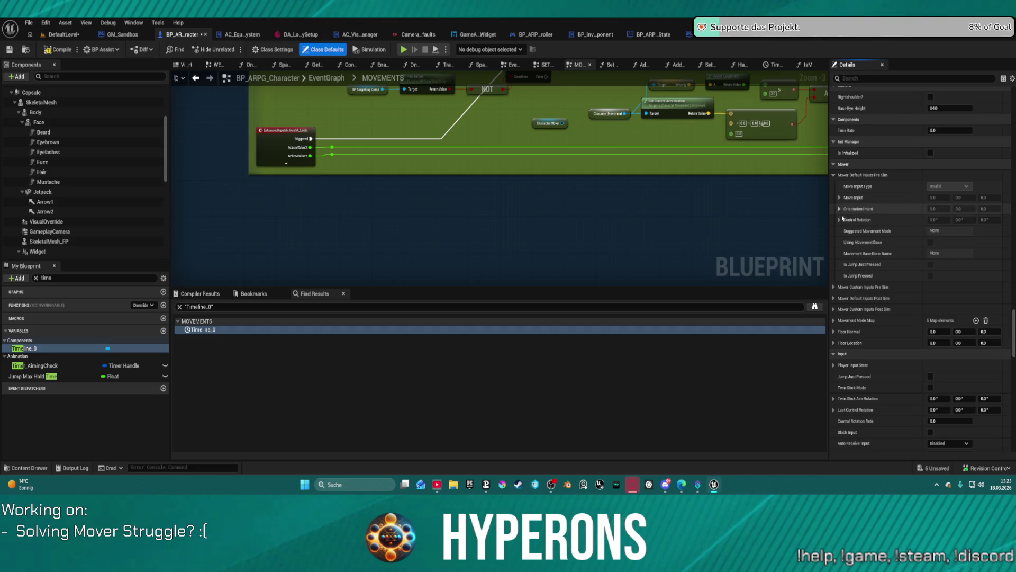
pyautogui.click(834, 286)
pyautogui.scroll(-2, 836, 296)
pyautogui.click(839, 313)
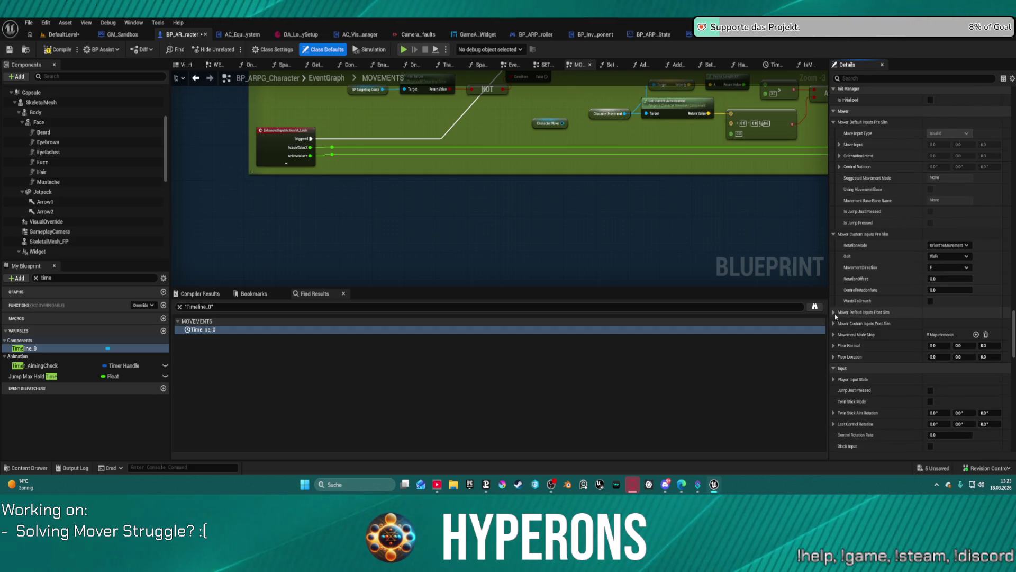
pyautogui.scroll(-3, 840, 339)
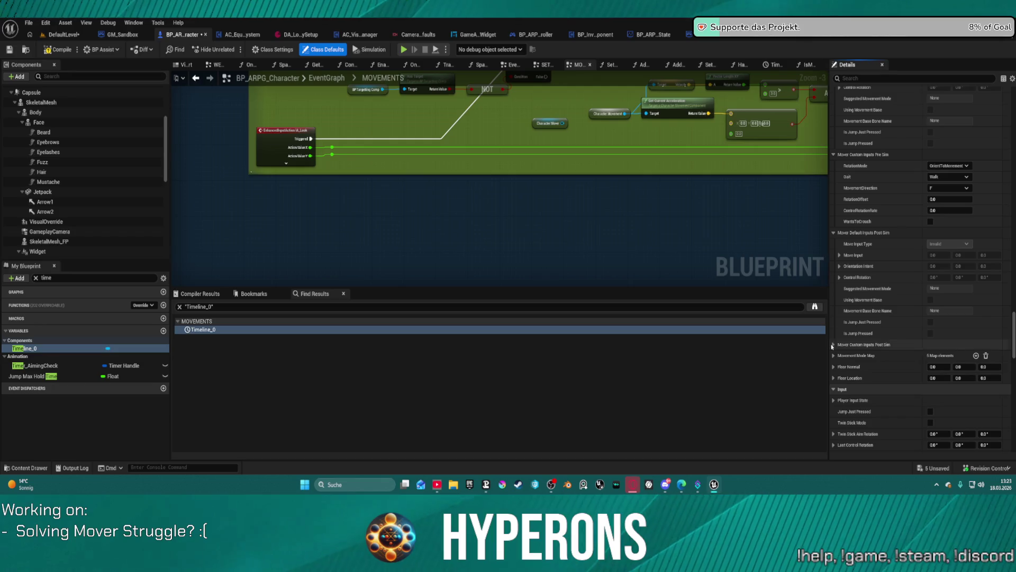
pyautogui.click(834, 344)
pyautogui.scroll(-3, 837, 344)
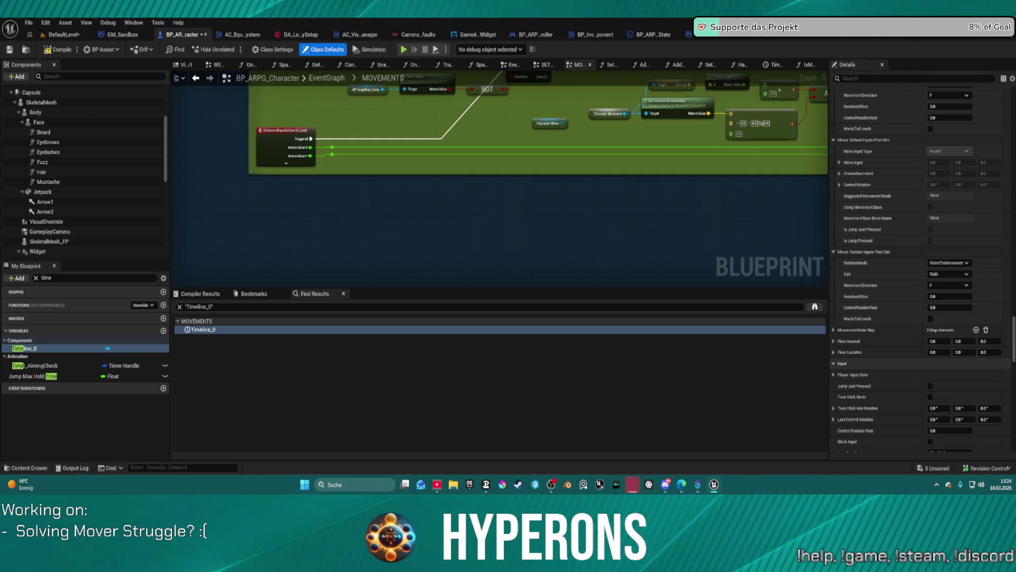
# - Uncheck Replicate Movement under the Replication category
pyautogui.scroll(-5, 890, 400)
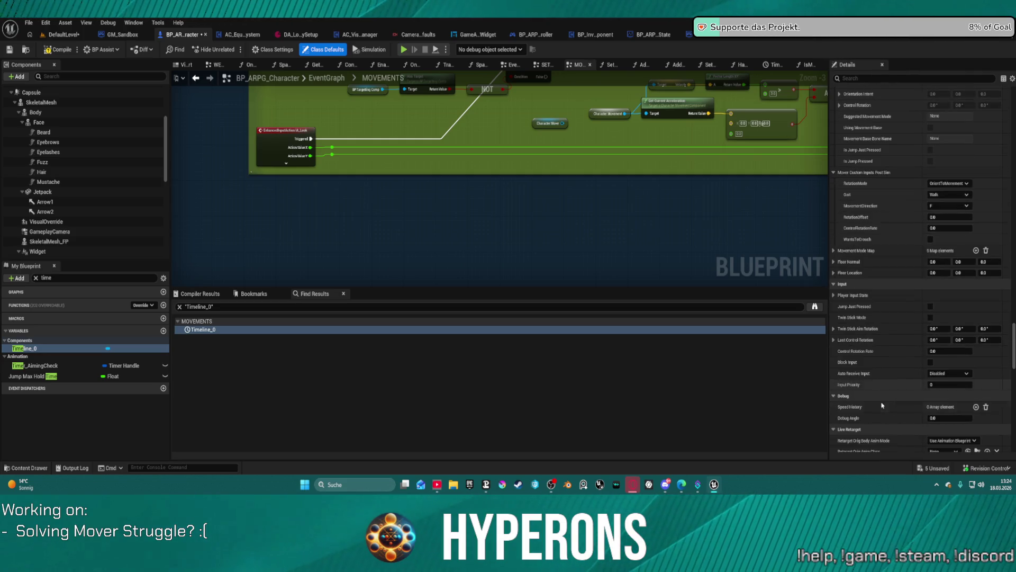
pyautogui.scroll(-8, 890, 400)
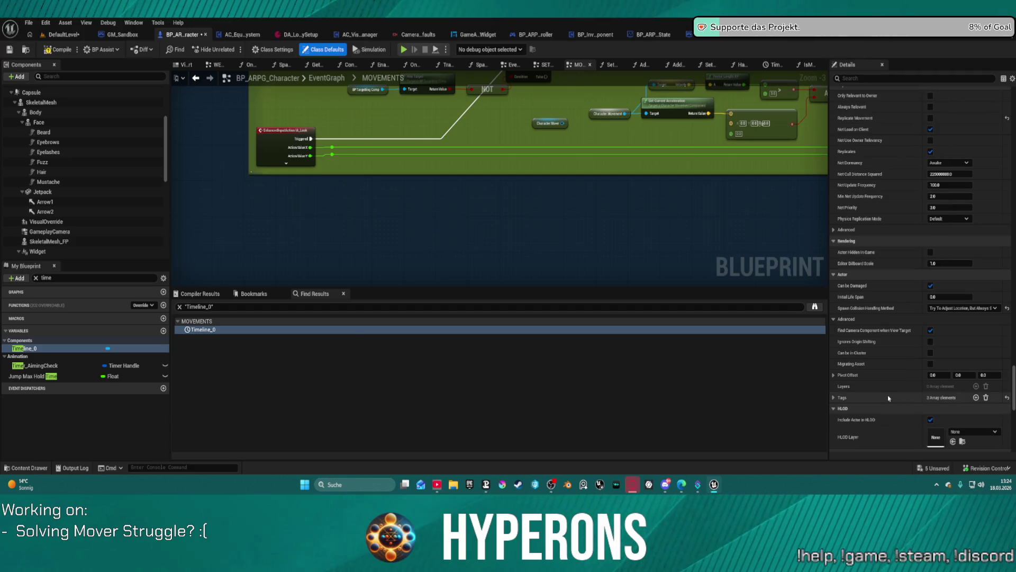
pyautogui.click(931, 119)
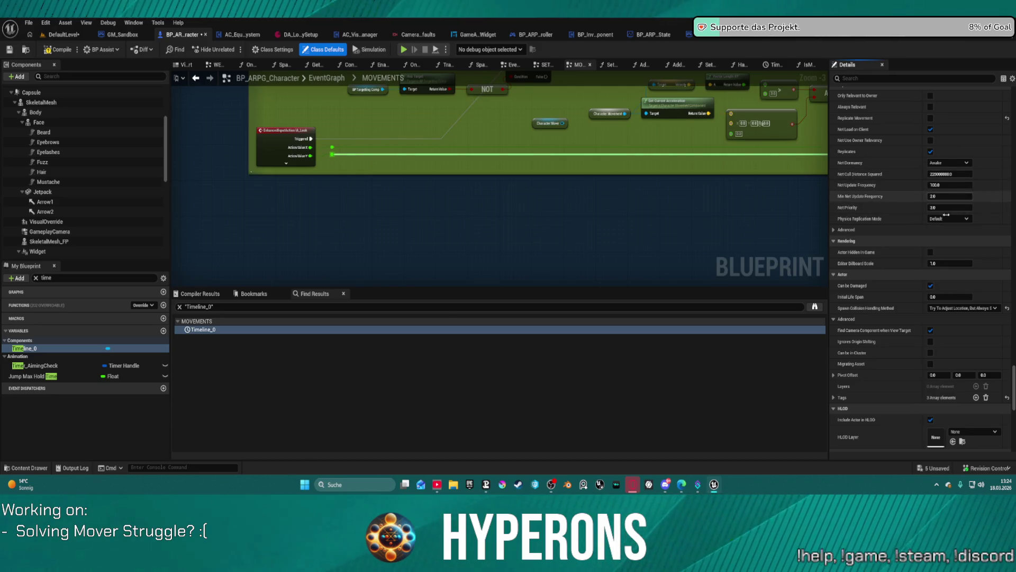
pyautogui.scroll(3, 902, 197)
pyautogui.scroll(4, 902, 196)
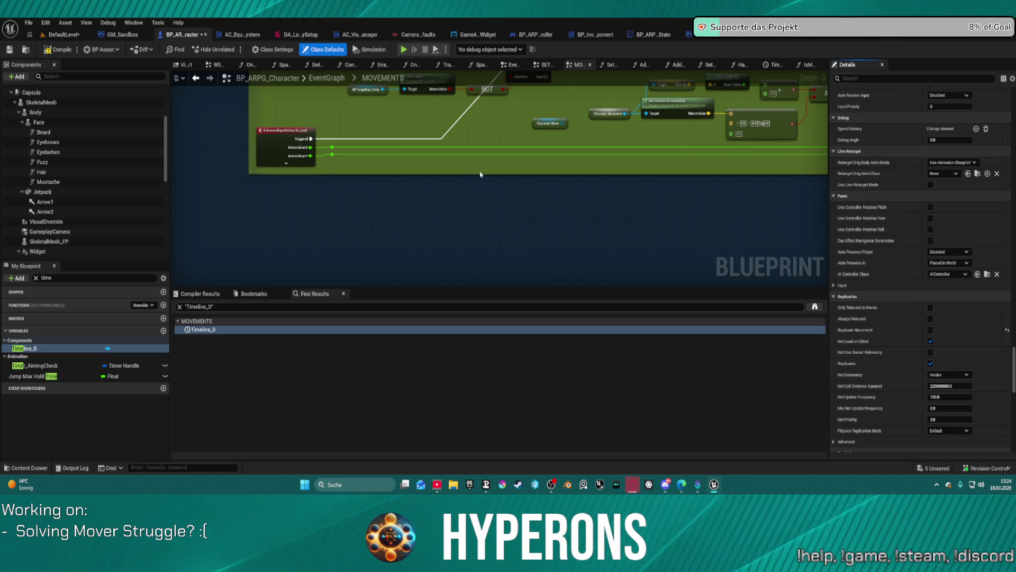
pyautogui.click(36, 278)
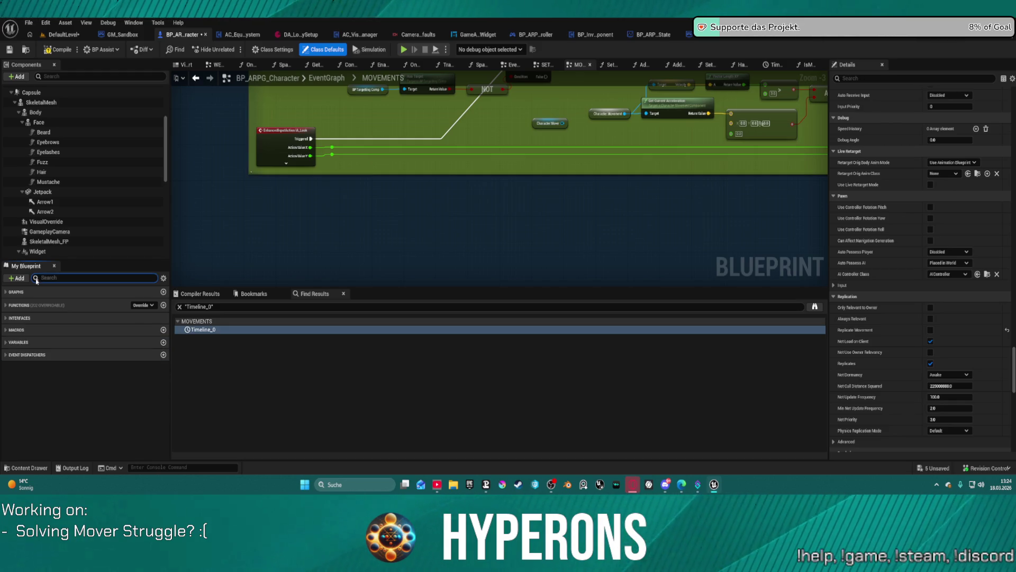
pyautogui.click(227, 307)
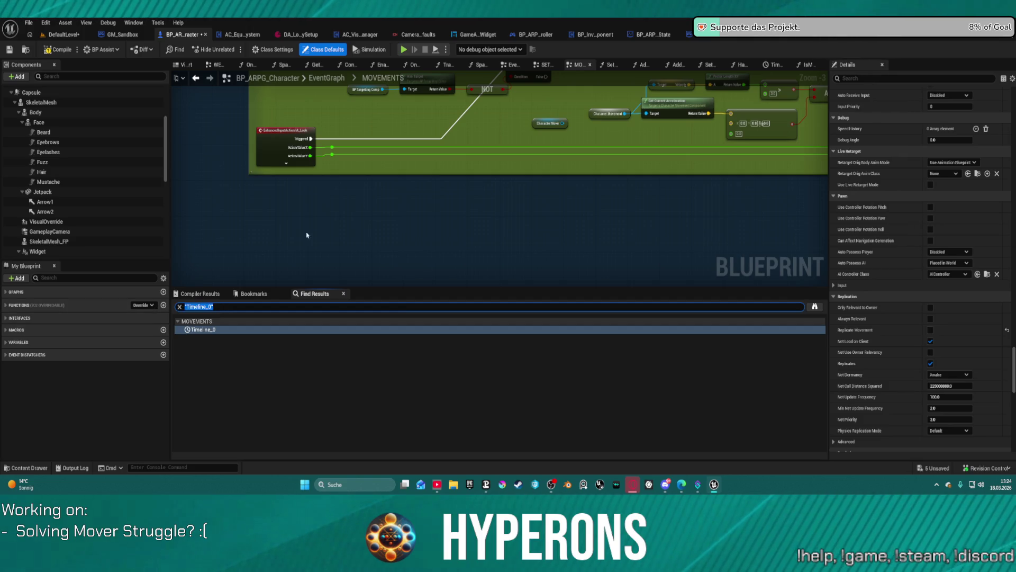
pyautogui.scroll(-9, 528, 276)
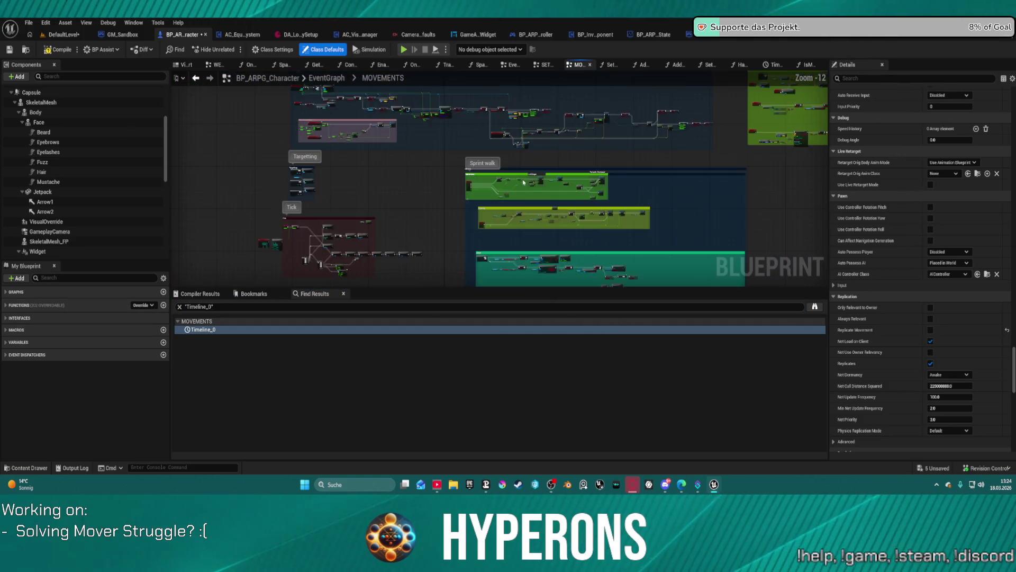
pyautogui.moveTo(528, 277); pyautogui.dragTo(539, 319)
pyautogui.click(512, 64)
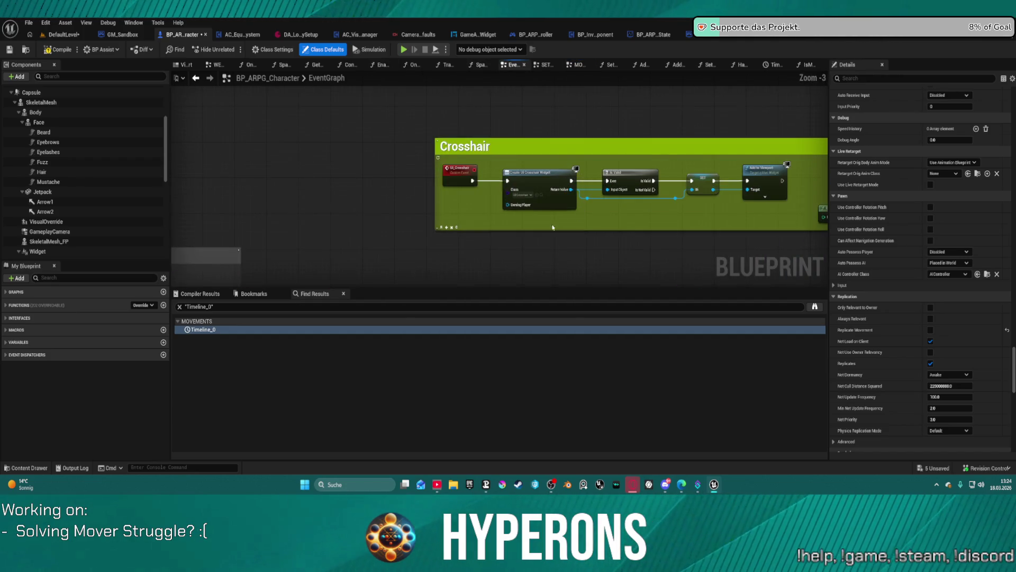
pyautogui.scroll(-4, 585, 160)
pyautogui.scroll(-1, 589, 188)
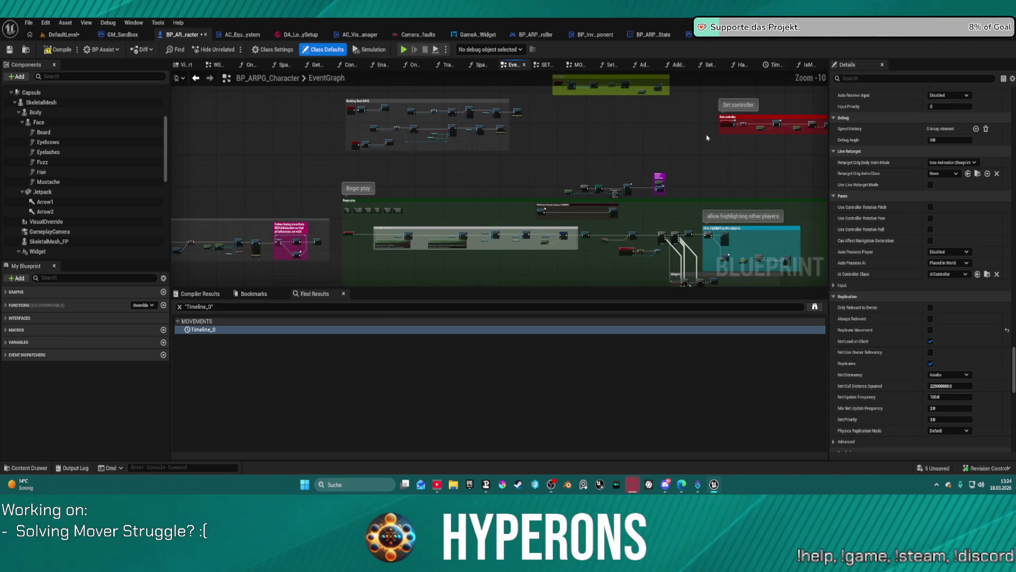
pyautogui.moveTo(526, 193)
pyautogui.mouseDown()
pyautogui.moveTo(509, 161)
pyautogui.moveTo(482, 213)
pyautogui.moveTo(463, 225)
pyautogui.moveTo(325, 160)
pyautogui.moveTo(390, 108)
pyautogui.mouseUp()
pyautogui.scroll(11, 389, 108)
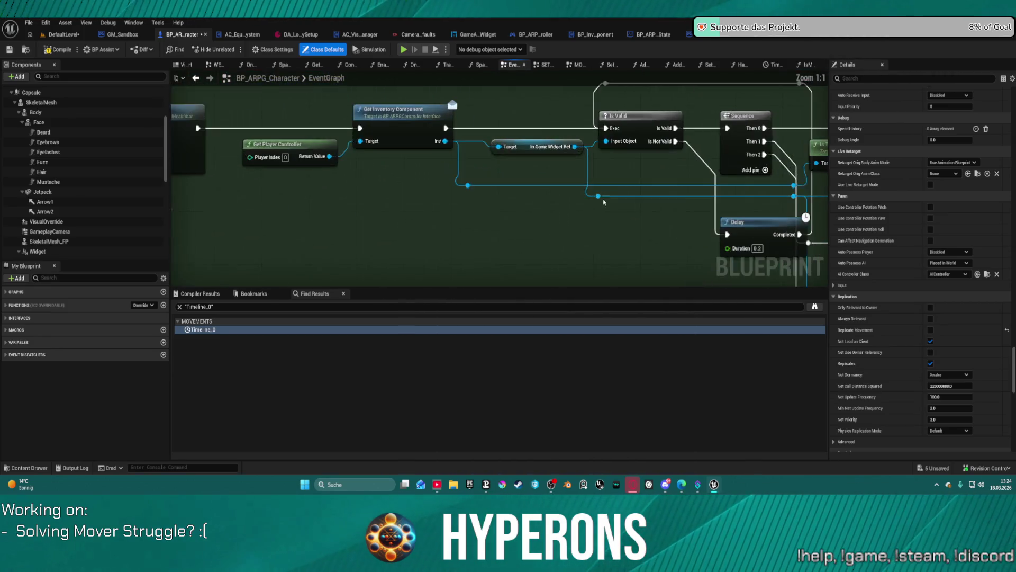
pyautogui.moveTo(286, 277)
pyautogui.mouseDown()
pyautogui.moveTo(294, 262)
pyautogui.moveTo(306, 269)
pyautogui.moveTo(299, 261)
pyautogui.moveTo(310, 251)
pyautogui.moveTo(320, 283)
pyautogui.moveTo(521, 128)
pyautogui.moveTo(532, 114)
pyautogui.moveTo(494, 42)
pyautogui.moveTo(470, 222)
pyautogui.moveTo(723, 228)
pyautogui.moveTo(662, 175)
pyautogui.moveTo(689, 212)
pyautogui.moveTo(734, 203)
pyautogui.mouseUp()
pyautogui.moveTo(351, 199); pyautogui.dragTo(459, 60)
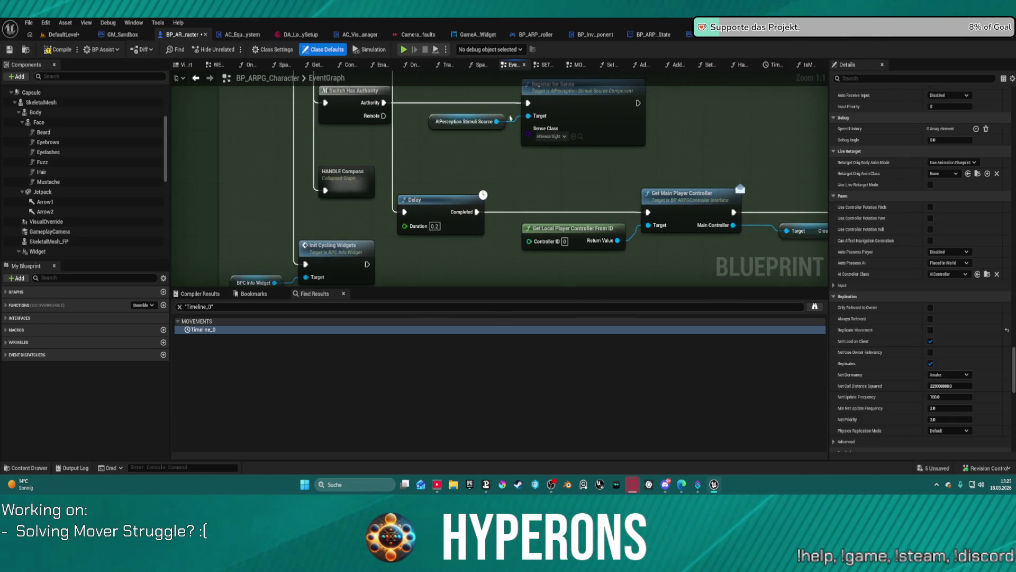
pyautogui.moveTo(505, 133)
pyautogui.mouseDown()
pyautogui.moveTo(494, 209)
pyautogui.moveTo(485, 203)
pyautogui.moveTo(700, 176)
pyautogui.mouseUp()
pyautogui.click(486, 177)
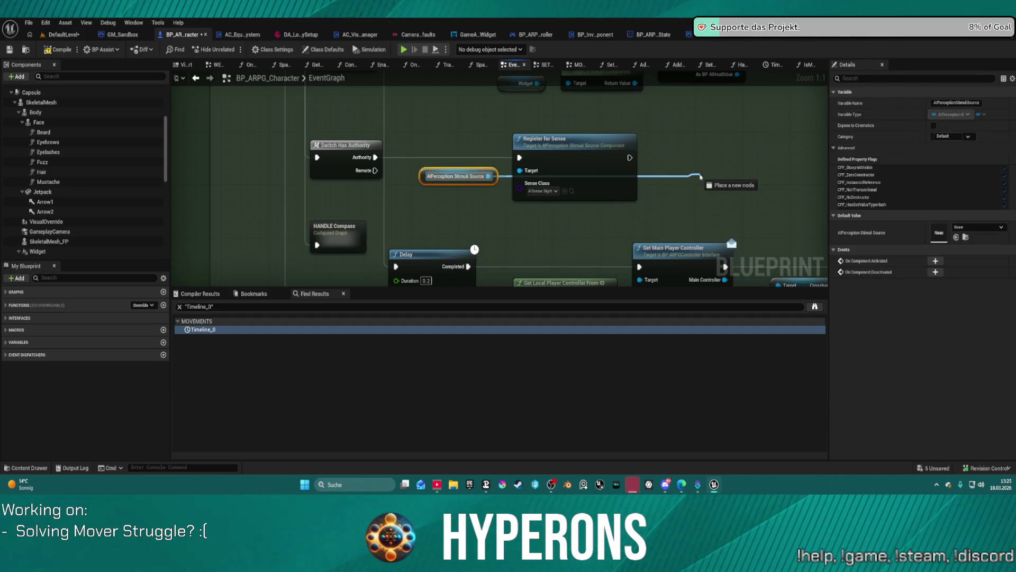
# - Add a Register for Sense node from the AIPerception Stimuli Source pin via a 'register' search
pyautogui.moveTo(700, 176); pyautogui.dragTo(701, 176)
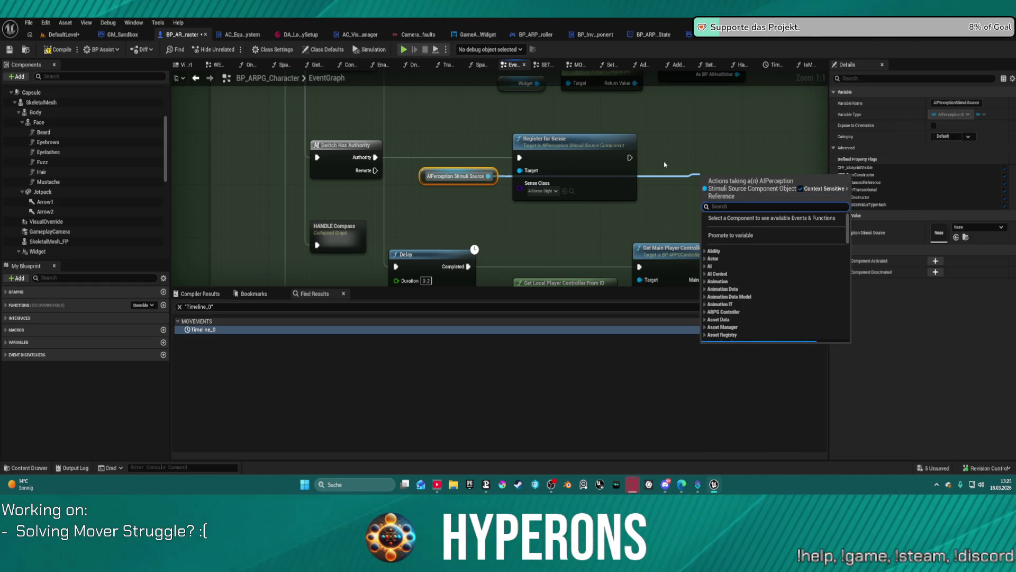
pyautogui.write('registr')
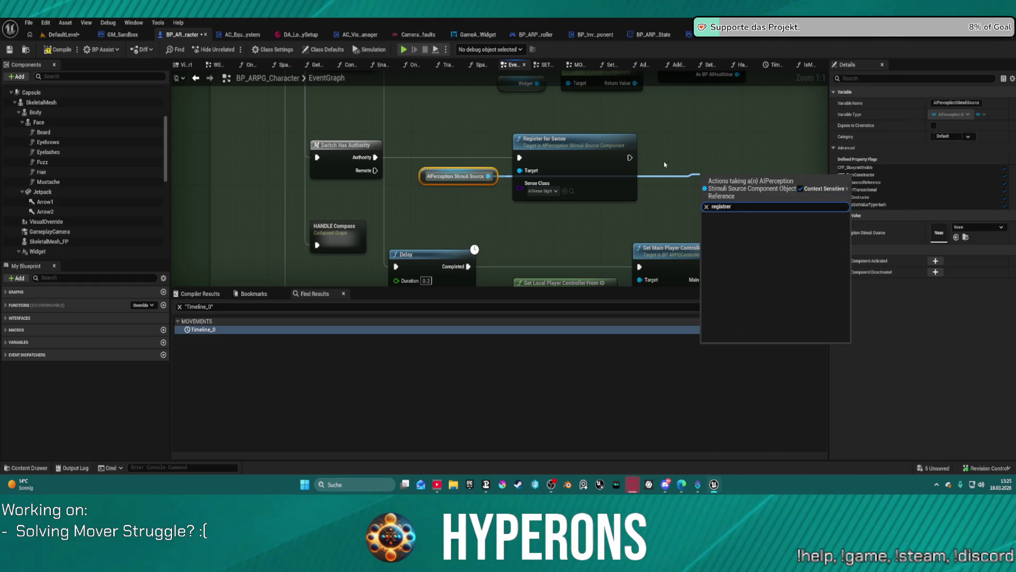
pyautogui.press('BackSpace')
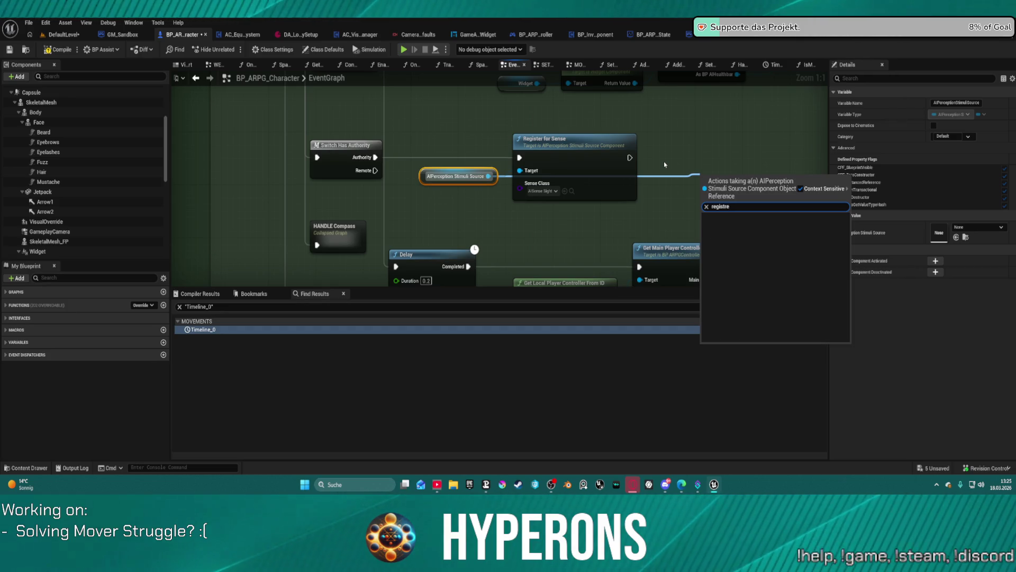
pyautogui.write('er')
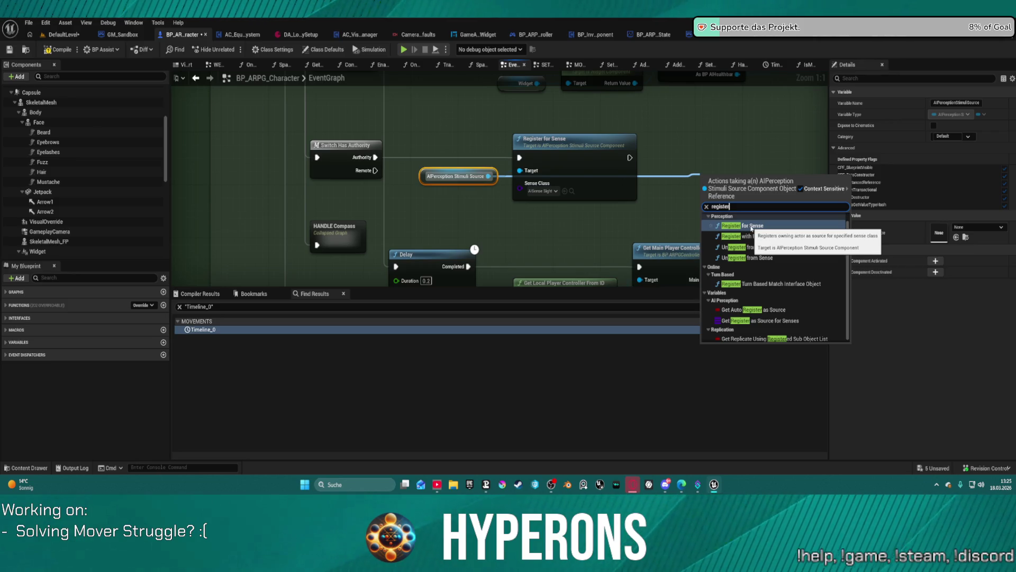
pyautogui.click(752, 228)
pyautogui.moveTo(703, 196); pyautogui.dragTo(684, 157)
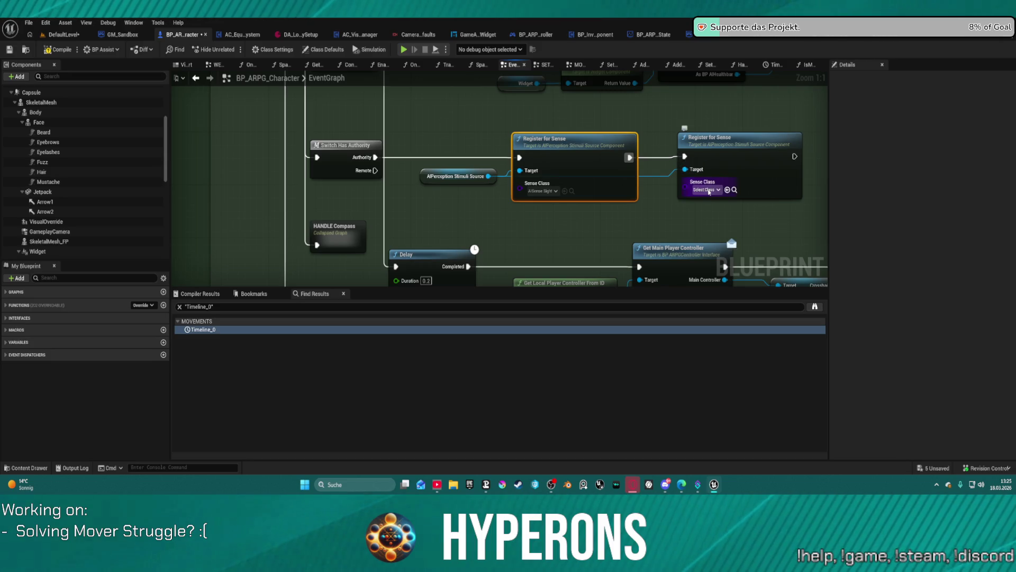
# - Set the new node's Sense Class to AISense Hearing and position it beside the first node
pyautogui.click(708, 189)
pyautogui.click(728, 240)
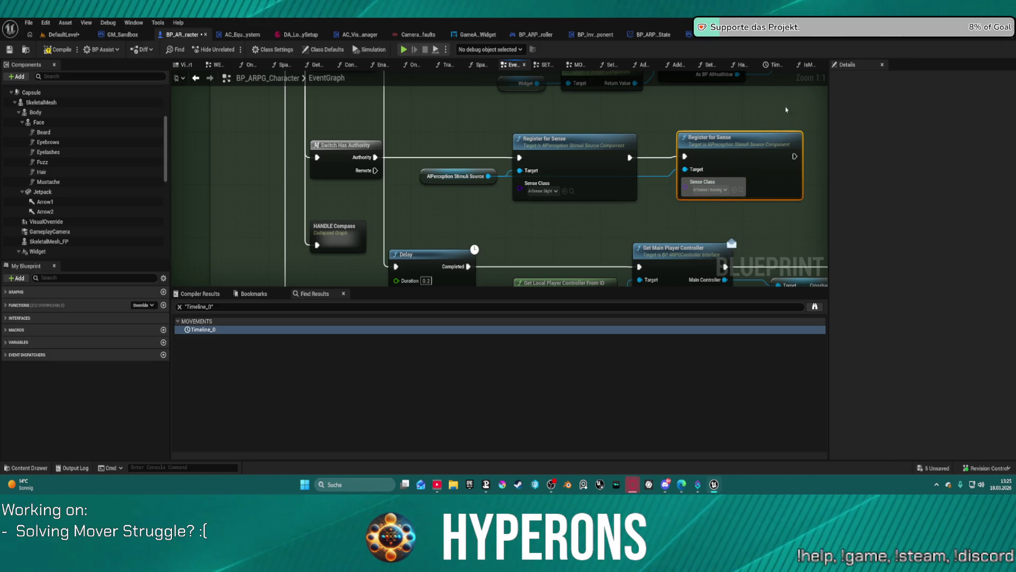
pyautogui.scroll(-1, 750, 157)
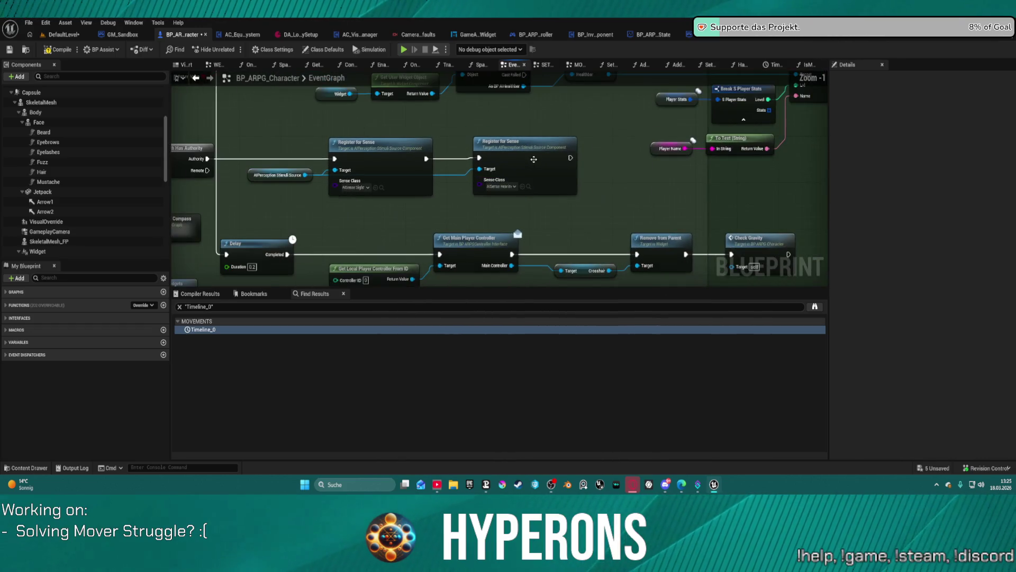
pyautogui.click(516, 168)
pyautogui.moveTo(516, 168); pyautogui.dragTo(510, 164)
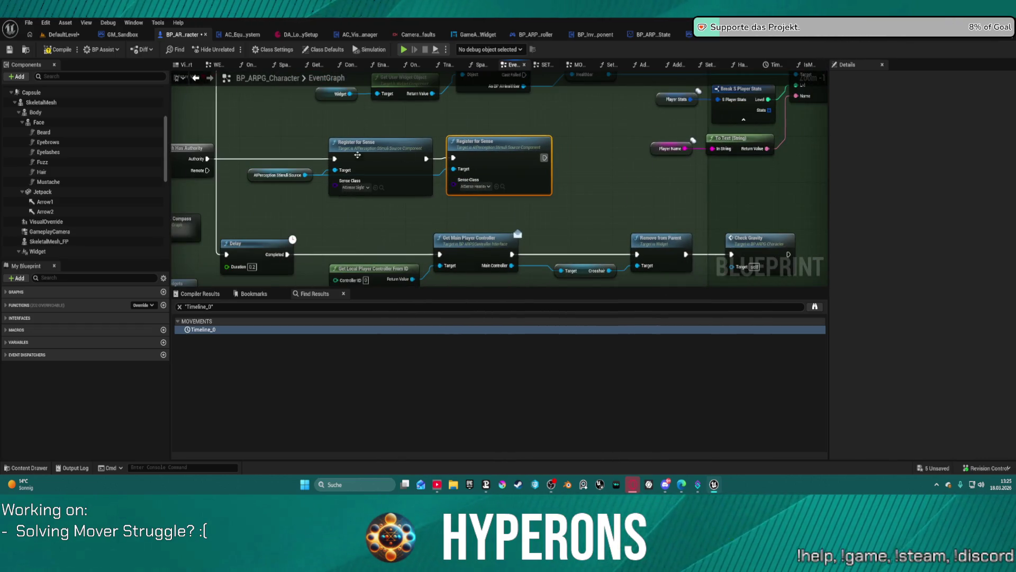
pyautogui.moveTo(249, 148)
pyautogui.mouseDown()
pyautogui.moveTo(503, 193)
pyautogui.moveTo(512, 208)
pyautogui.mouseUp()
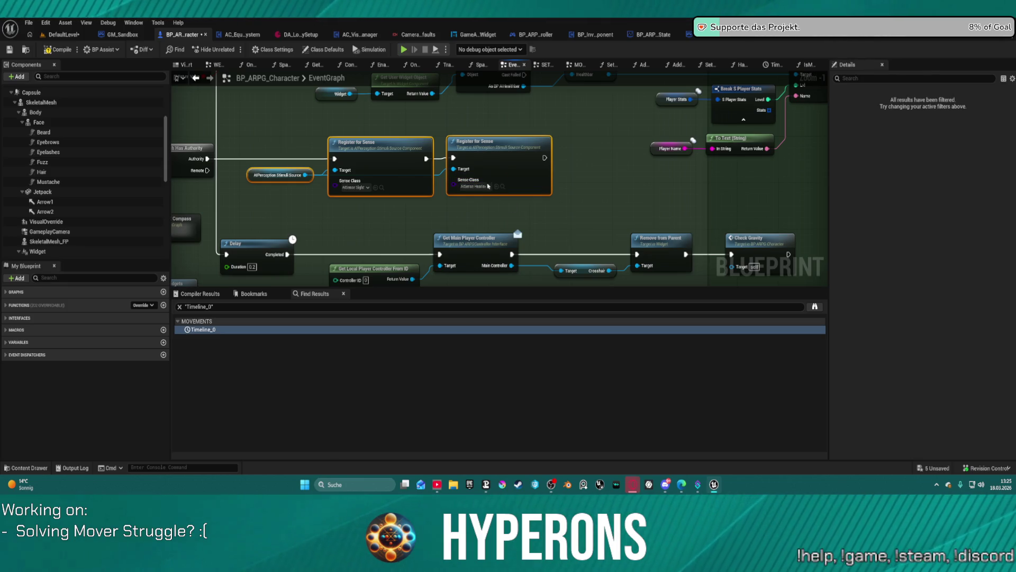
pyautogui.scroll(-3, 531, 177)
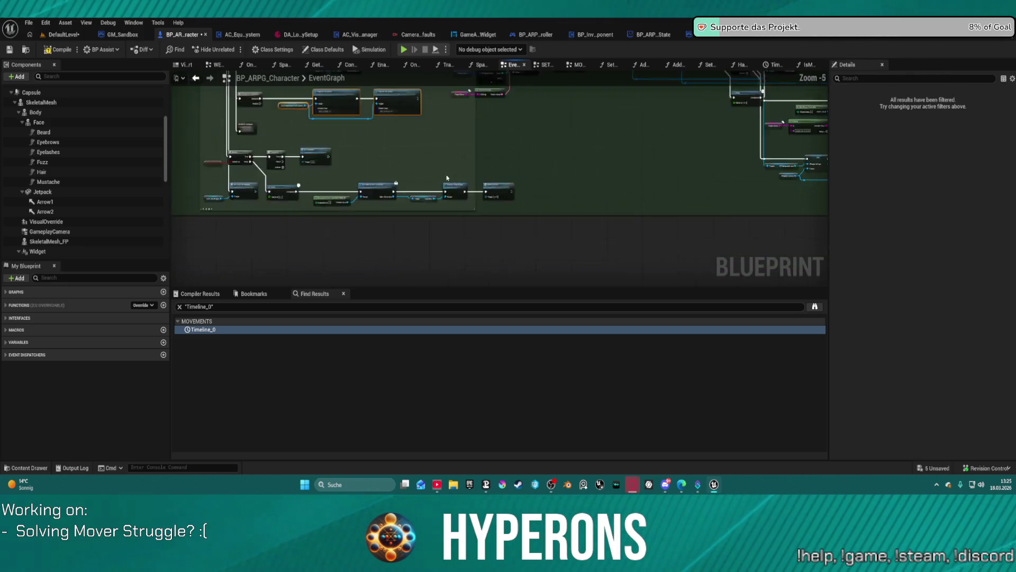
# - Inspect the HANDLE Compass collapsed graph and return to the main EventGraph
pyautogui.scroll(3, 594, 220)
pyautogui.scroll(-2, 495, 208)
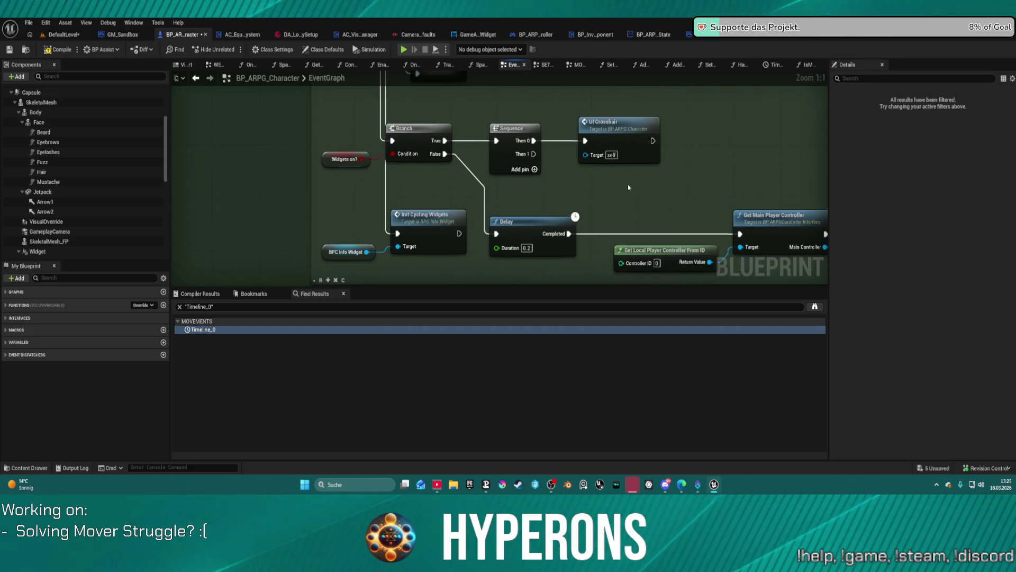
pyautogui.scroll(3, 437, 176)
pyautogui.doubleClick(436, 176)
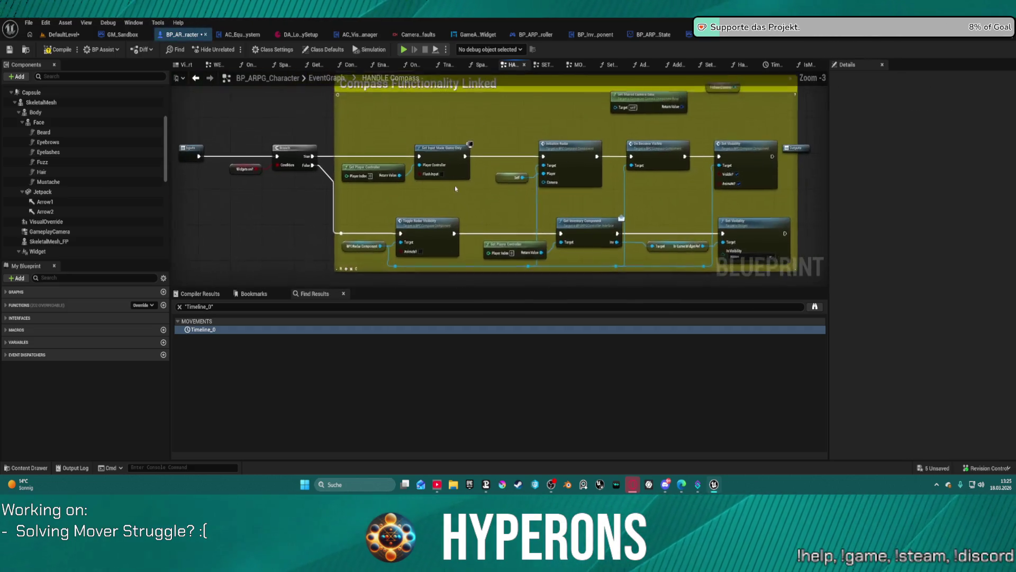
pyautogui.moveTo(425, 195); pyautogui.dragTo(537, 176)
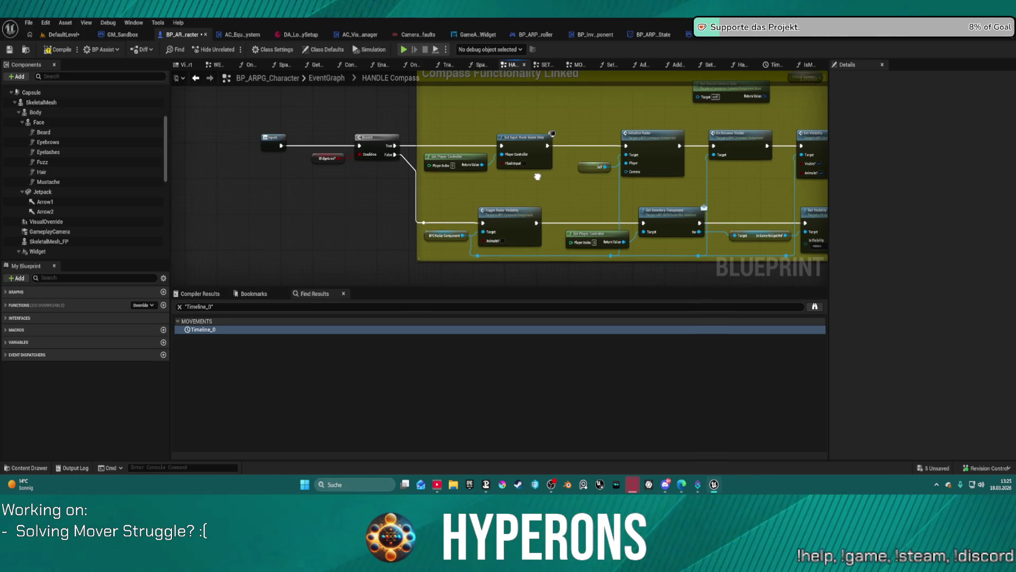
pyautogui.click(196, 78)
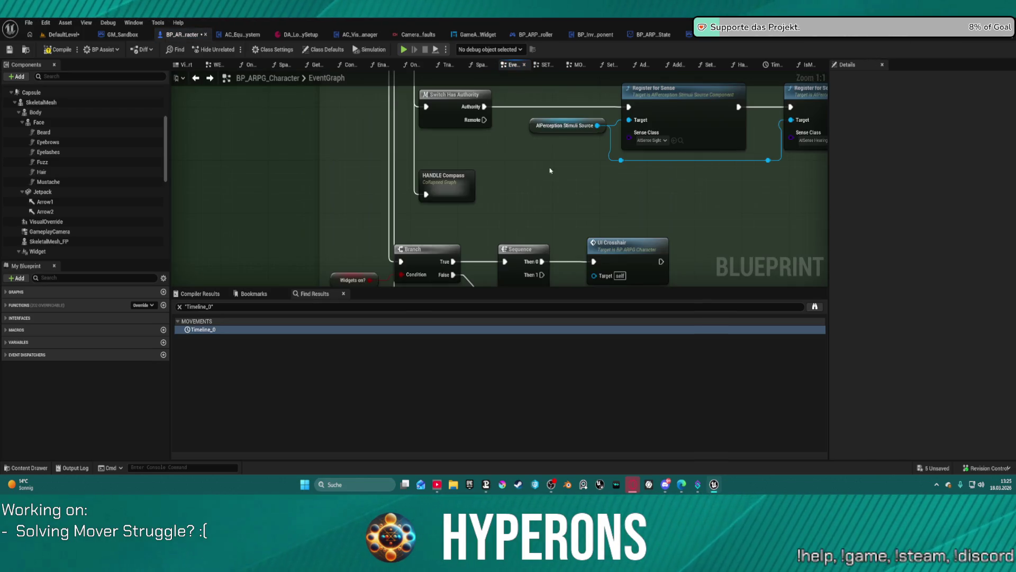
# - Wire Bind Event's exec into the moved Setup Camera and Sequence Then 0 into Switch Has Authority
pyautogui.scroll(-3, 550, 171)
pyautogui.moveTo(488, 200)
pyautogui.mouseDown()
pyautogui.moveTo(503, 187)
pyautogui.moveTo(521, 224)
pyautogui.moveTo(630, 346)
pyautogui.mouseUp()
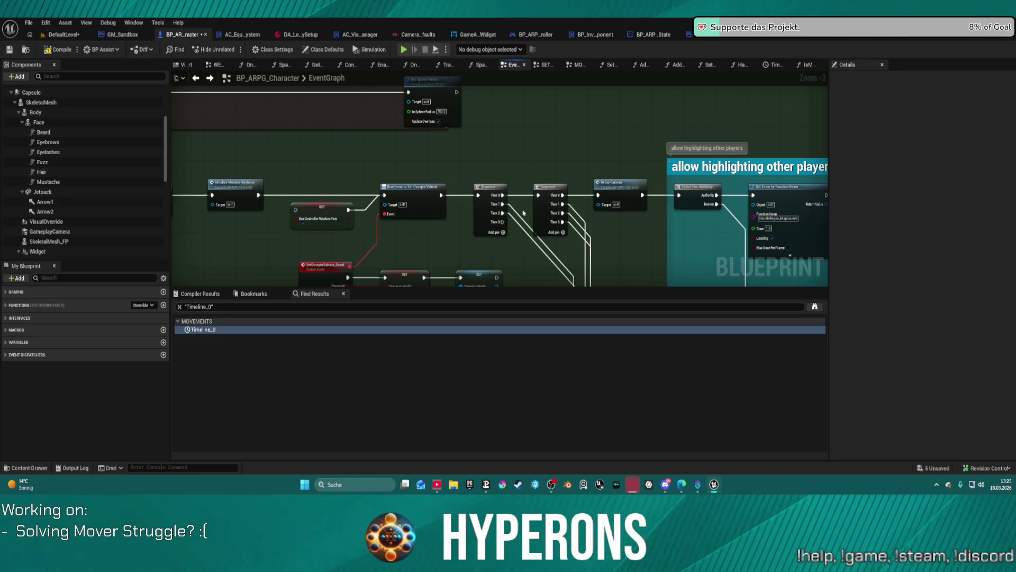
pyautogui.moveTo(613, 213)
pyautogui.mouseDown()
pyautogui.moveTo(566, 188)
pyautogui.moveTo(518, 135)
pyautogui.moveTo(463, 127)
pyautogui.mouseUp()
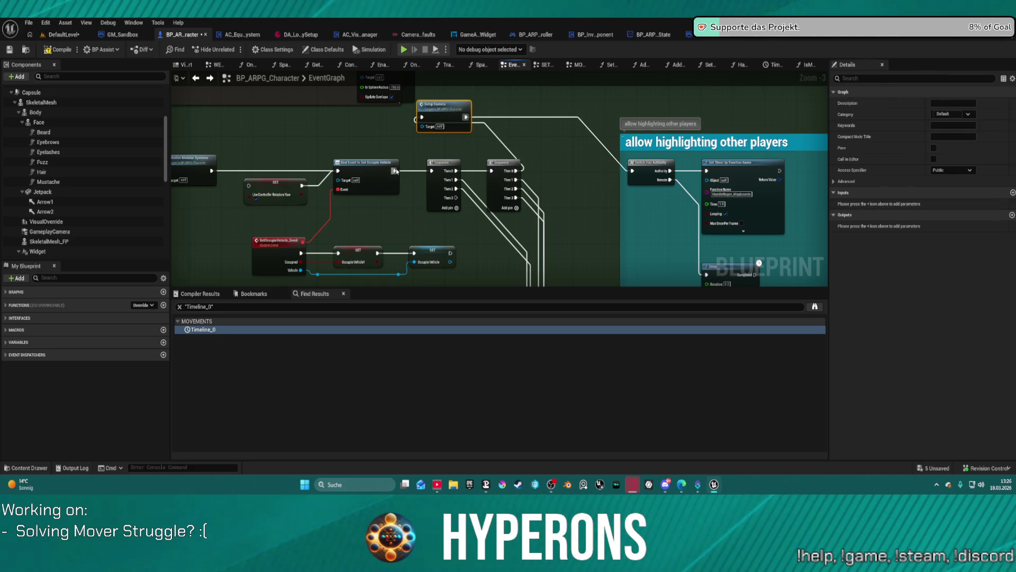
pyautogui.moveTo(396, 170); pyautogui.dragTo(422, 117)
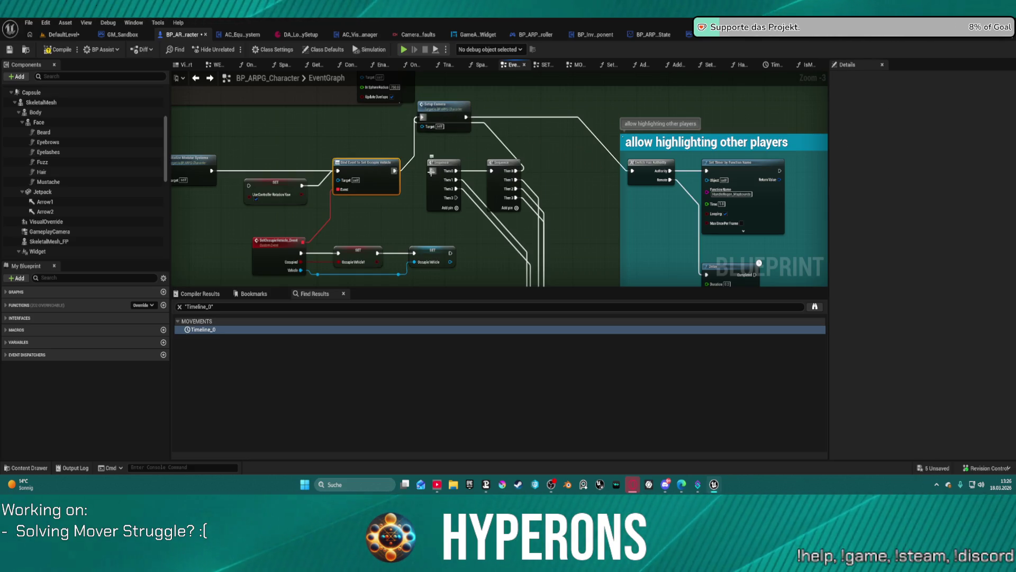
pyautogui.click(477, 124)
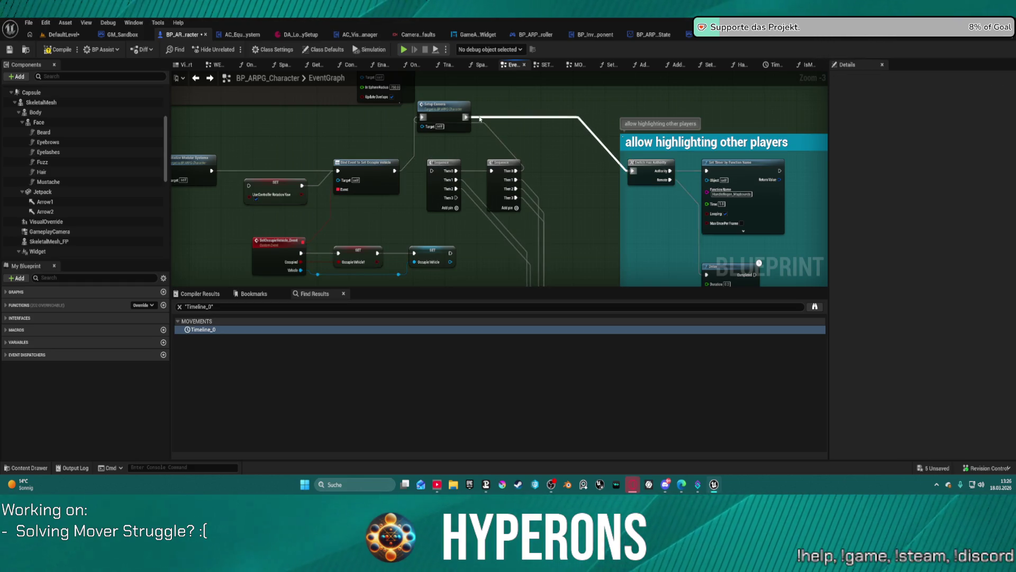
pyautogui.moveTo(516, 171); pyautogui.dragTo(632, 170)
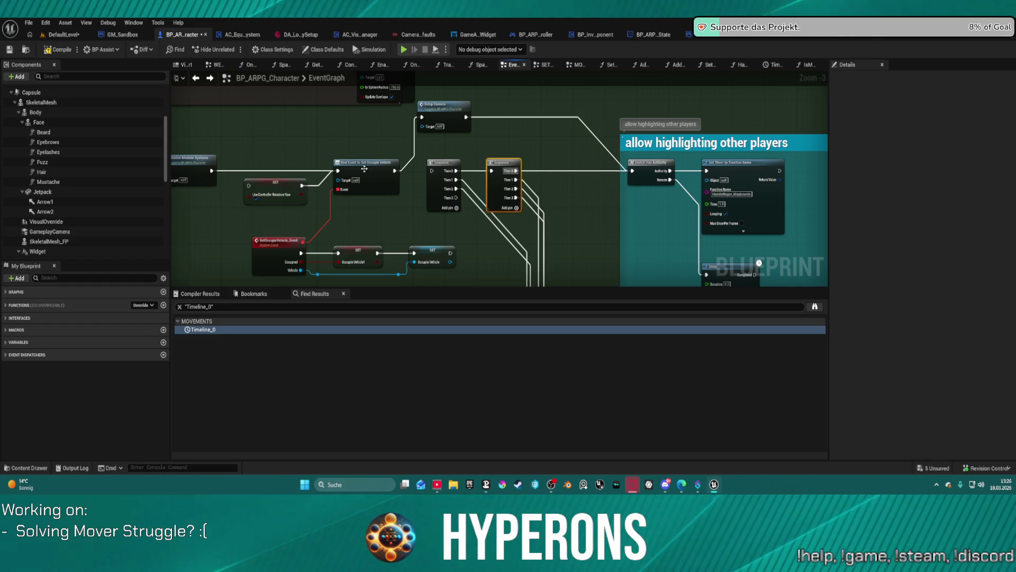
pyautogui.click(68, 279)
pyautogui.write('map')
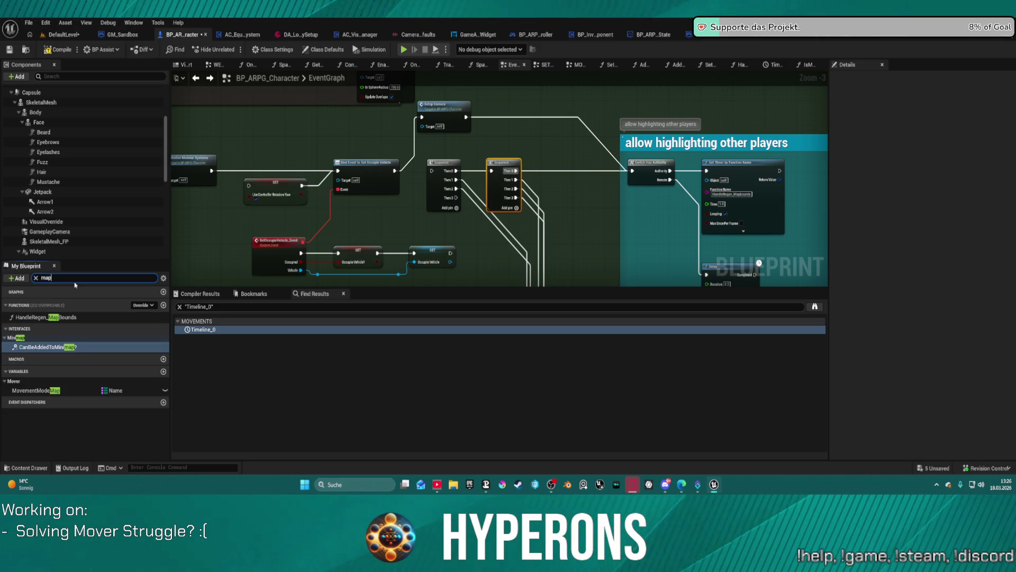
# - Open HandleRegen_MapBounds, frame its Jig Restore Health and Energy nodes, and compile the blueprint
pyautogui.doubleClick(47, 317)
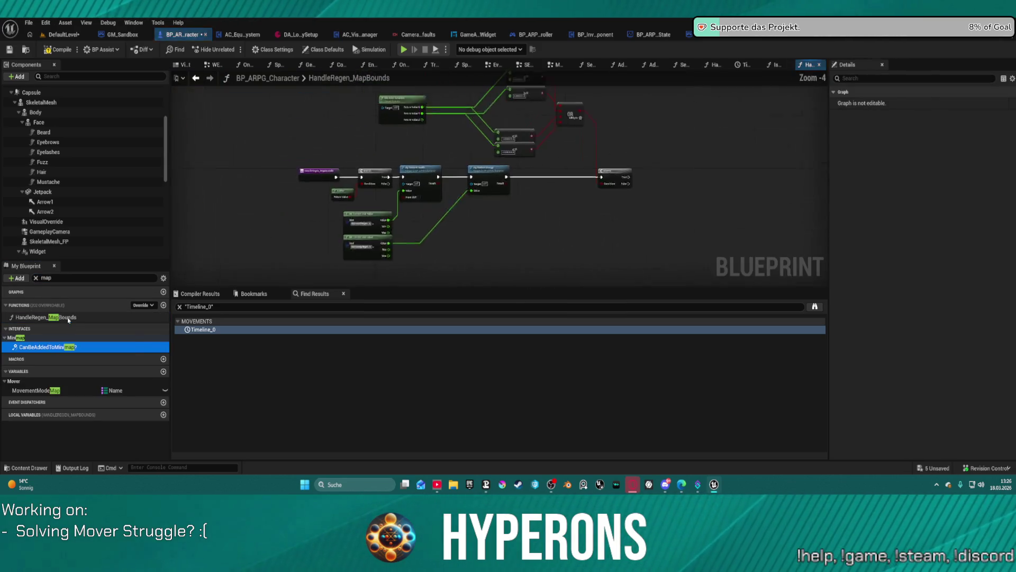
pyautogui.scroll(2, 473, 219)
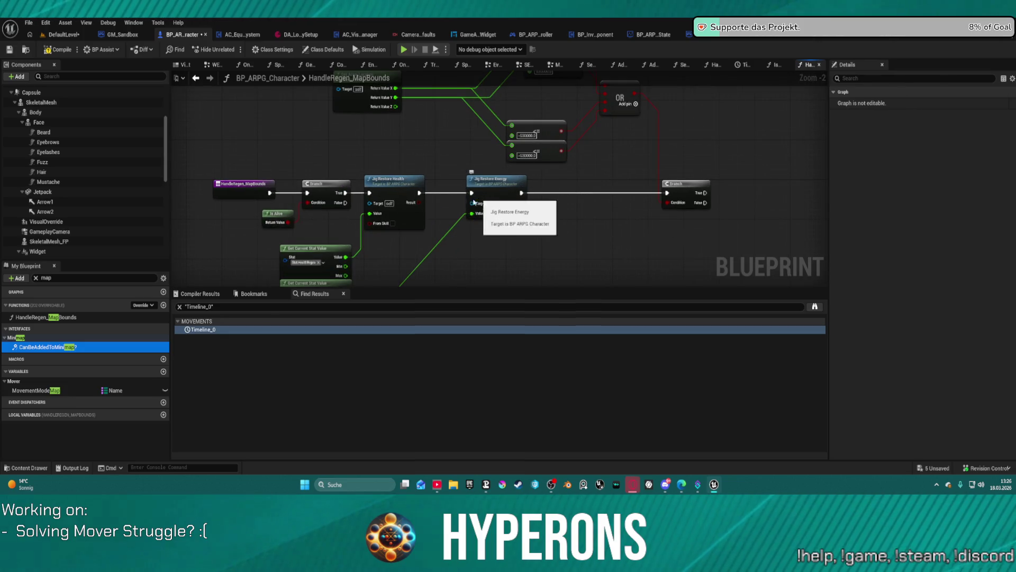
pyautogui.moveTo(444, 214)
pyautogui.mouseDown()
pyautogui.moveTo(618, 165)
pyautogui.moveTo(565, 228)
pyautogui.mouseUp()
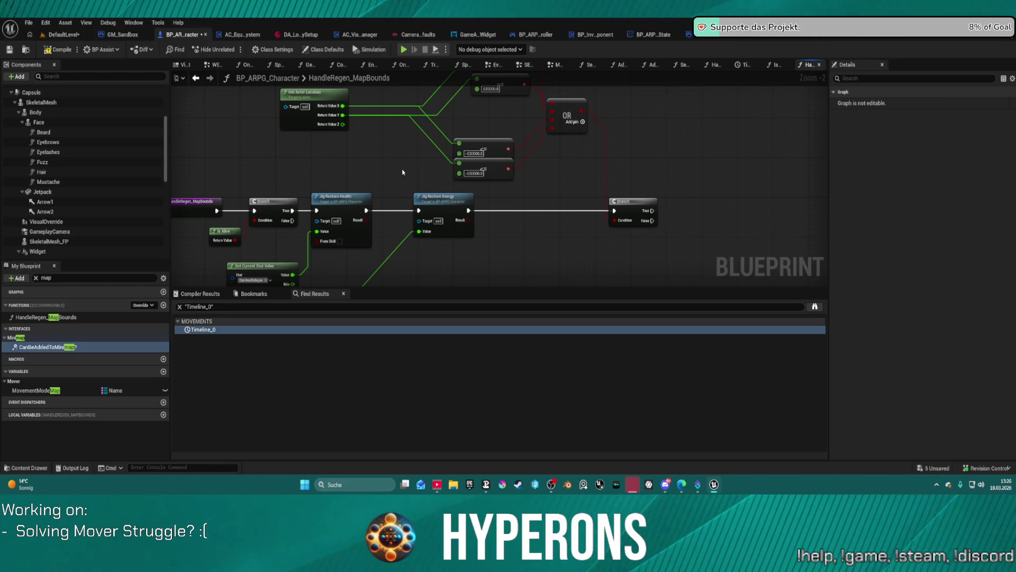
pyautogui.moveTo(457, 229); pyautogui.dragTo(545, 164)
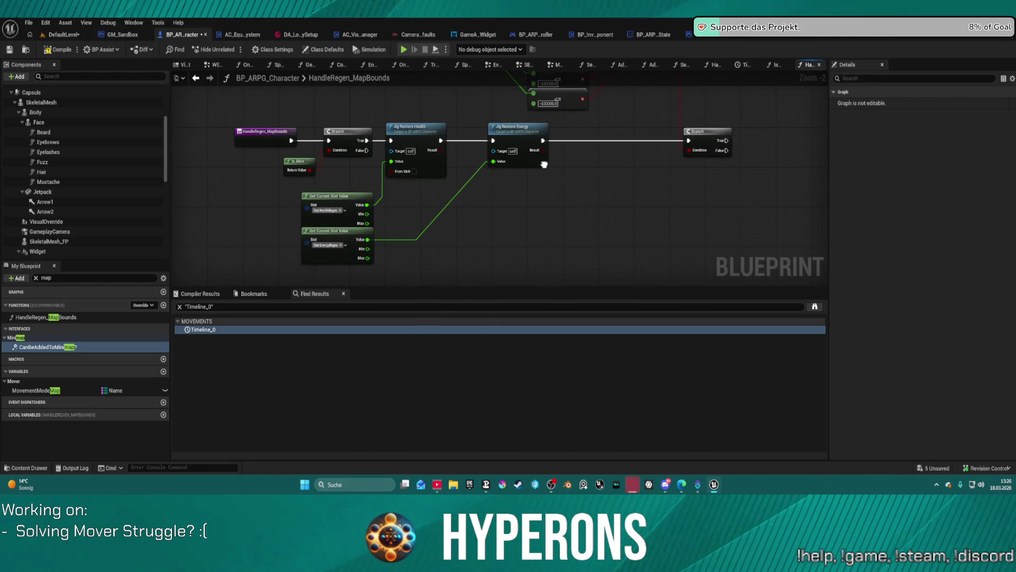
pyautogui.click(74, 51)
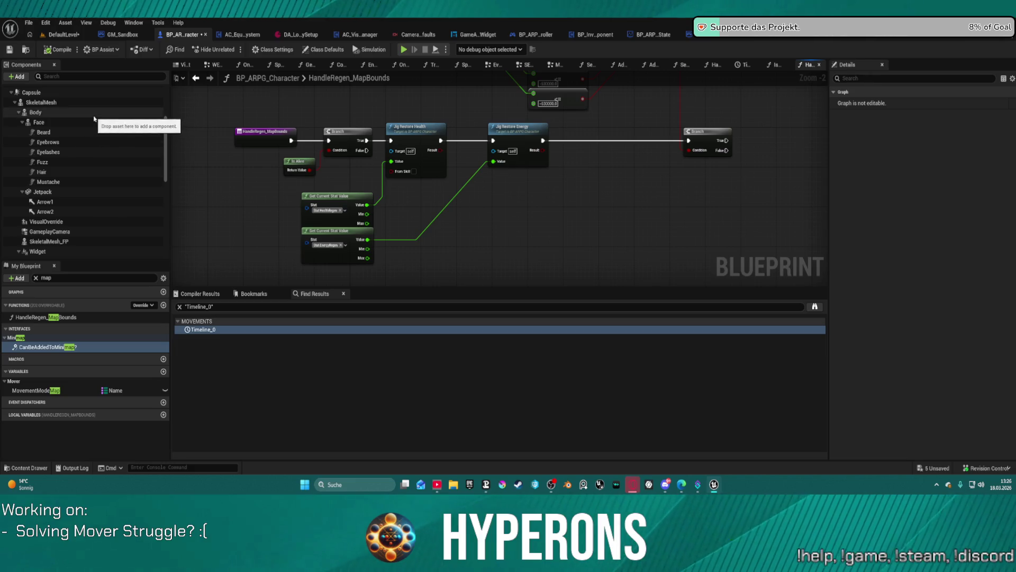
pyautogui.click(404, 49)
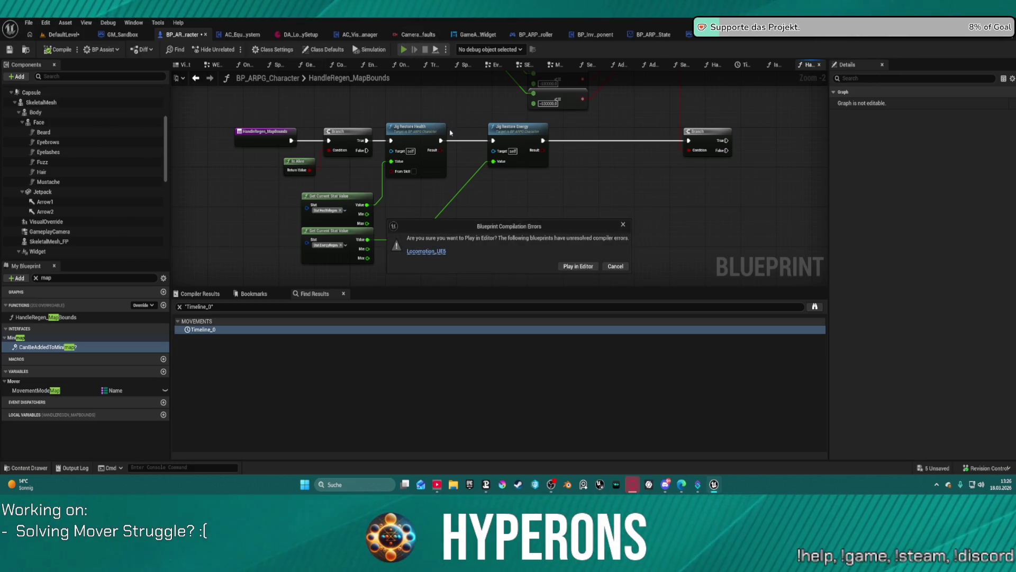
pyautogui.click(579, 267)
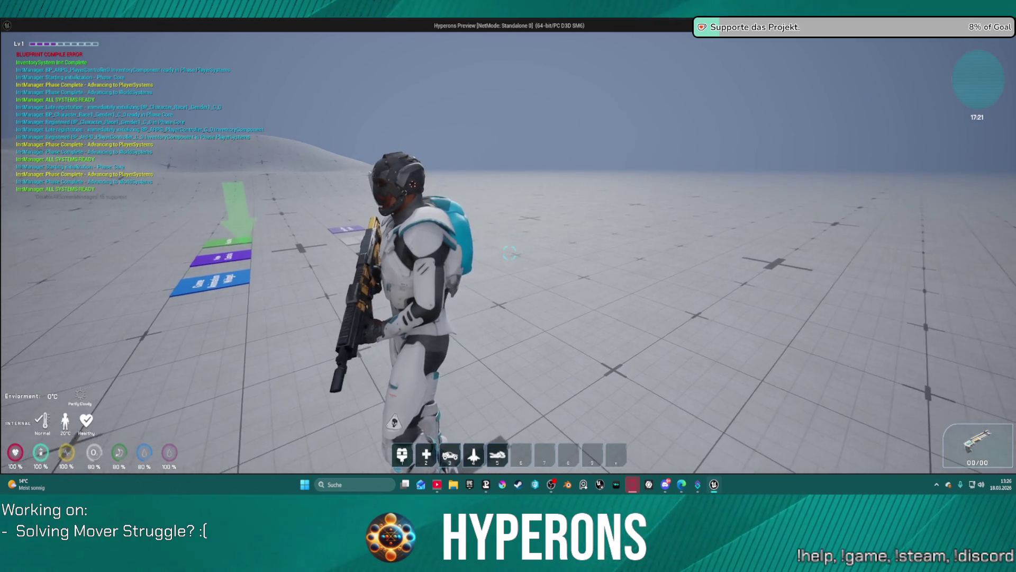
pyautogui.press('w')
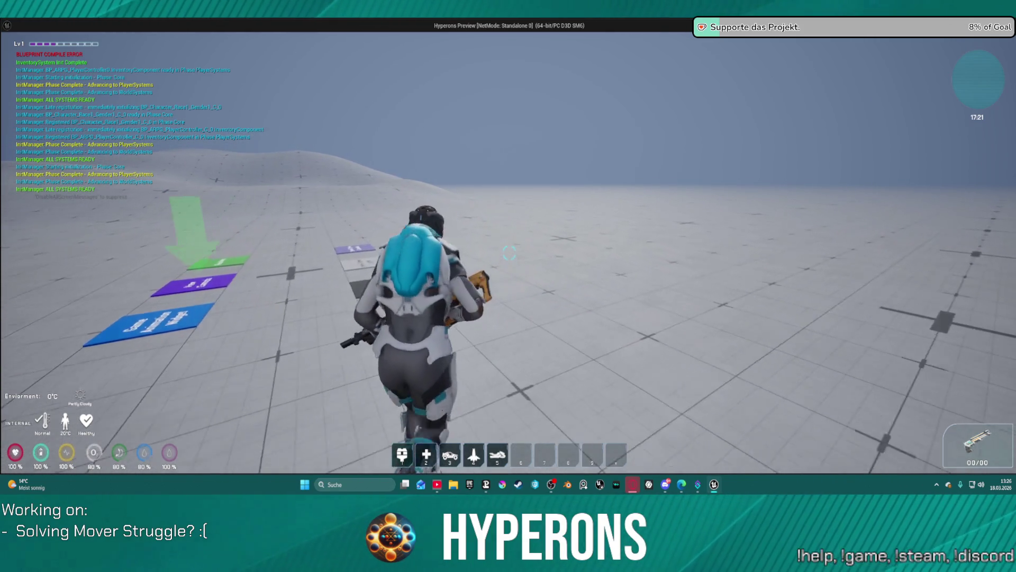
pyautogui.press('z')
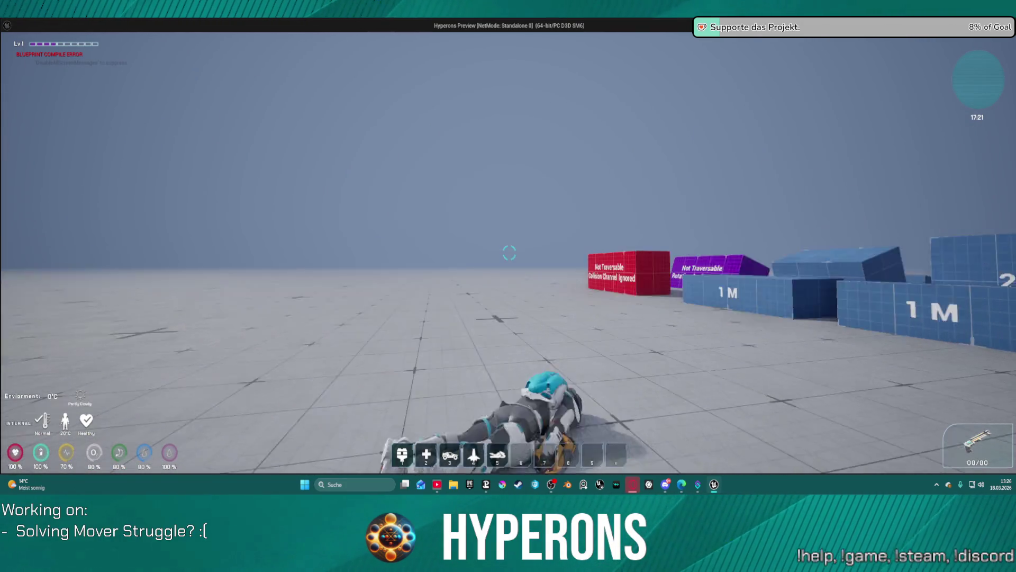
pyautogui.hotkey('alt', 'Tab')
pyautogui.press('Escape')
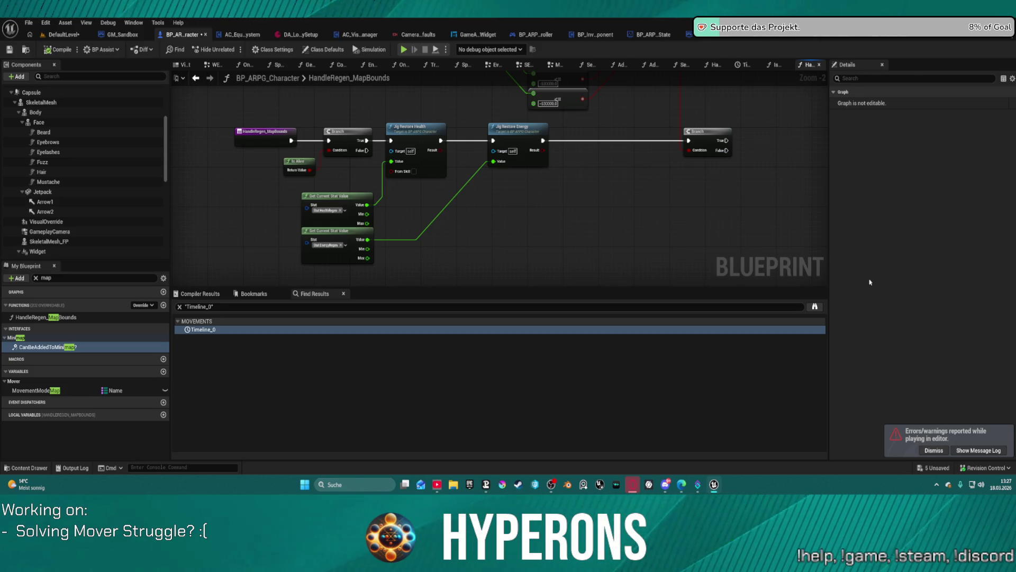
# - Set DefaultLevel's World Settings GameMode Override to GM_Sandbox and start a play-in-editor session
pyautogui.click(64, 35)
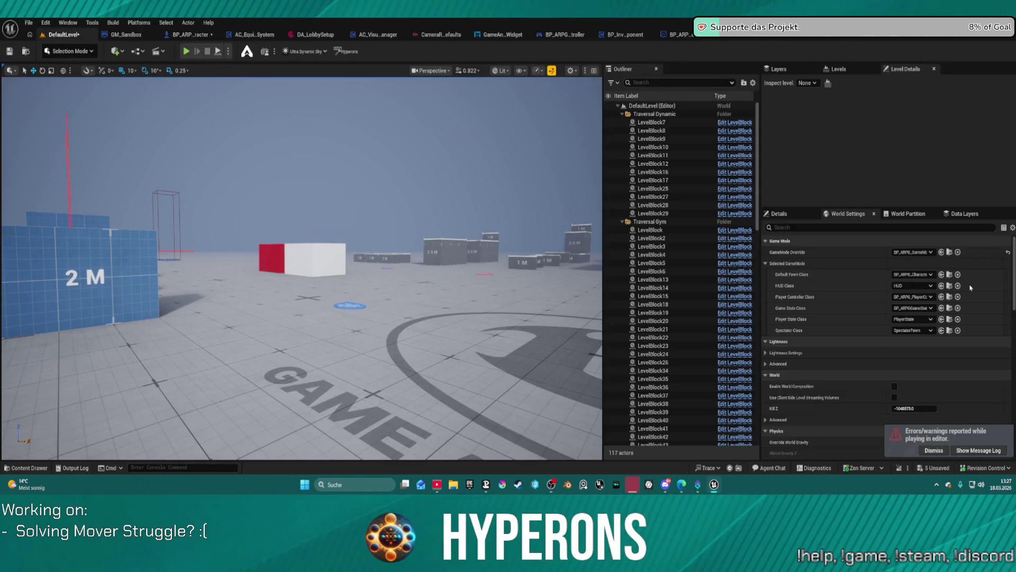
pyautogui.click(913, 274)
pyautogui.click(917, 274)
pyautogui.click(921, 253)
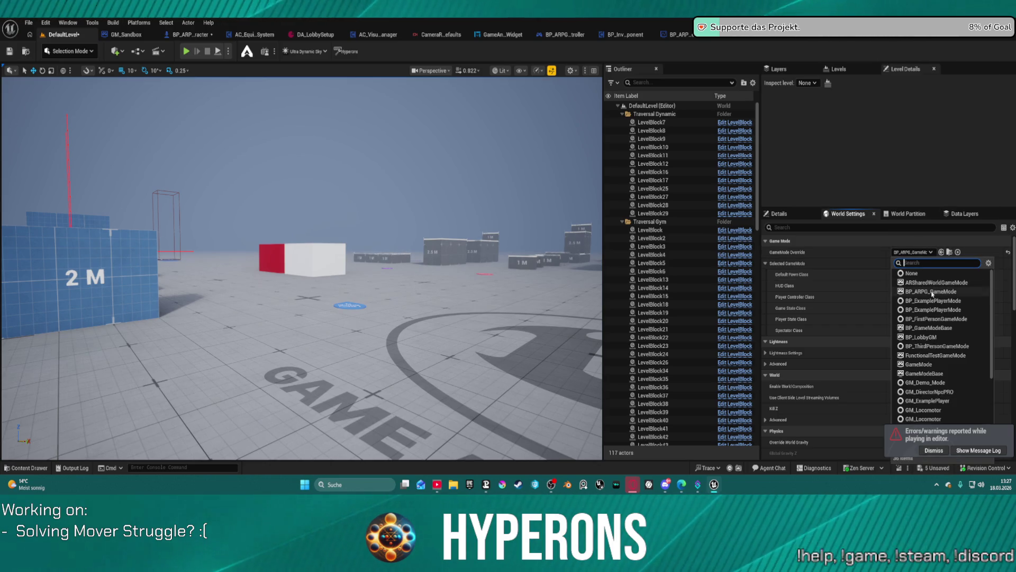
pyautogui.scroll(-1, 950, 414)
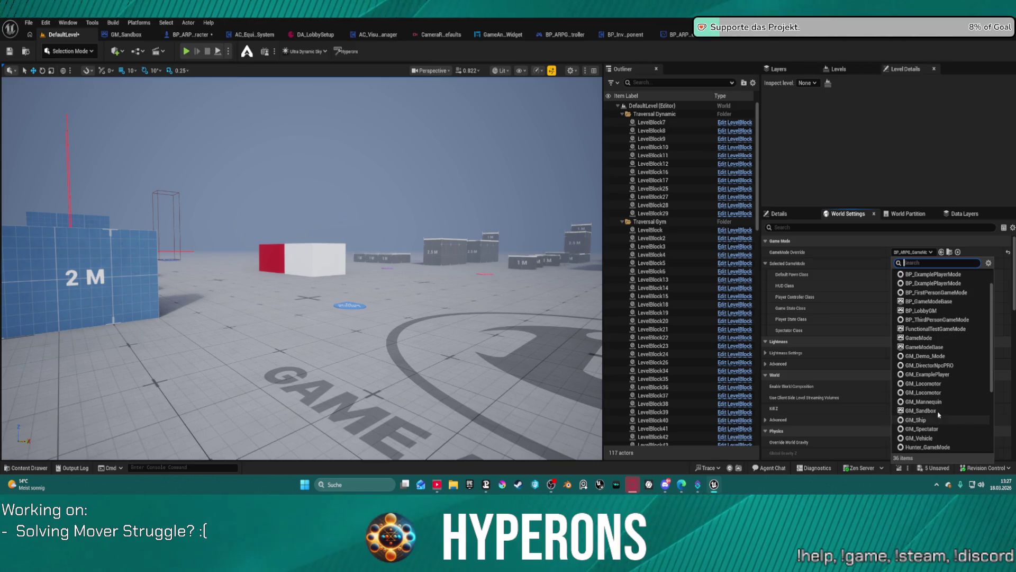
pyautogui.click(924, 424)
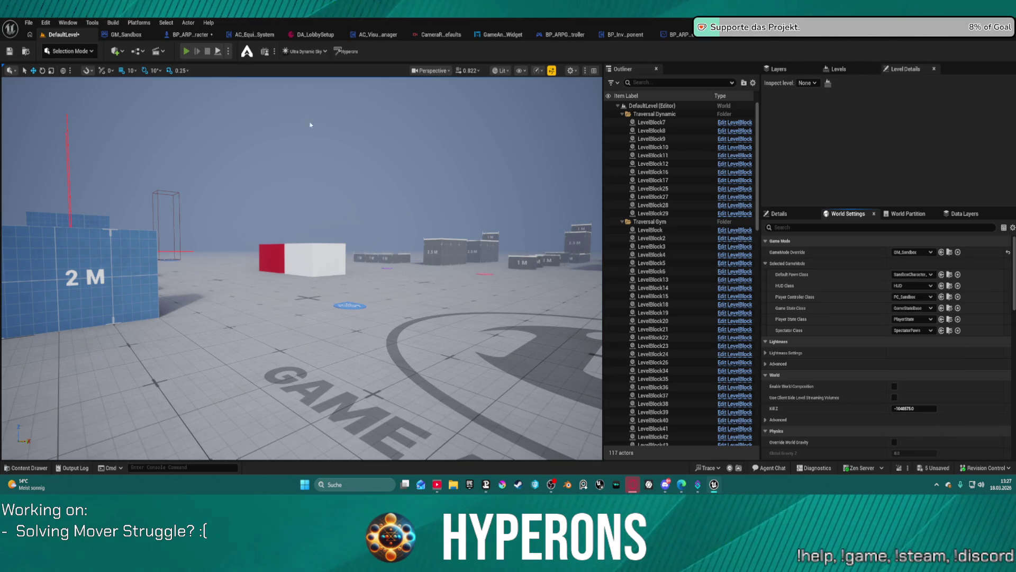
pyautogui.hotkey('alt', 'p')
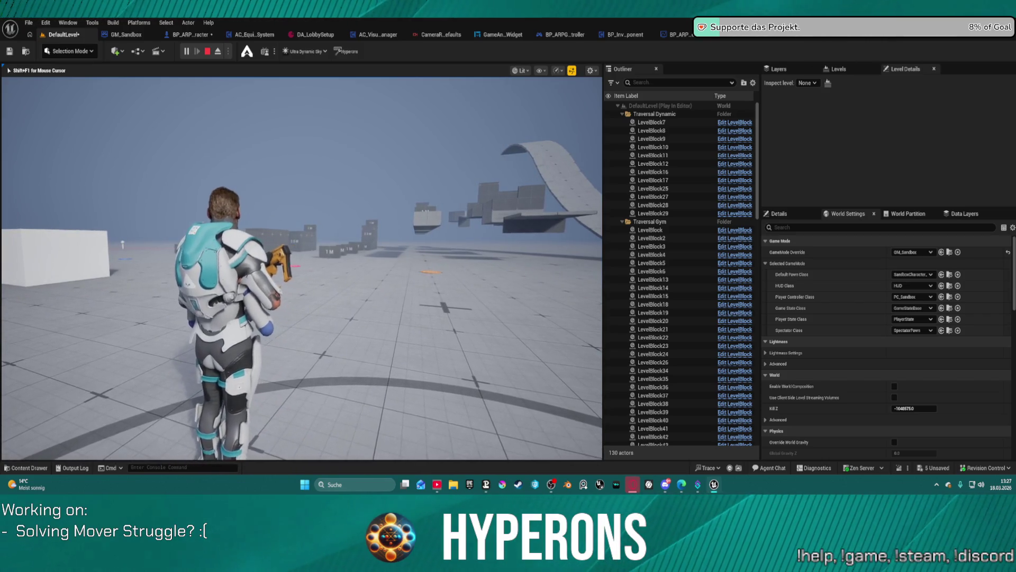
pyautogui.press('Escape')
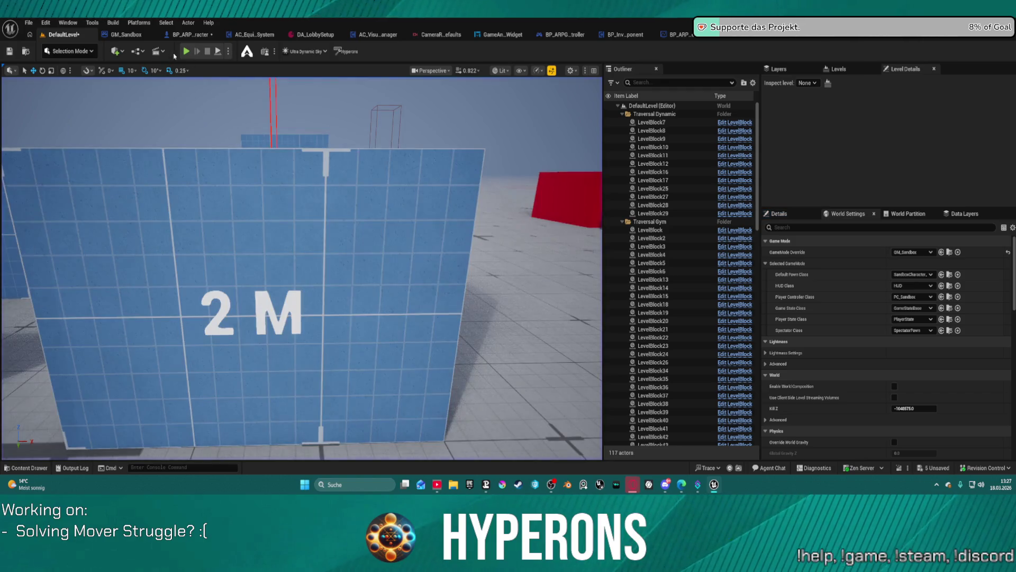
pyautogui.hotkey('alt', 'p')
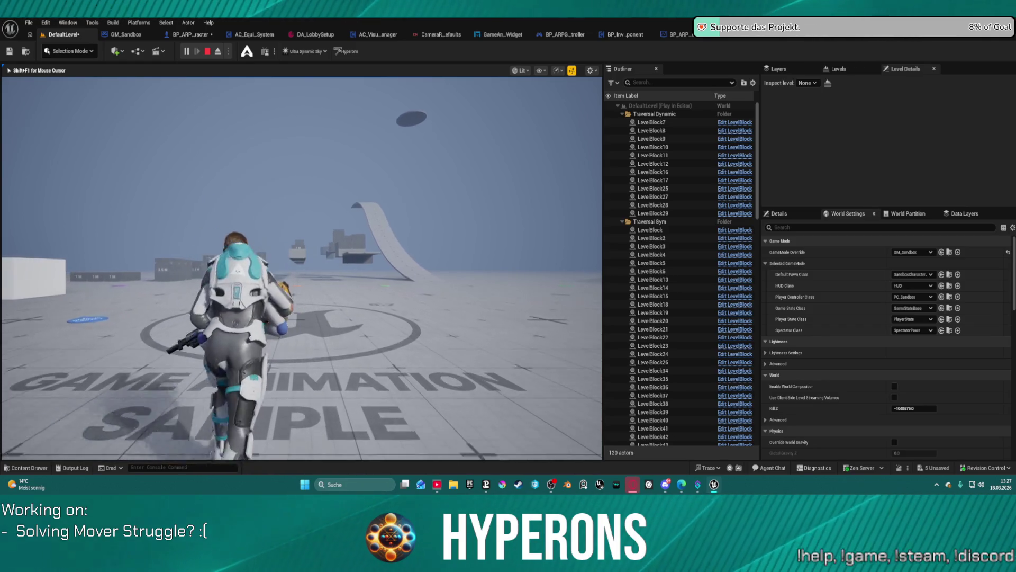
pyautogui.press('c')
pyautogui.press('Escape')
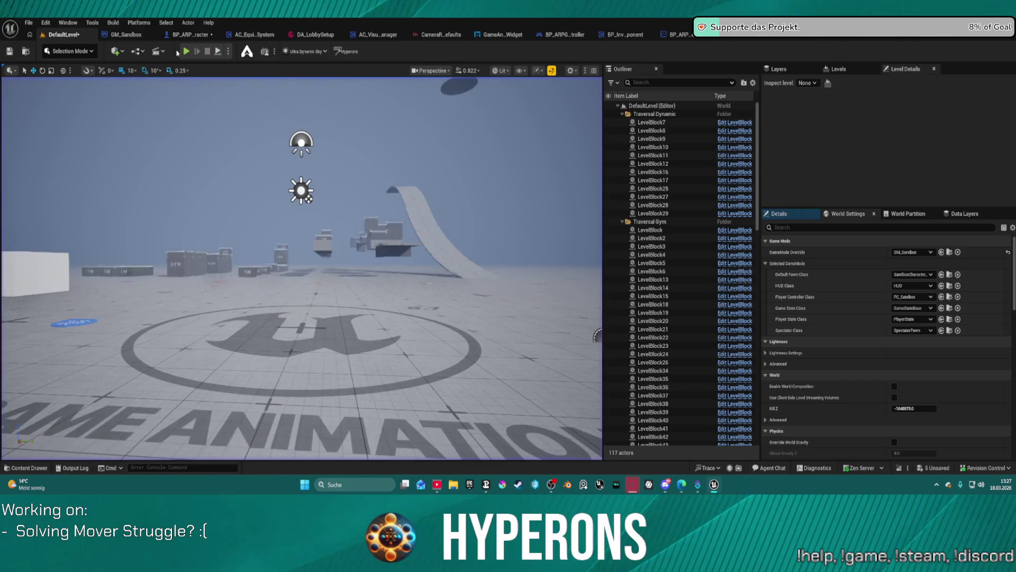
pyautogui.hotkey('alt', 'p')
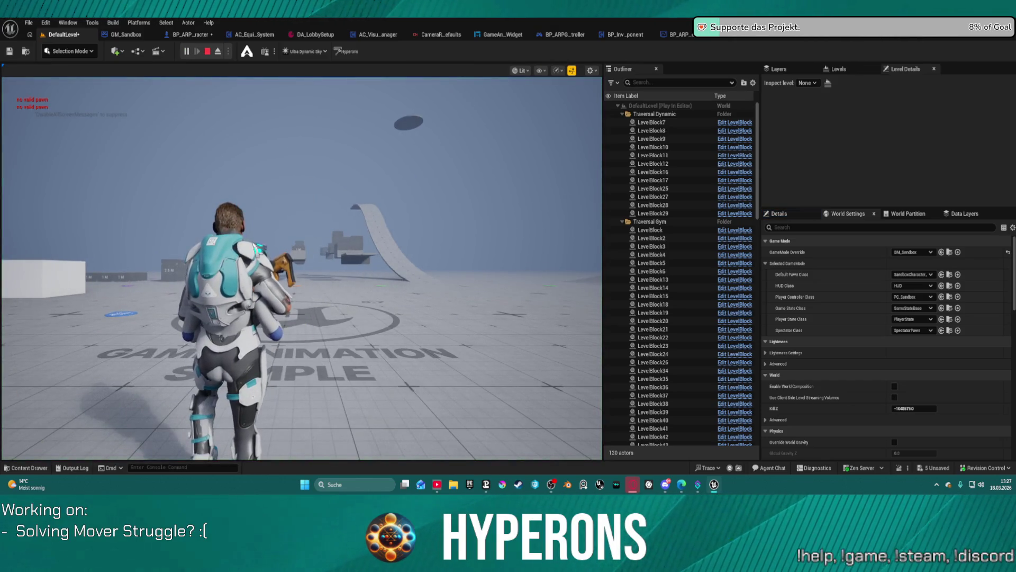
pyautogui.press('s')
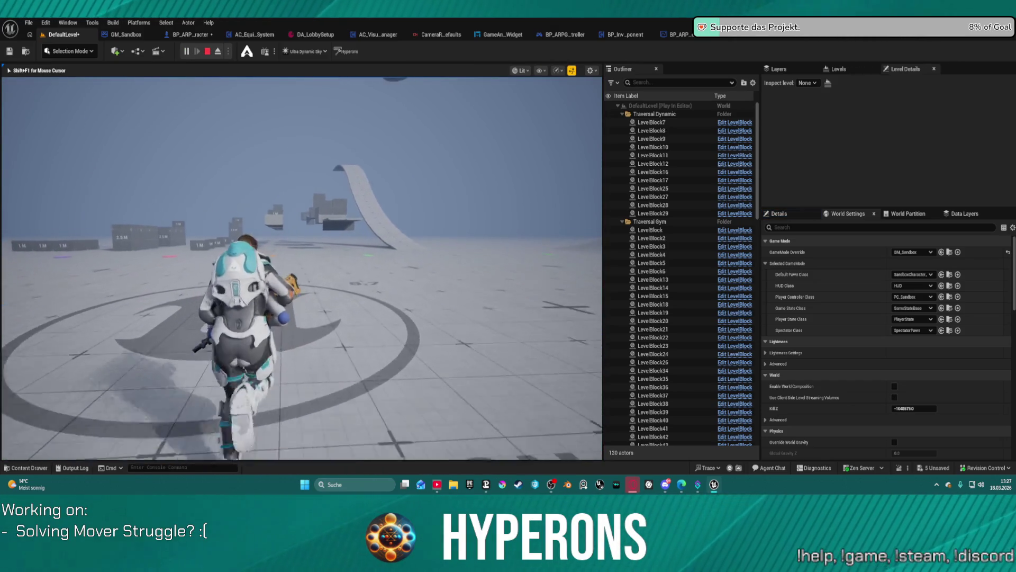
pyautogui.press('w')
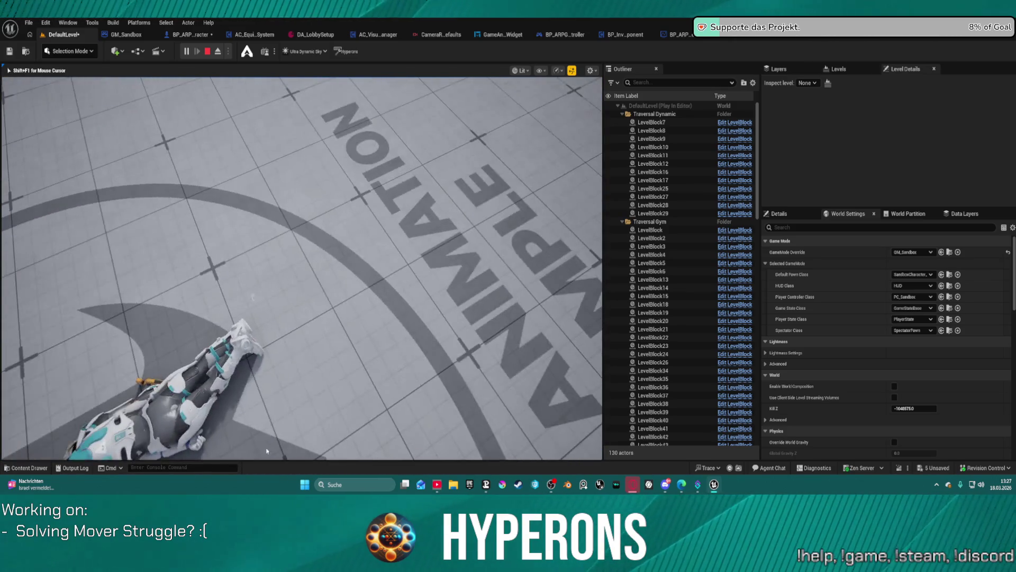
pyautogui.press('Escape')
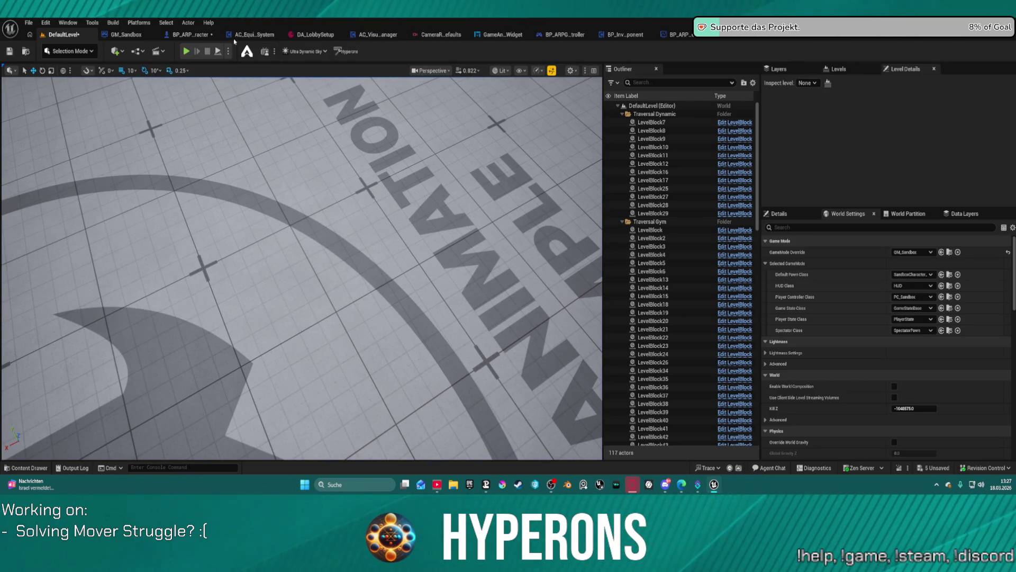
pyautogui.click(195, 37)
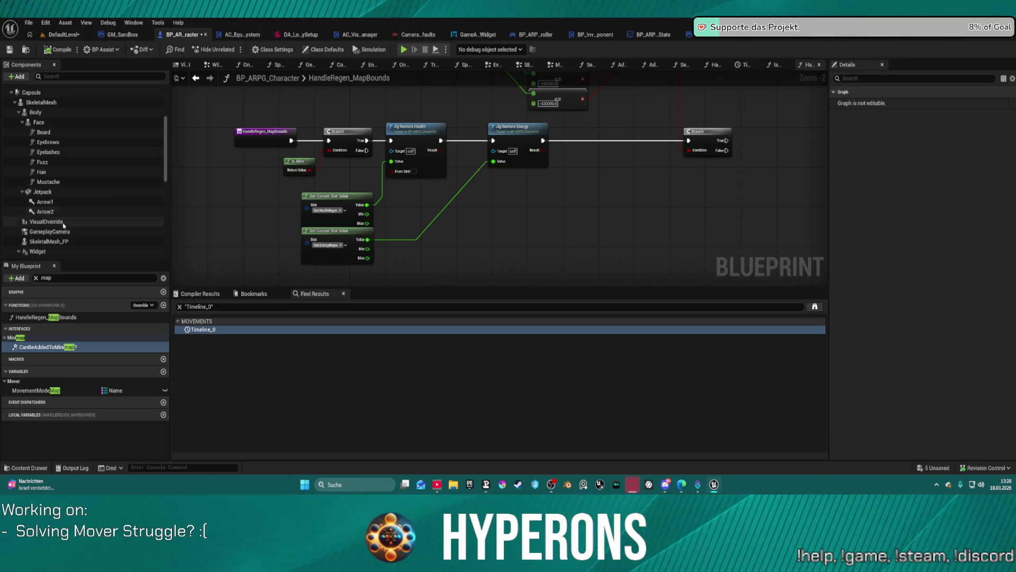
# - Inspect the GameplayCamera component's Details, then bring up the CameraRig_BaseDefaults node graph
pyautogui.click(84, 232)
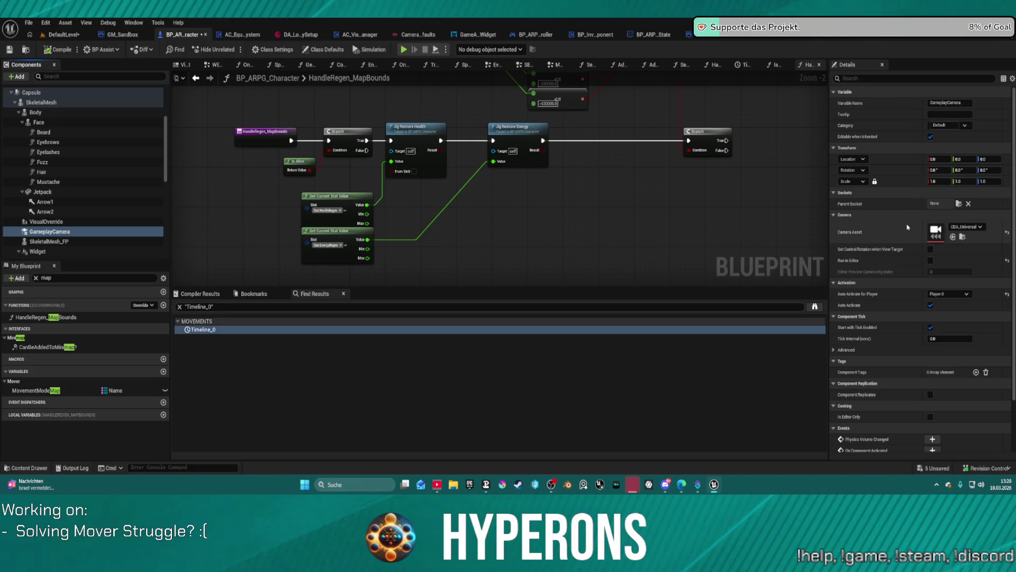
pyautogui.click(950, 218)
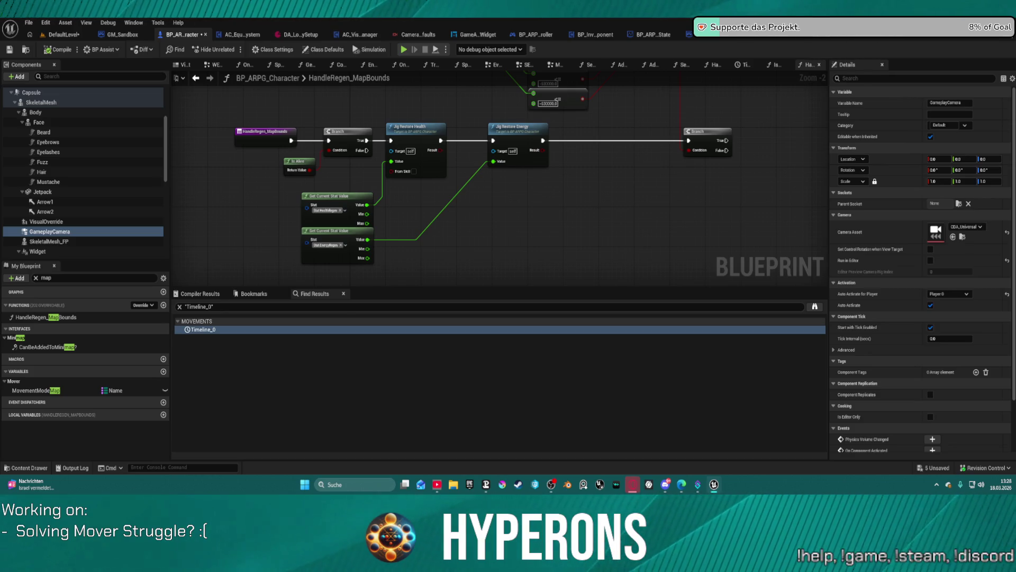
pyautogui.click(418, 35)
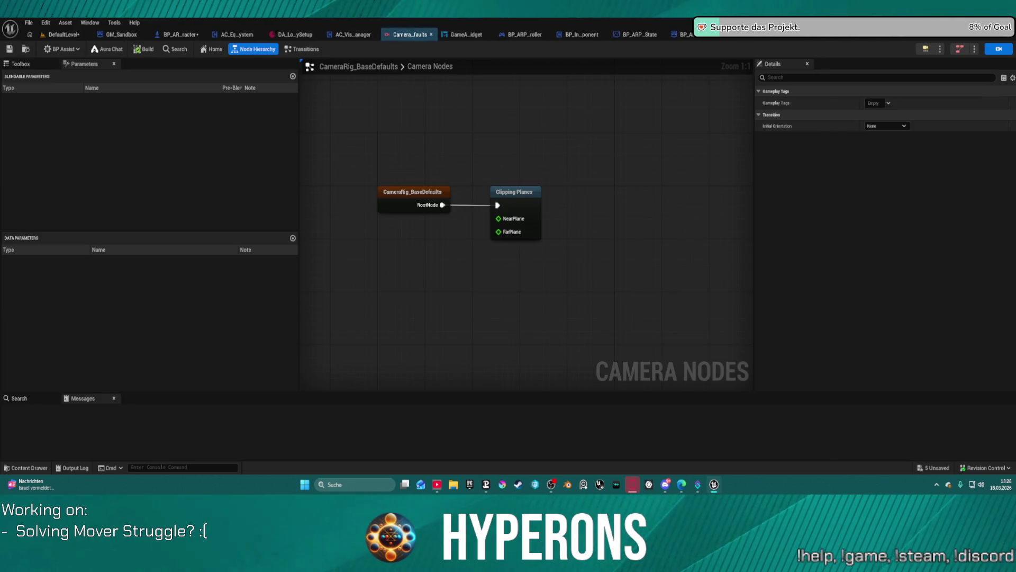
# - Check the Clipping Planes and root node settings of CameraRig_BaseDefaults, then open the Content Drawer
pyautogui.click(522, 203)
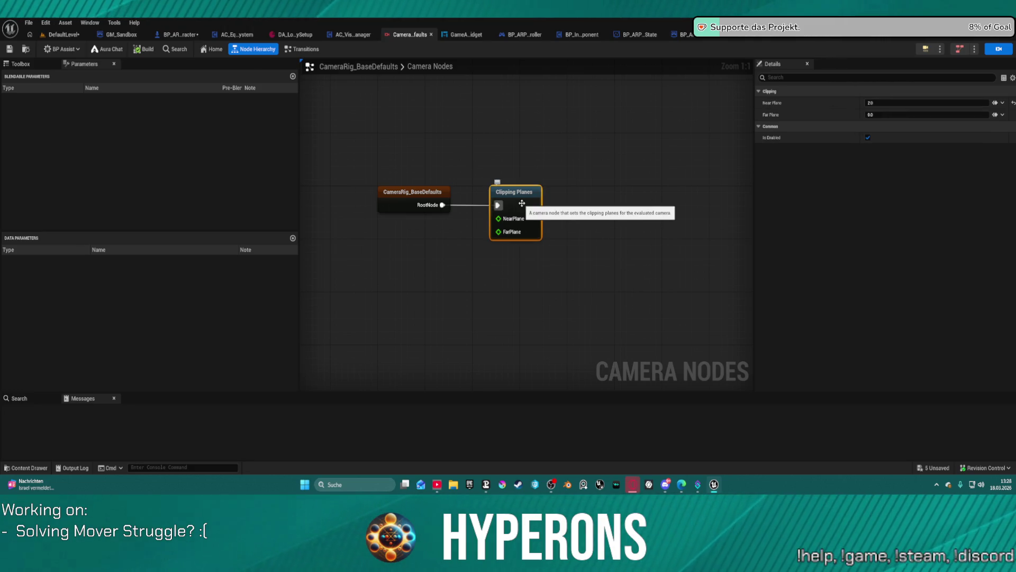
pyautogui.click(383, 202)
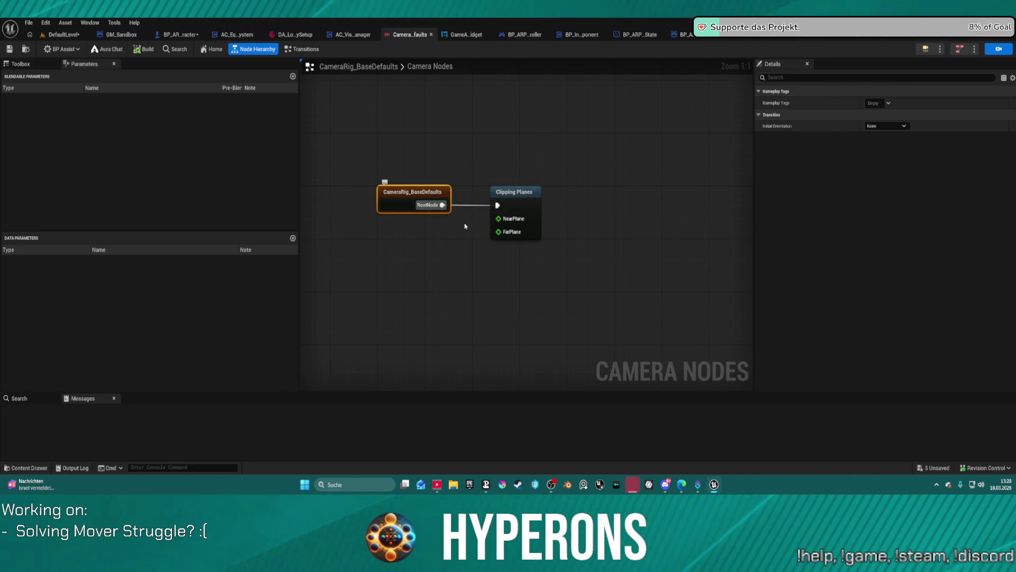
pyautogui.hotkey('ctrl', 'space')
pyautogui.hotkey('ctrl', 'space')
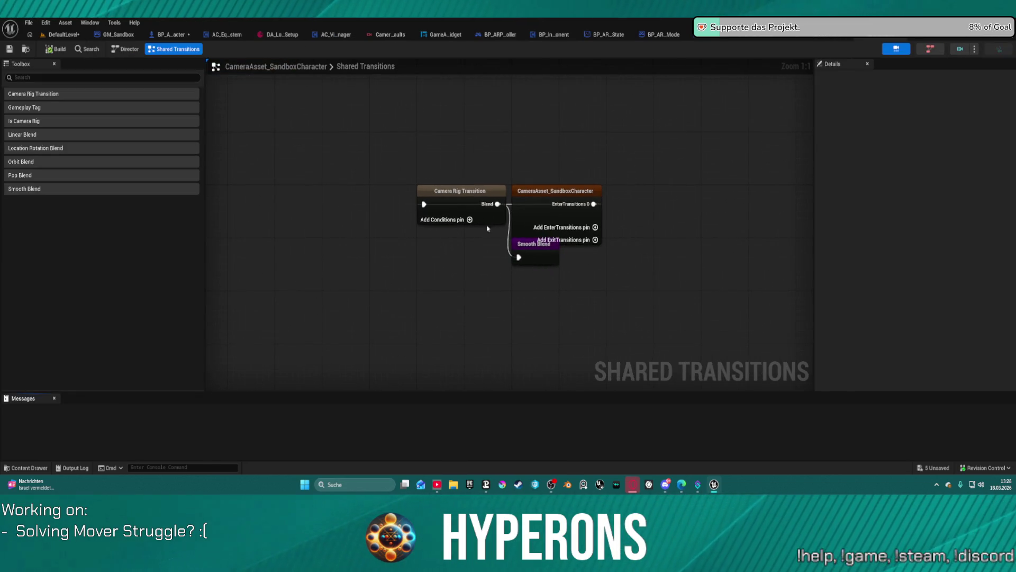
# - Line up Camera Rig Transition and Smooth Blend after the Sandbox node, then open CameraRig_SlideOffset
pyautogui.moveTo(451, 196)
pyautogui.mouseDown()
pyautogui.moveTo(428, 267)
pyautogui.moveTo(740, 199)
pyautogui.moveTo(695, 196)
pyautogui.mouseUp()
pyautogui.moveTo(540, 258)
pyautogui.mouseDown()
pyautogui.moveTo(670, 278)
pyautogui.moveTo(805, 192)
pyautogui.mouseUp()
pyautogui.moveTo(500, 254)
pyautogui.mouseDown()
pyautogui.moveTo(635, 180)
pyautogui.moveTo(810, 177)
pyautogui.mouseUp()
pyautogui.moveTo(804, 194); pyautogui.dragTo(574, 201)
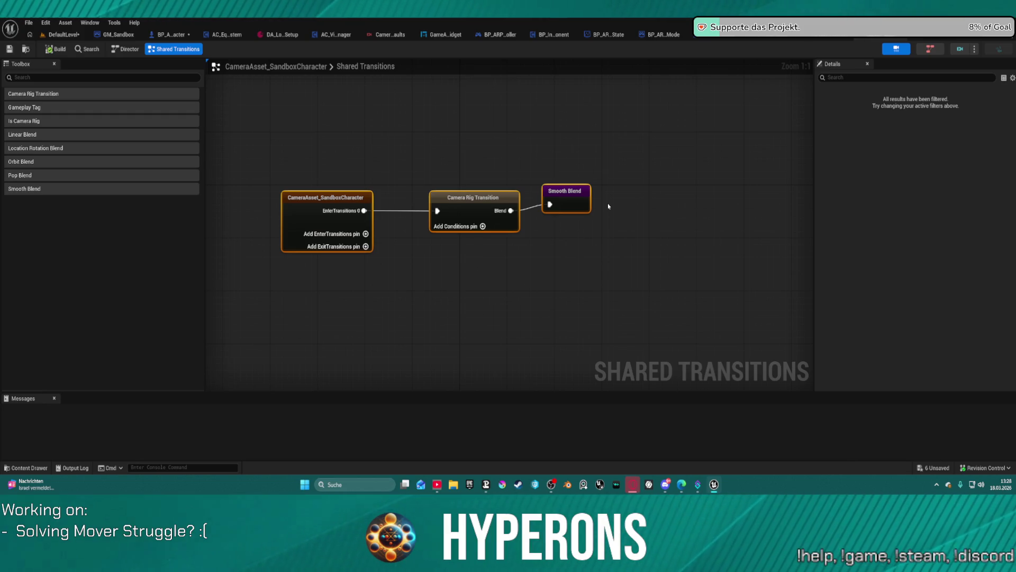
pyautogui.moveTo(608, 147); pyautogui.dragTo(453, 265)
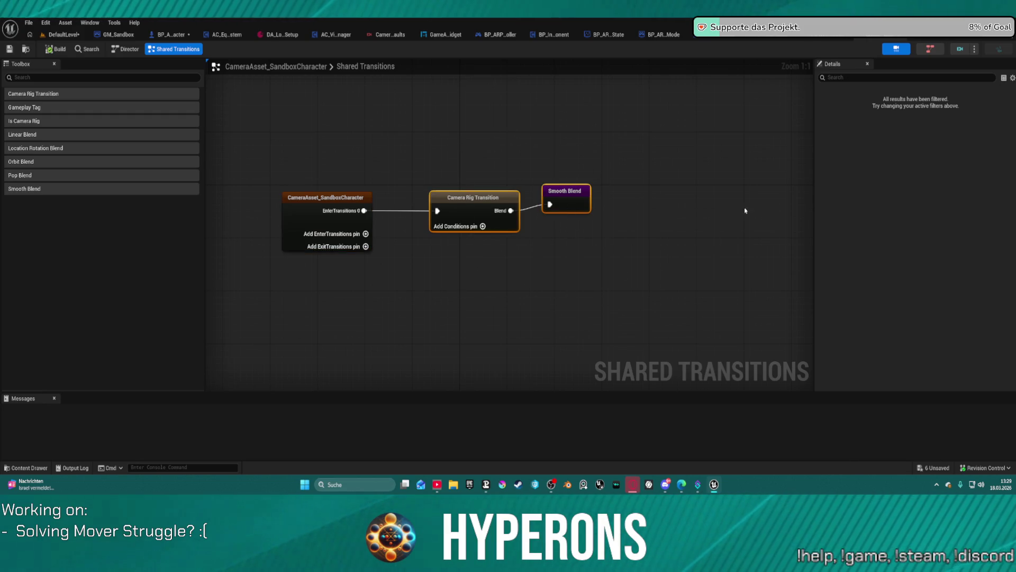
pyautogui.click(959, 49)
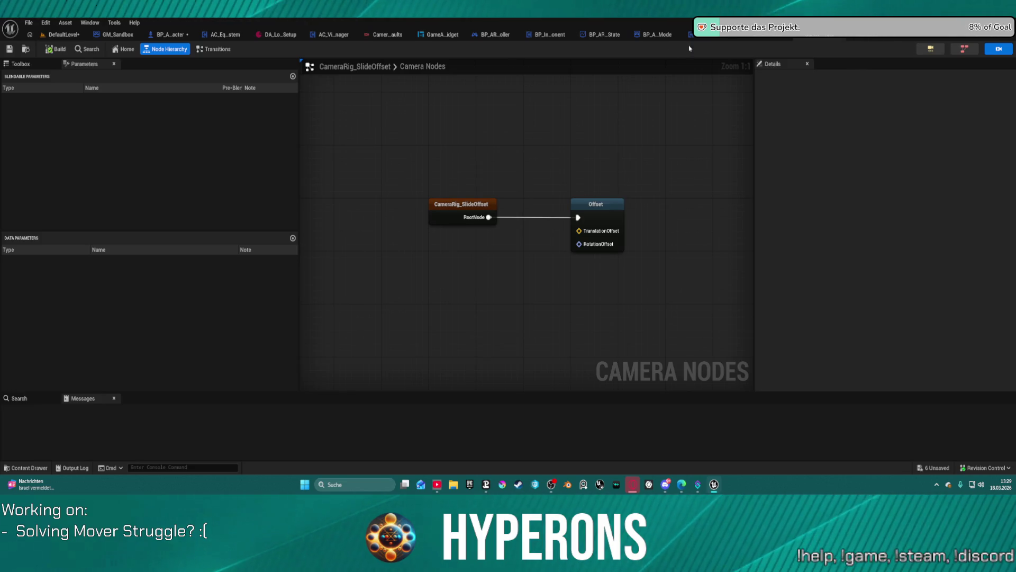
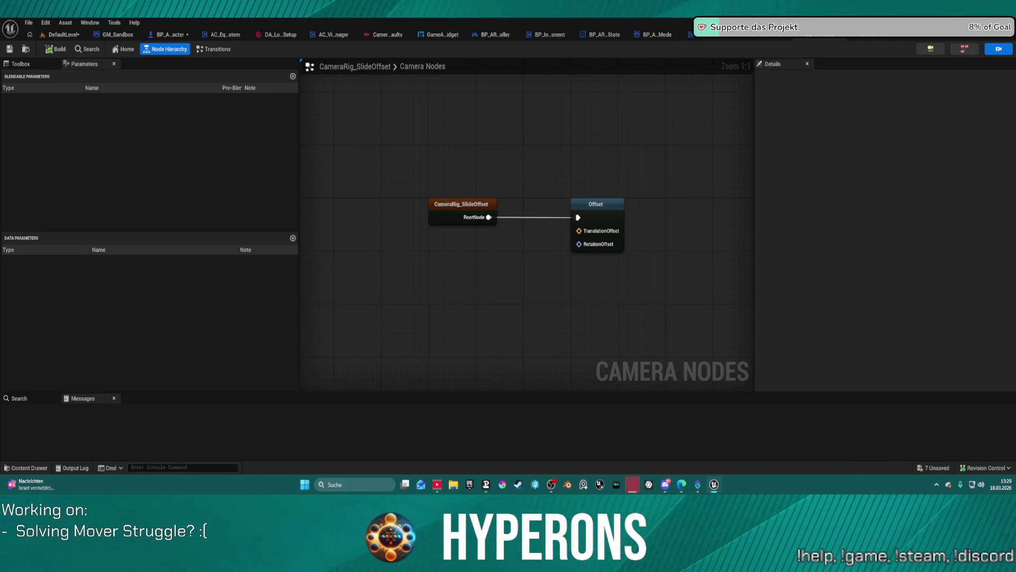
# - Switch to the DefaultLevel map and run a brief play-in-editor test
pyautogui.click(58, 37)
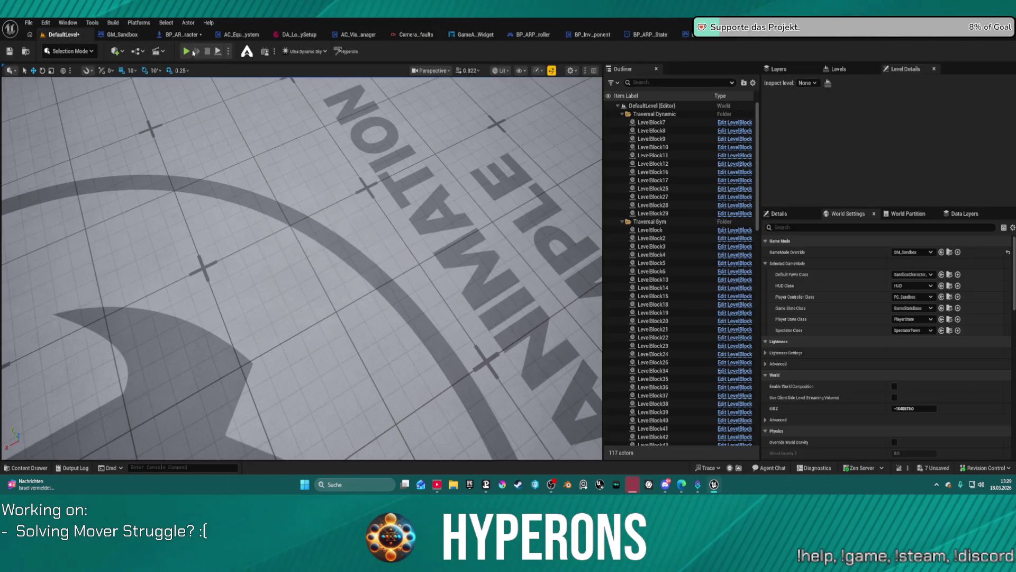
pyautogui.hotkey('alt', 'p')
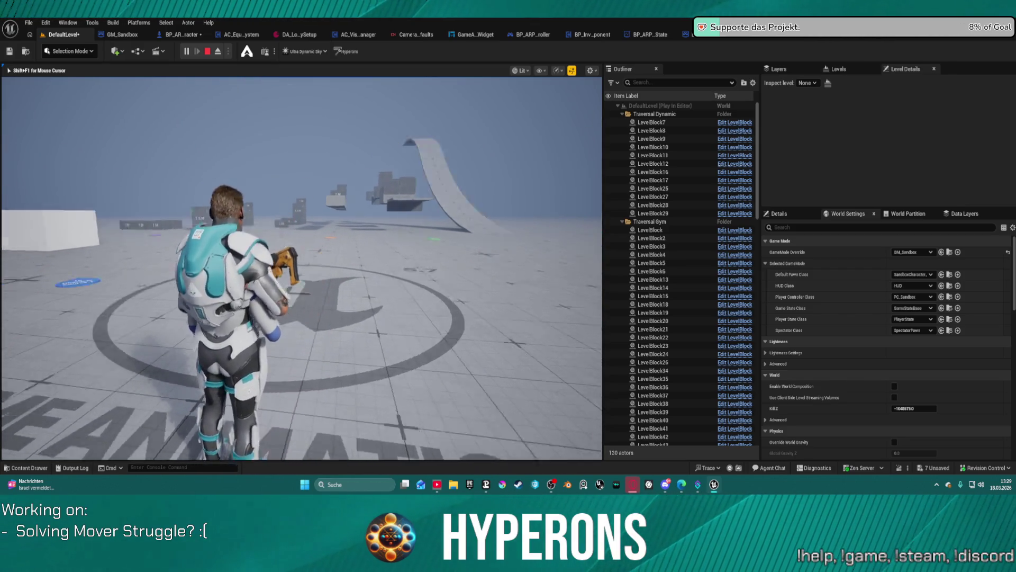
pyautogui.press('Escape')
pyautogui.click(918, 258)
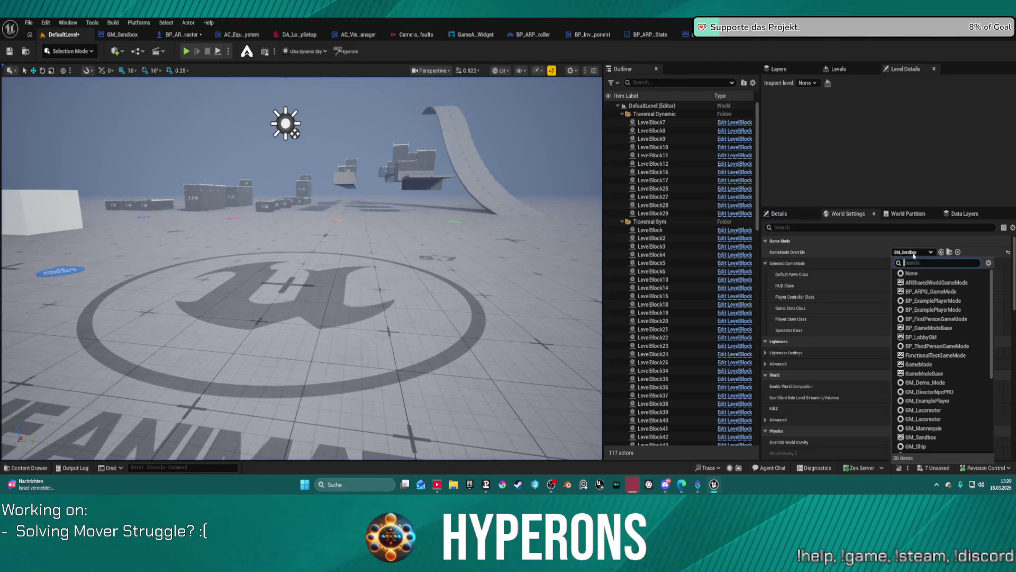
# - Set the GameMode Override to BP_ARPG_GameMode and play-test by walking the character forward
pyautogui.click(933, 291)
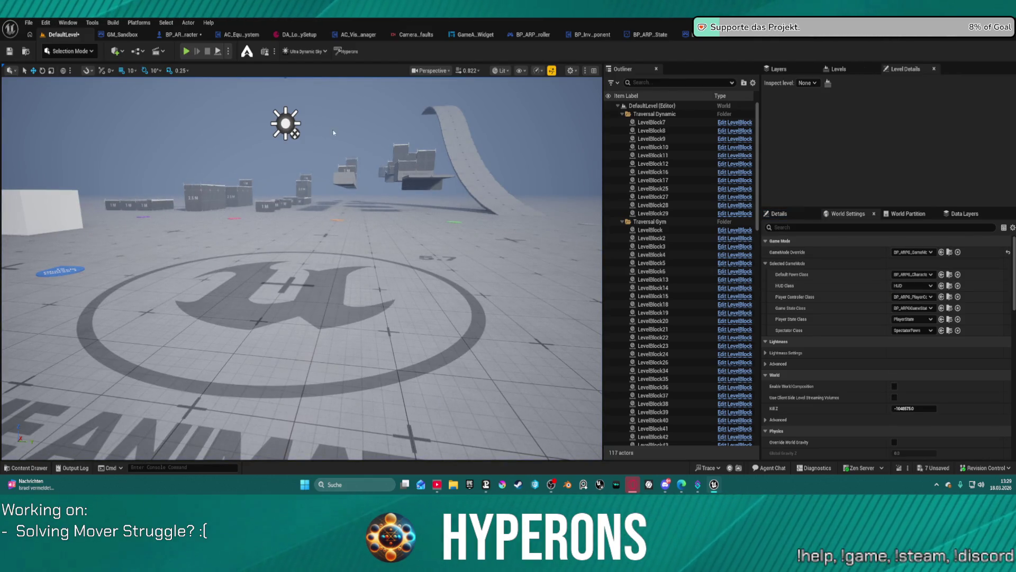
pyautogui.click(186, 51)
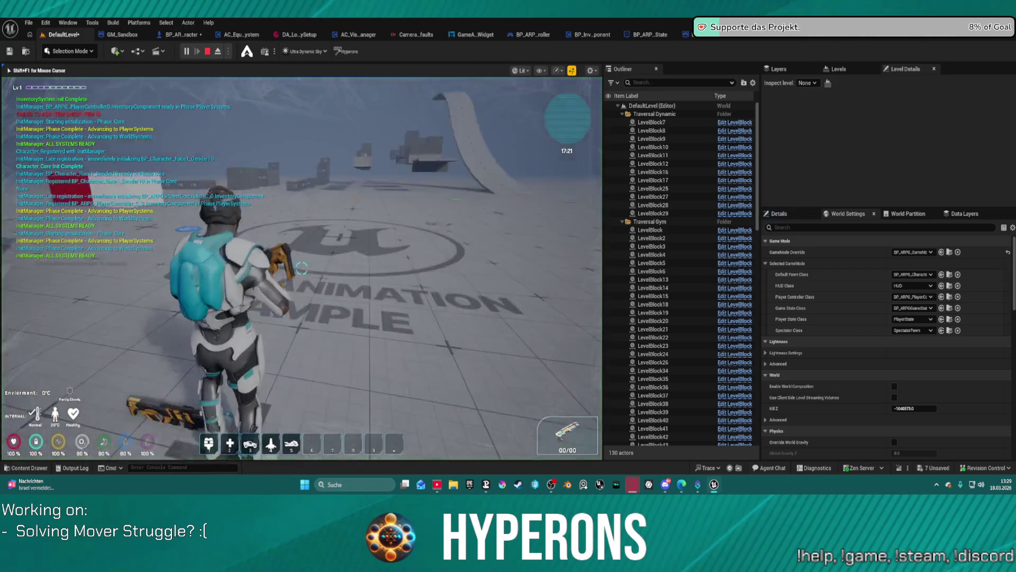
pyautogui.press('w')
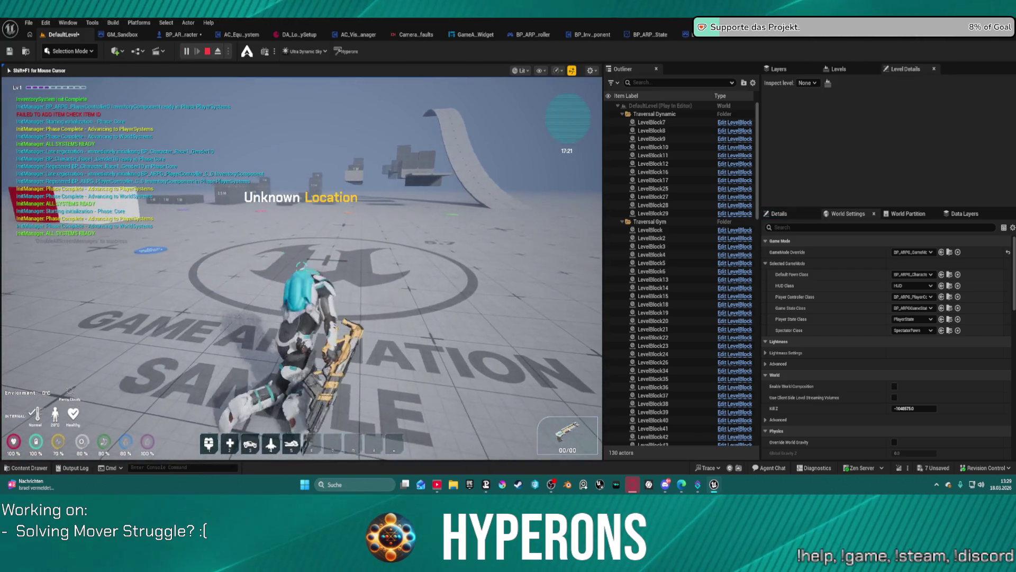
pyautogui.press('Escape')
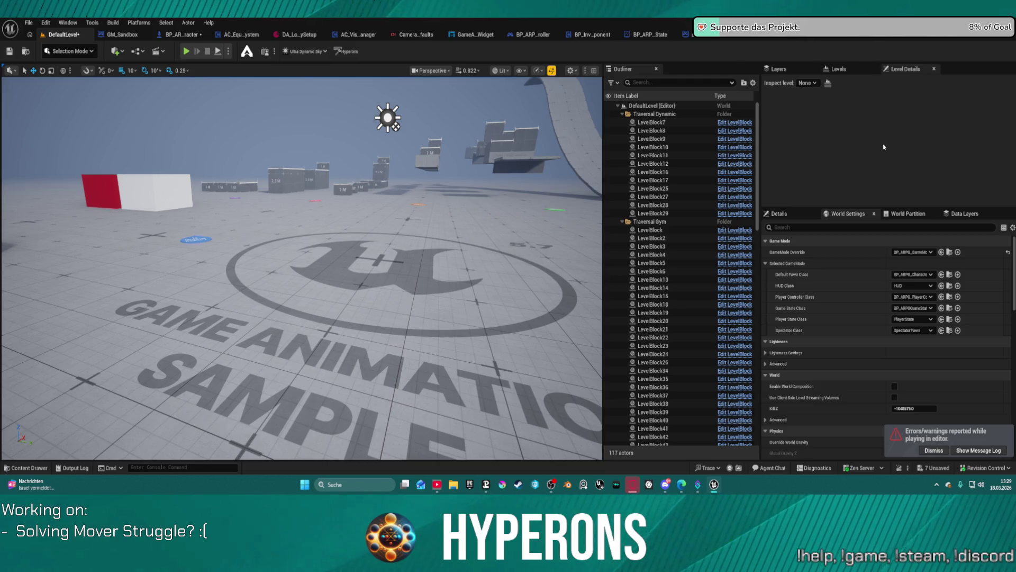
pyautogui.click(935, 38)
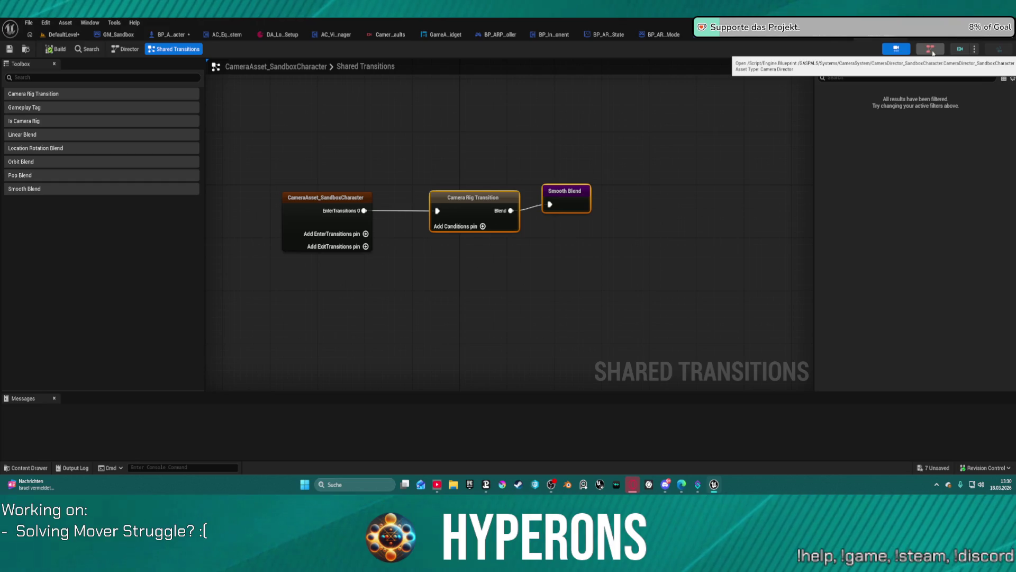
# - Peek at the camera director graph, then open CameraRig_Layer_Global and select its Post Process node
pyautogui.click(933, 51)
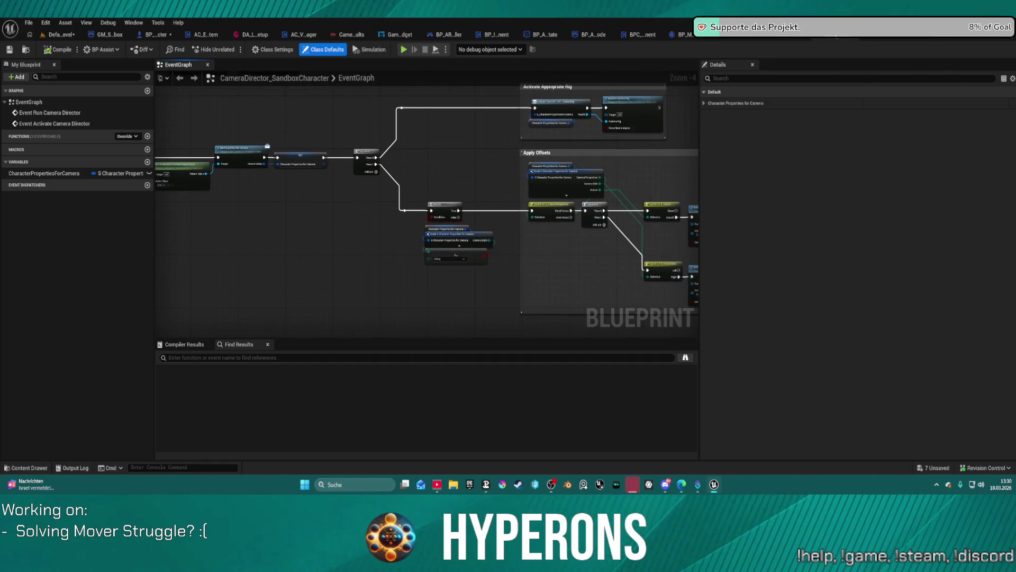
pyautogui.click(896, 49)
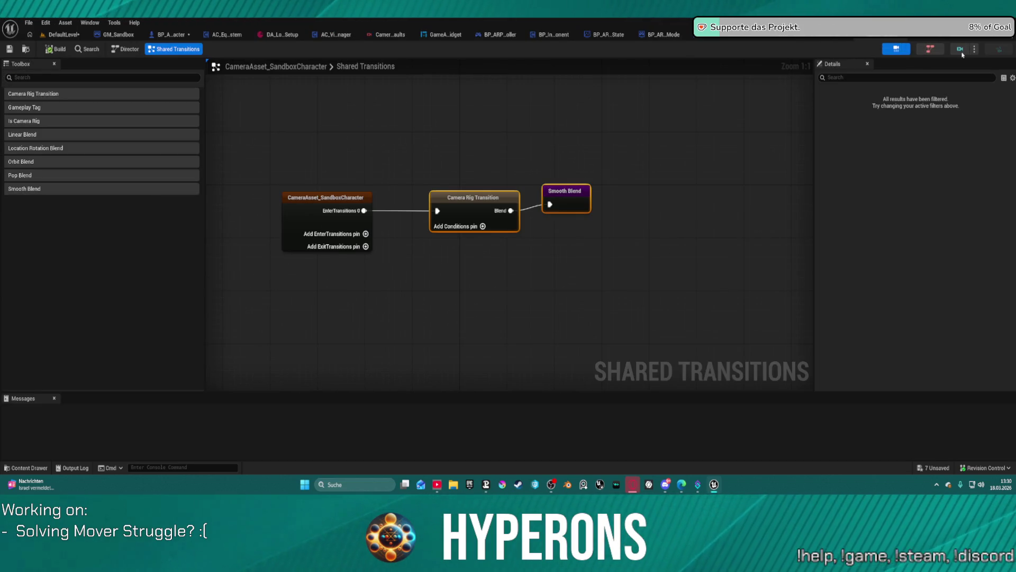
pyautogui.click(962, 51)
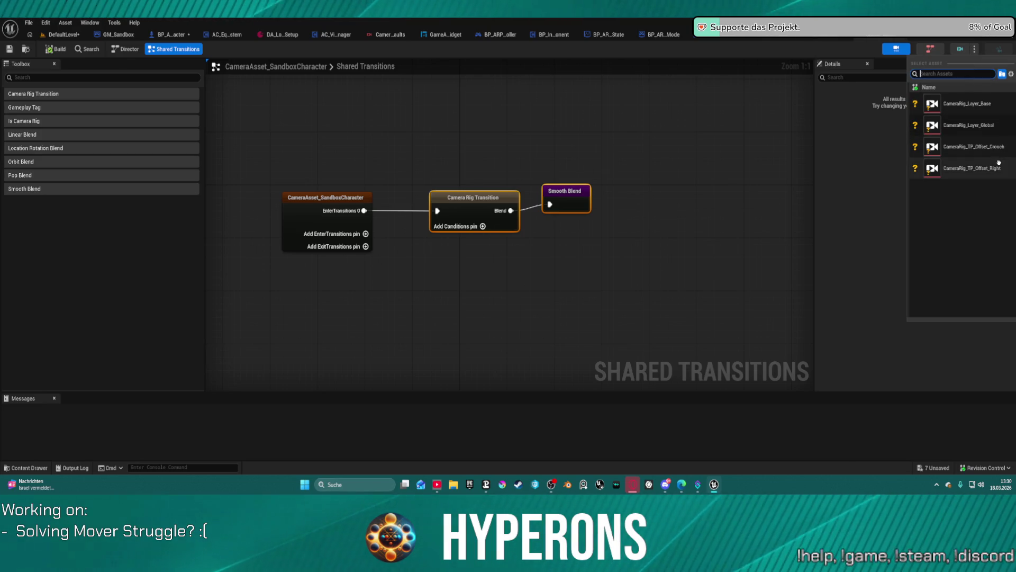
pyautogui.click(962, 130)
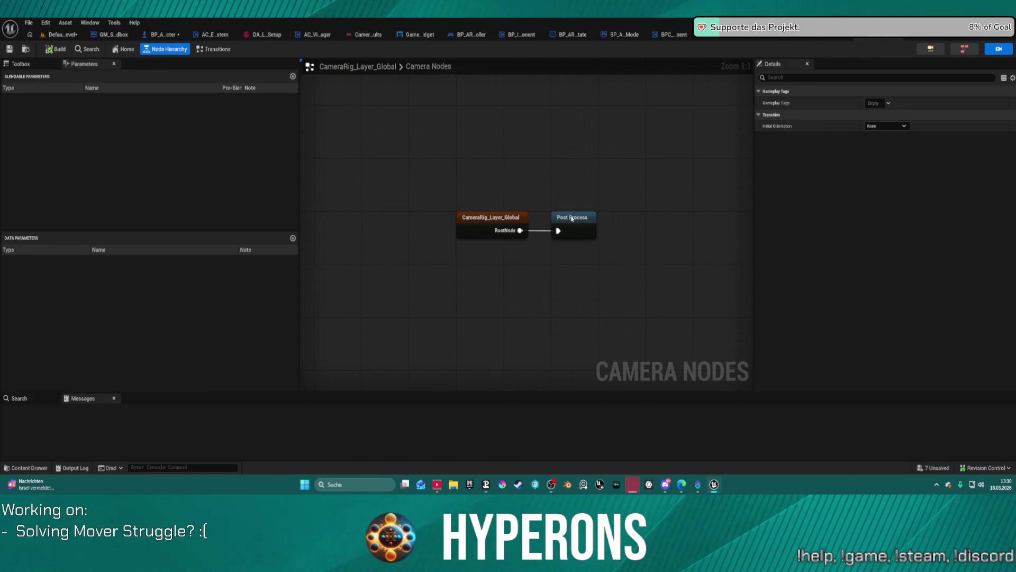
pyautogui.click(572, 218)
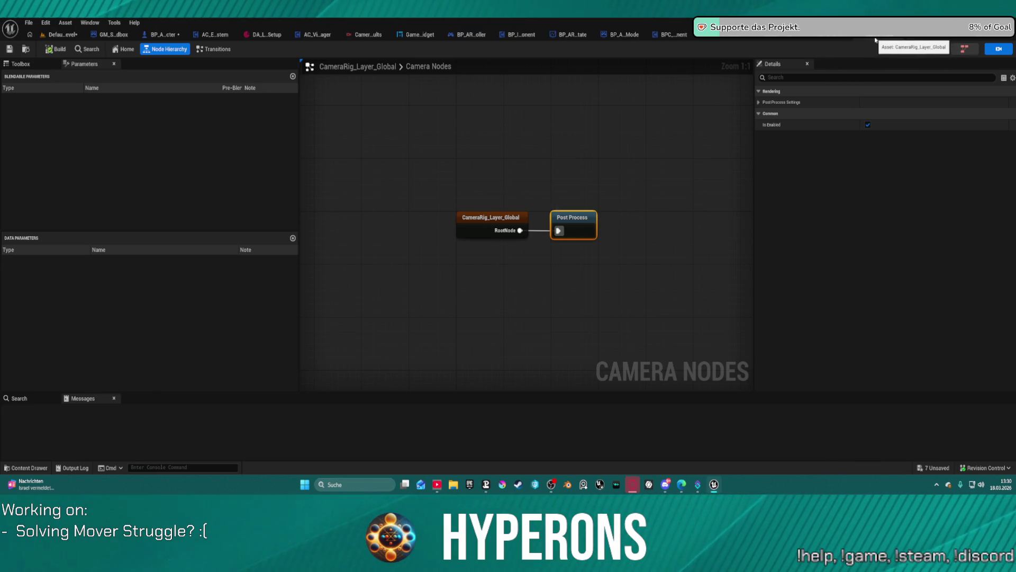
# - Revisit the director graph and reopen CameraRig_Layer_Global, selecting its Post Process node again
pyautogui.click(877, 41)
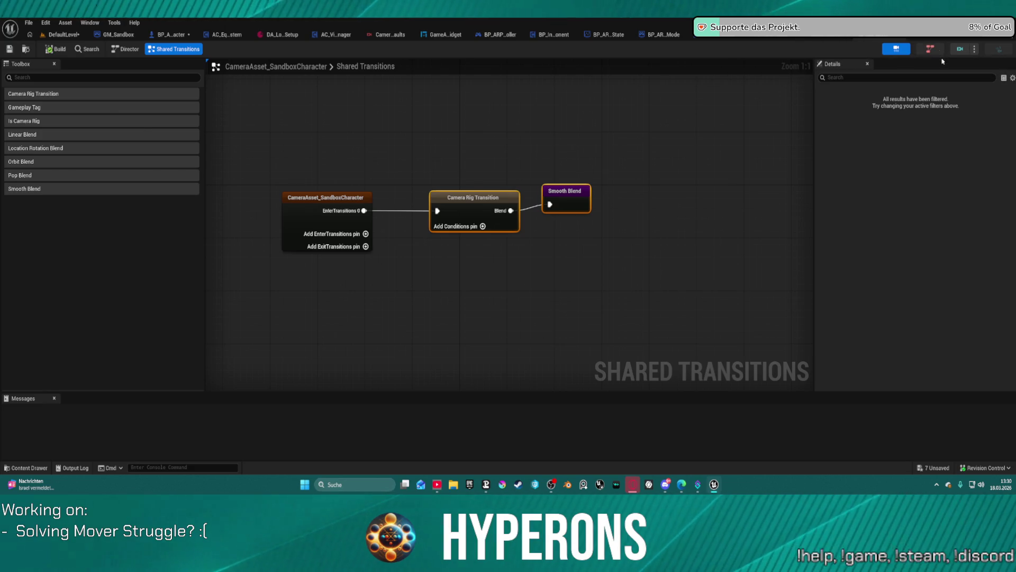
pyautogui.click(930, 49)
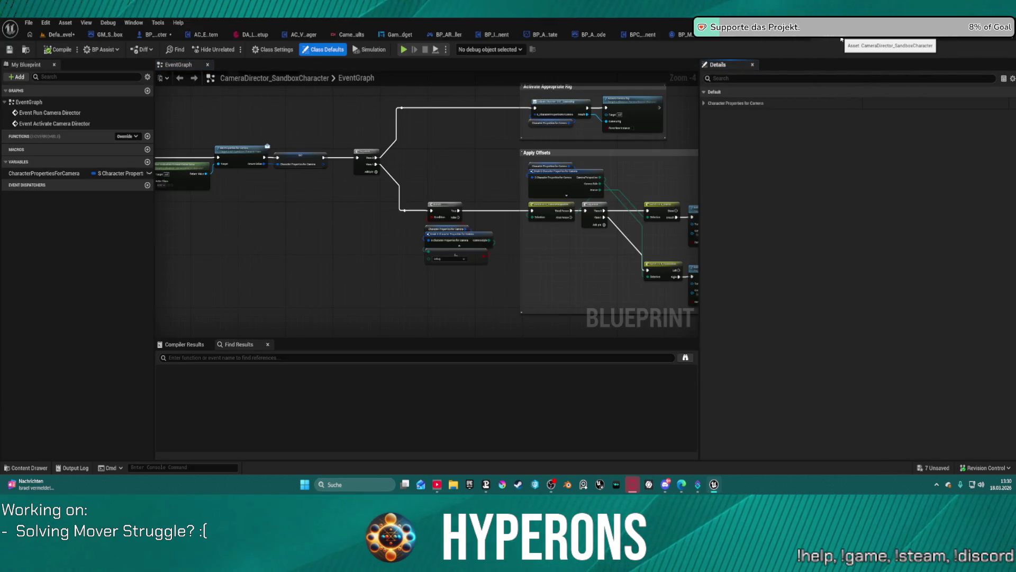
pyautogui.click(842, 39)
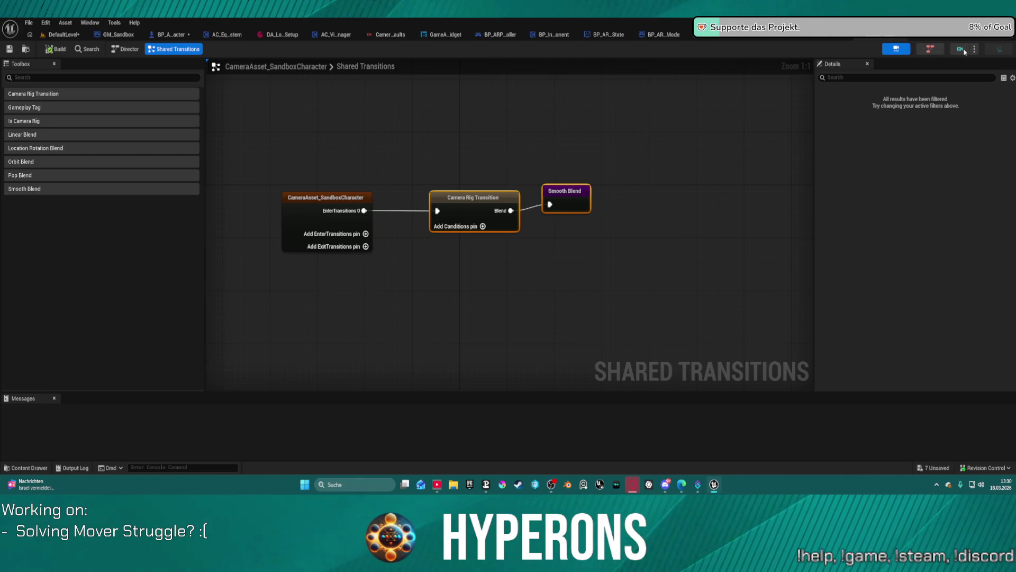
pyautogui.click(964, 50)
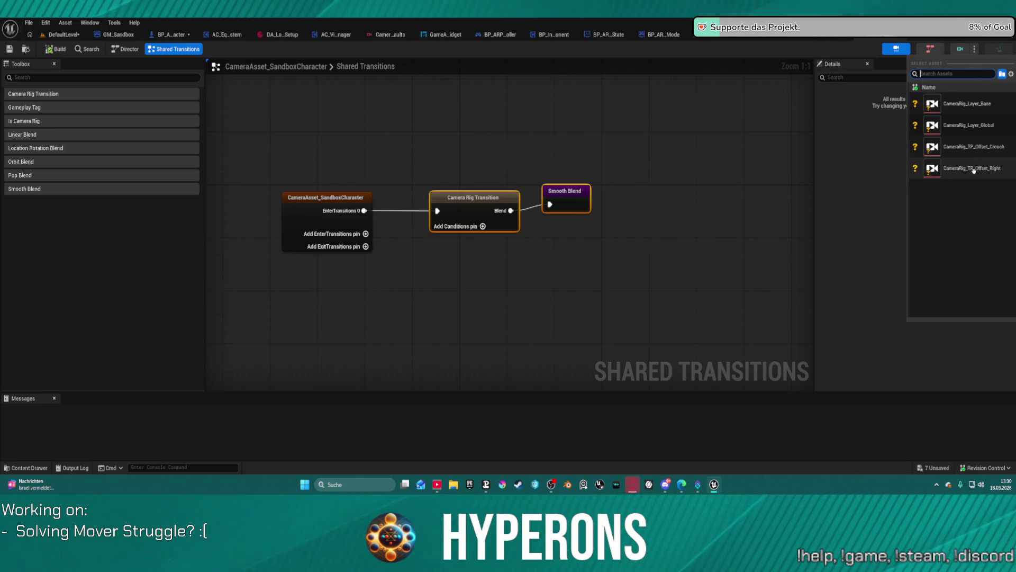
pyautogui.click(971, 132)
pyautogui.click(583, 230)
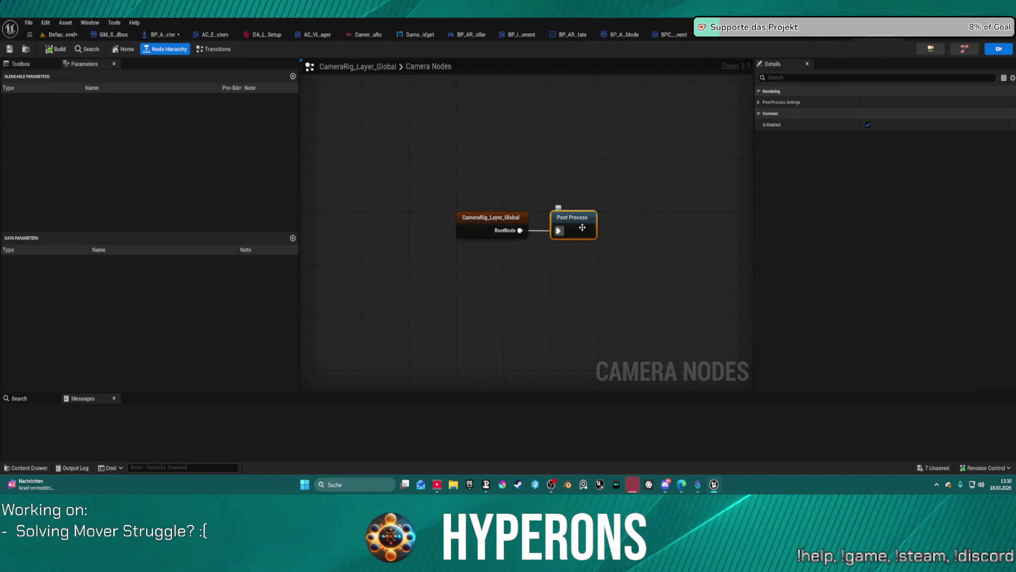
# - Expand the Lens, Bloom, Exposure, Chromatic Aberration, Rendering Features and Post Process Materials settings
pyautogui.click(759, 102)
pyautogui.click(765, 114)
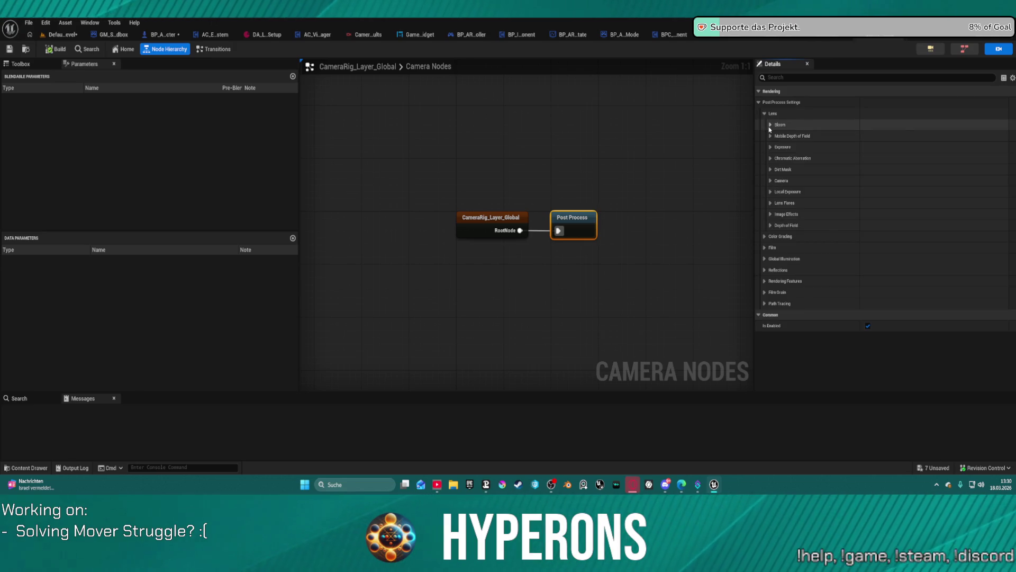
pyautogui.click(771, 125)
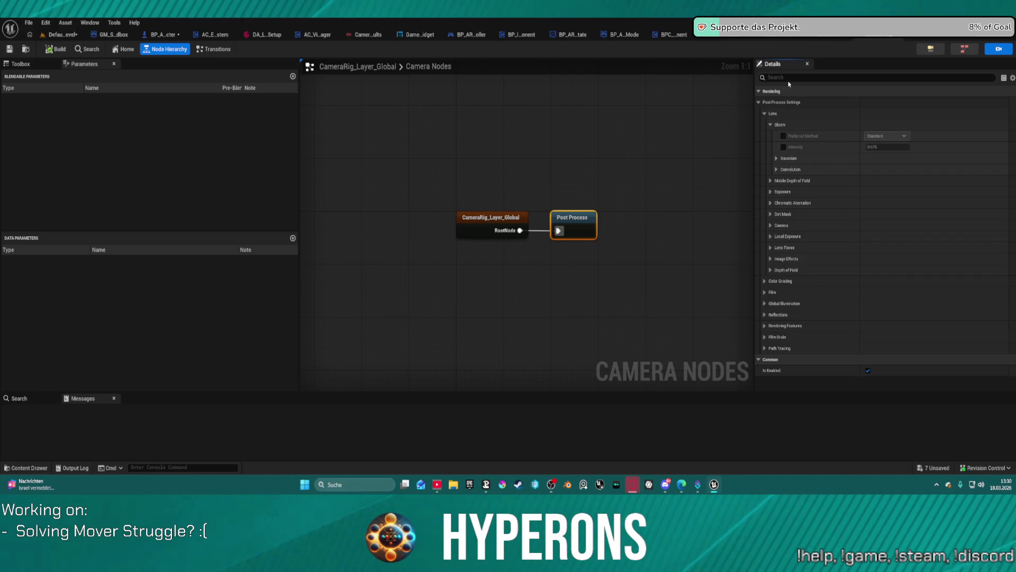
pyautogui.click(771, 192)
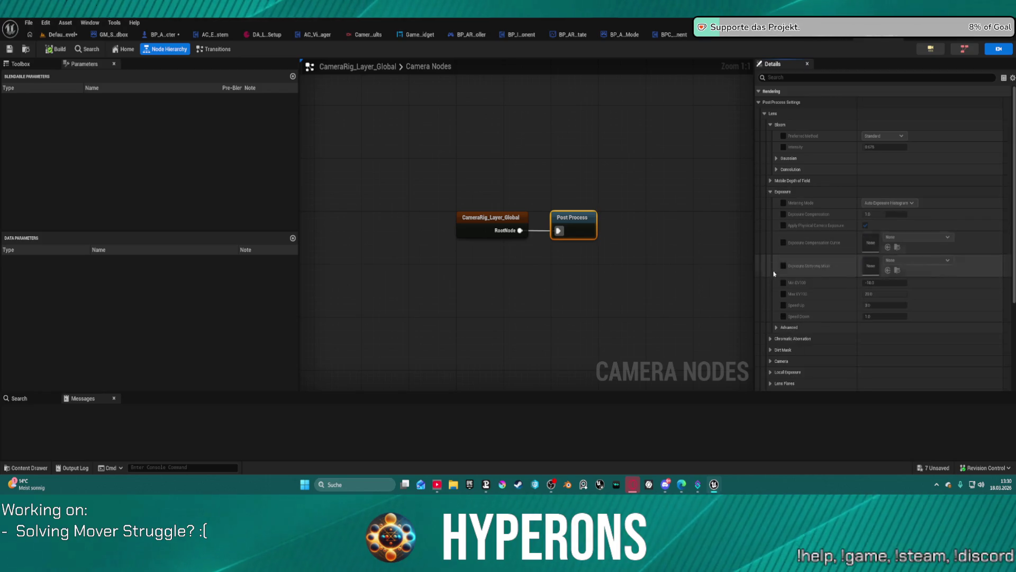
pyautogui.click(770, 339)
pyautogui.scroll(-3, 791, 326)
pyautogui.scroll(-2, 791, 327)
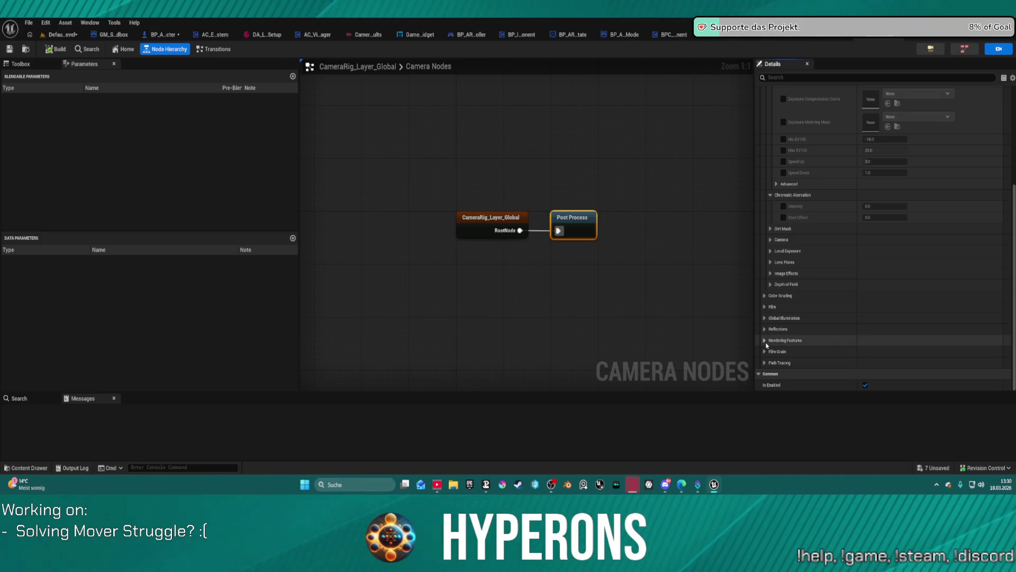
pyautogui.click(765, 341)
pyautogui.scroll(-3, 771, 328)
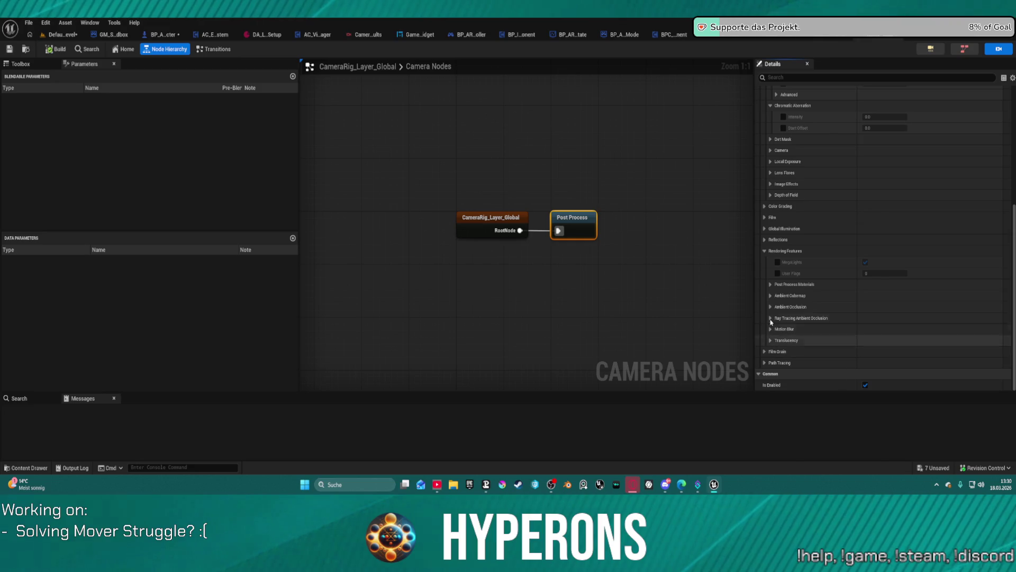
pyautogui.click(771, 284)
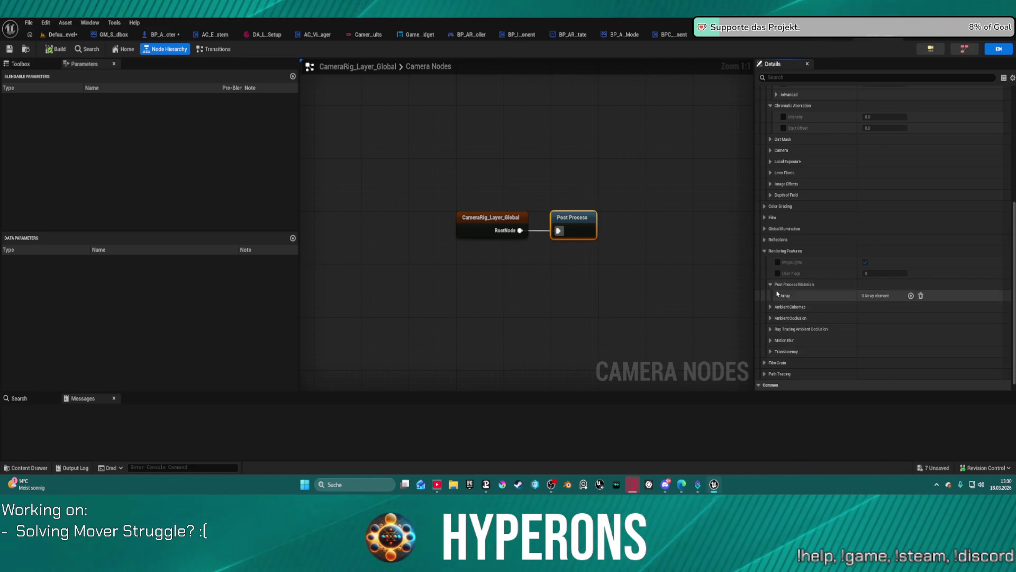
pyautogui.scroll(3, 921, 214)
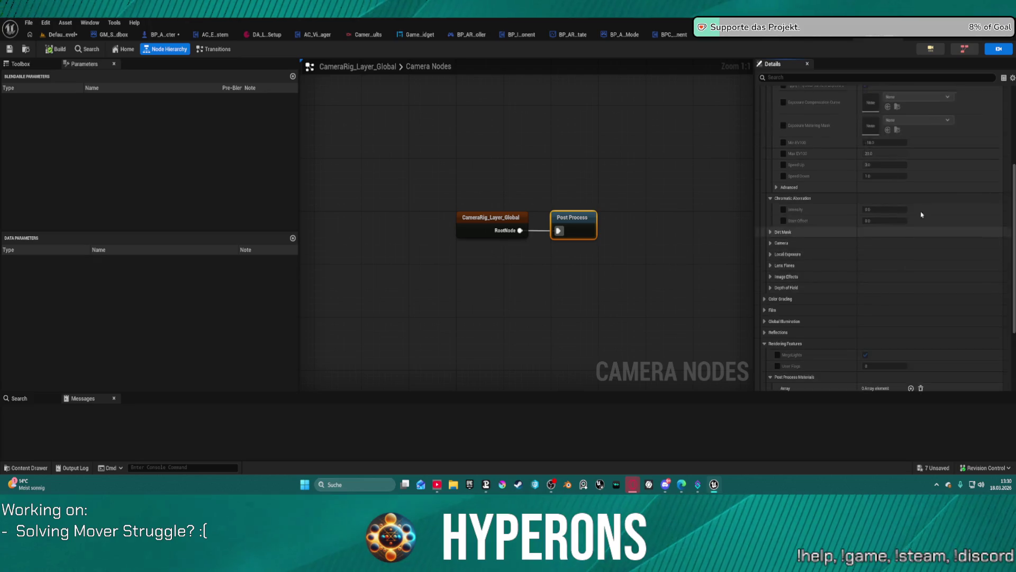
# - Toggle Show Only Modified Properties on and back off, then return to the shared transitions
pyautogui.click(1013, 78)
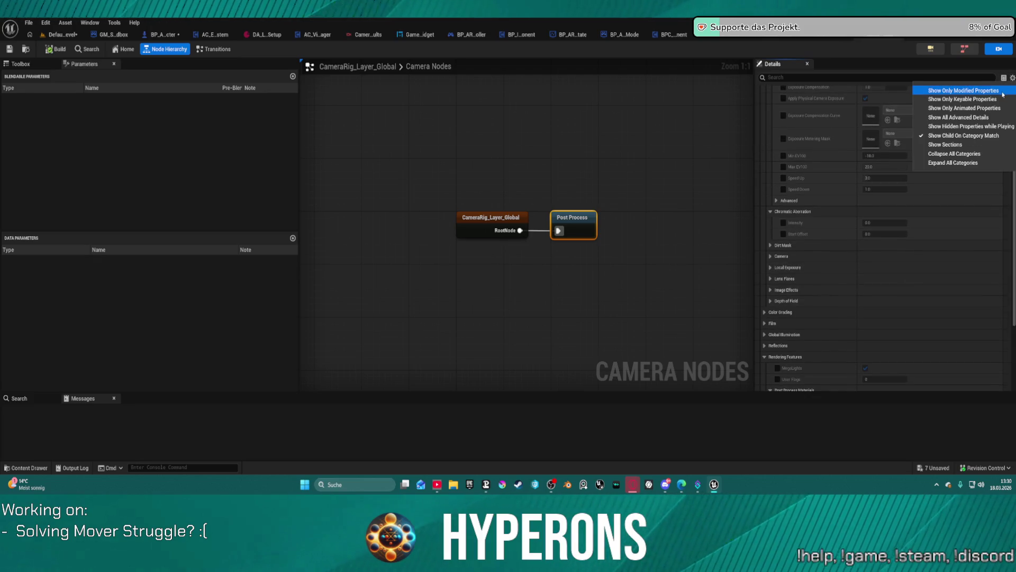
pyautogui.click(1003, 91)
pyautogui.click(1013, 77)
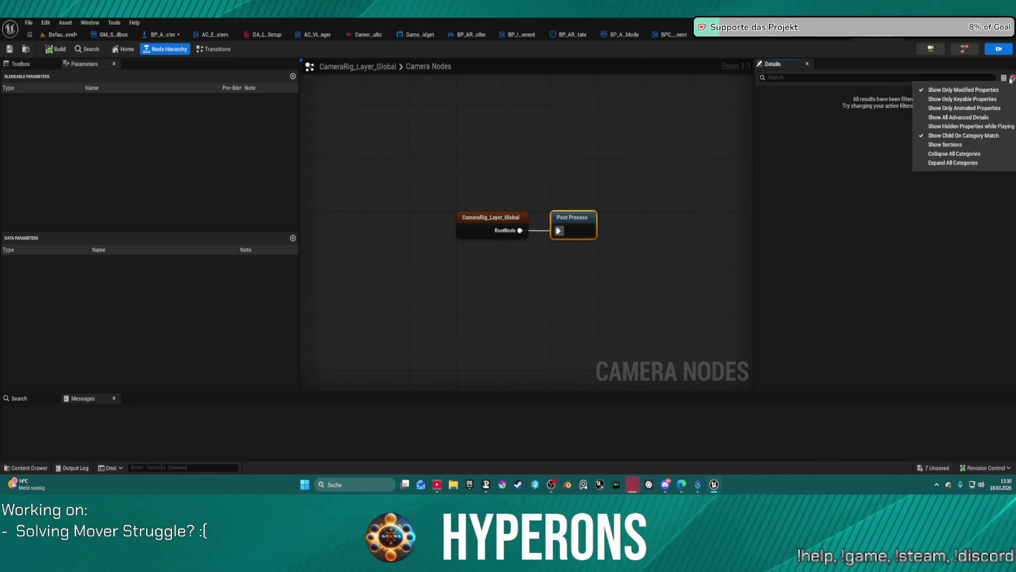
pyautogui.click(963, 90)
pyautogui.scroll(-2, 660, 205)
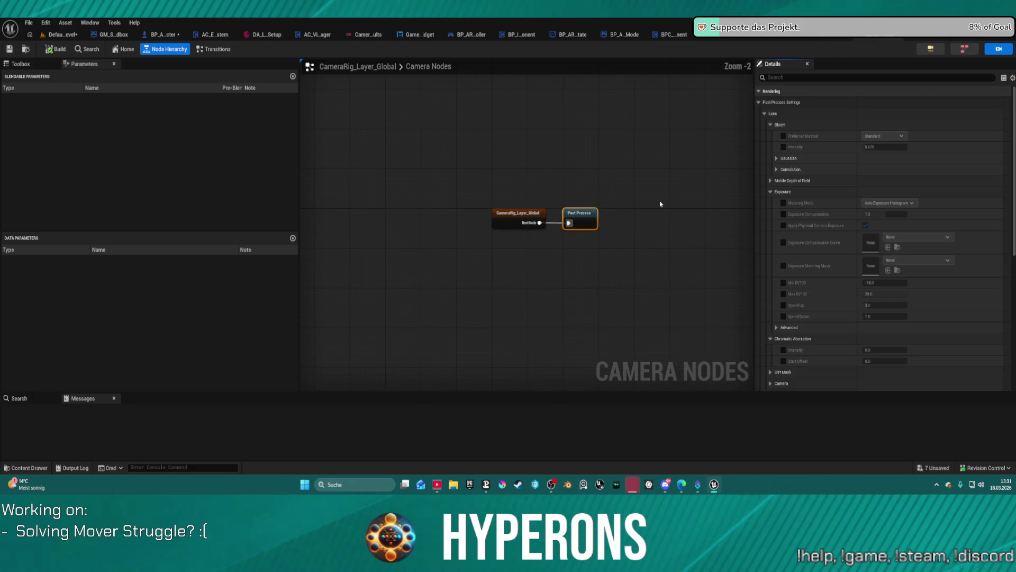
pyautogui.scroll(2, 681, 182)
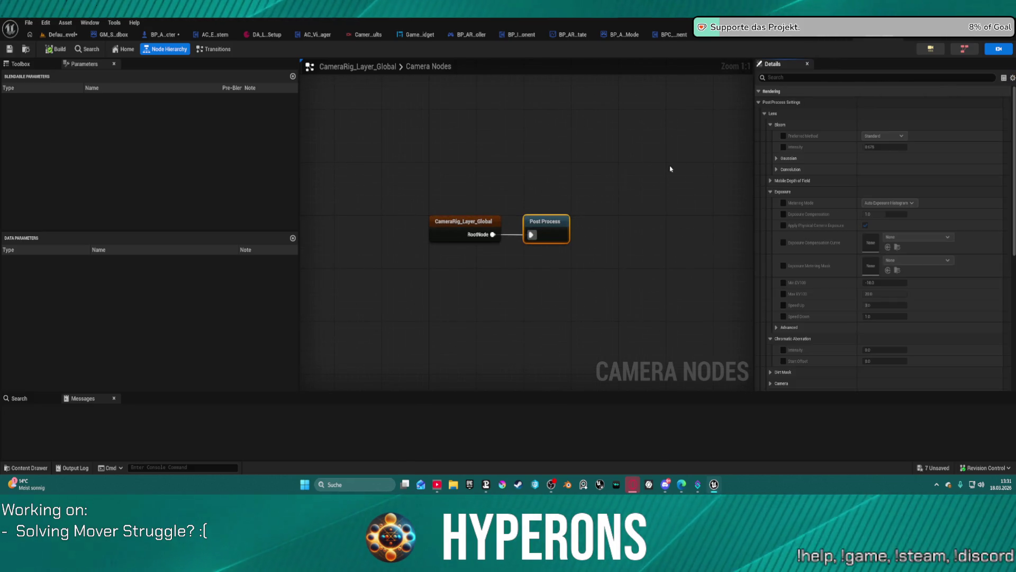
pyautogui.click(823, 38)
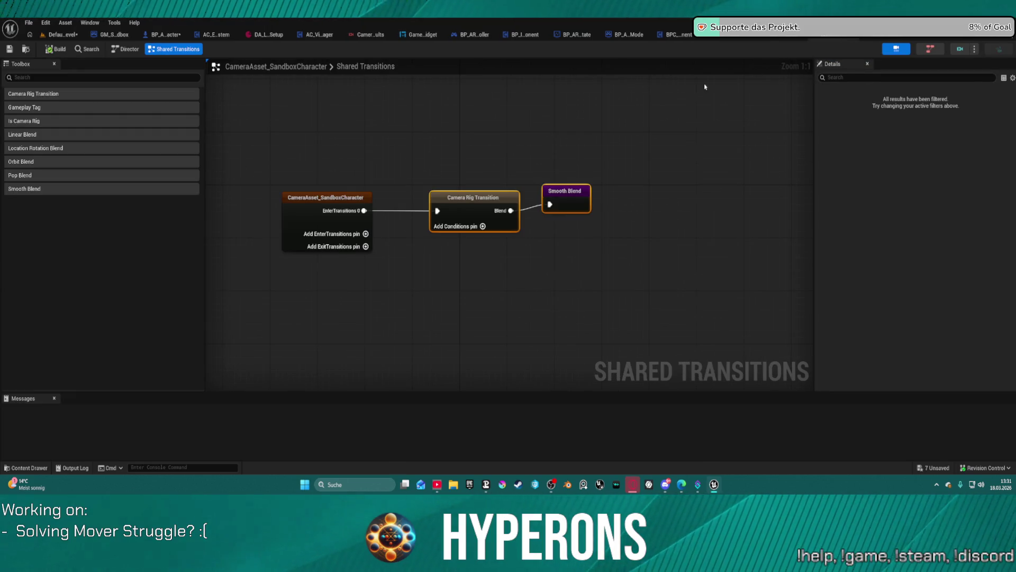
# - Straighten the shared transition nodes into a tidy row, then view CameraRig_SlideOffset
pyautogui.press('f')
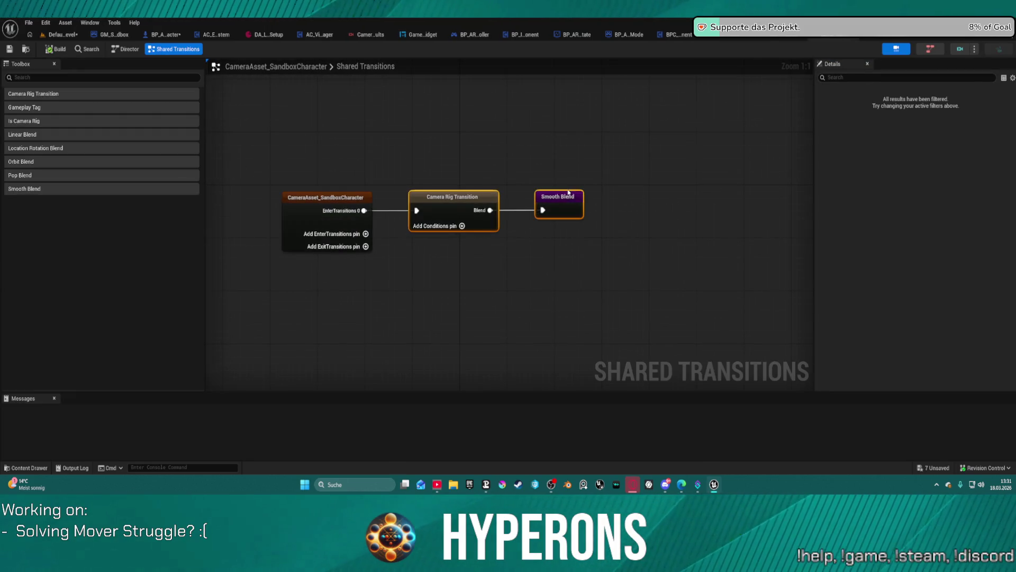
pyautogui.click(797, 40)
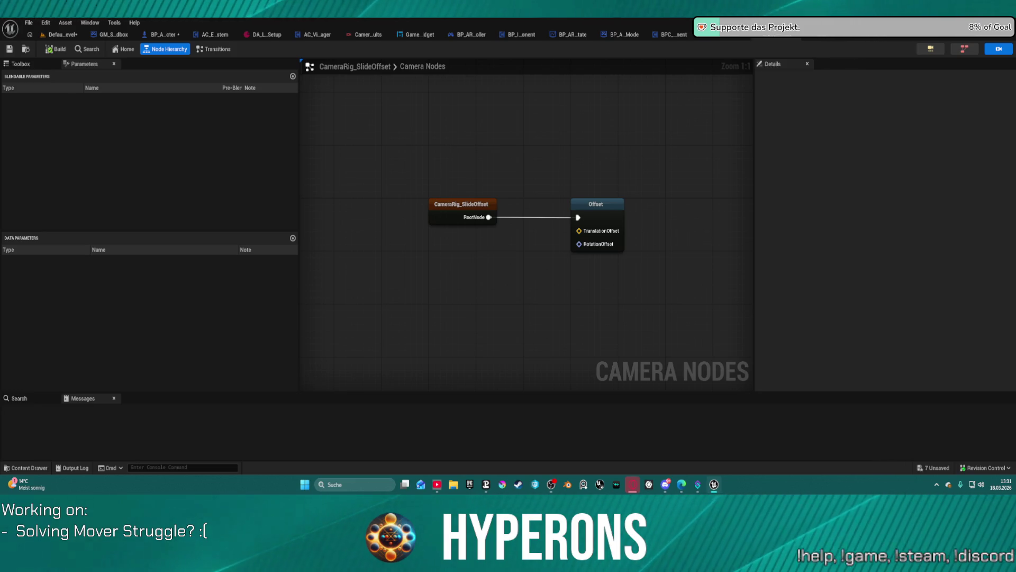
# - Open CameraAsset_Character from the Rigs/Characters/Default folder in the Content Drawer
pyautogui.click(26, 467)
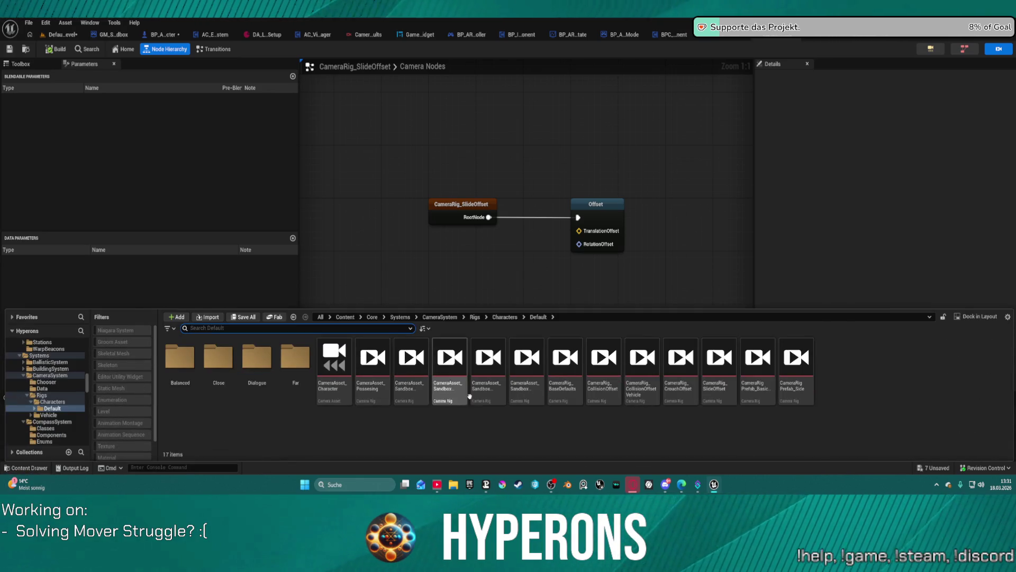
pyautogui.moveTo(513, 389)
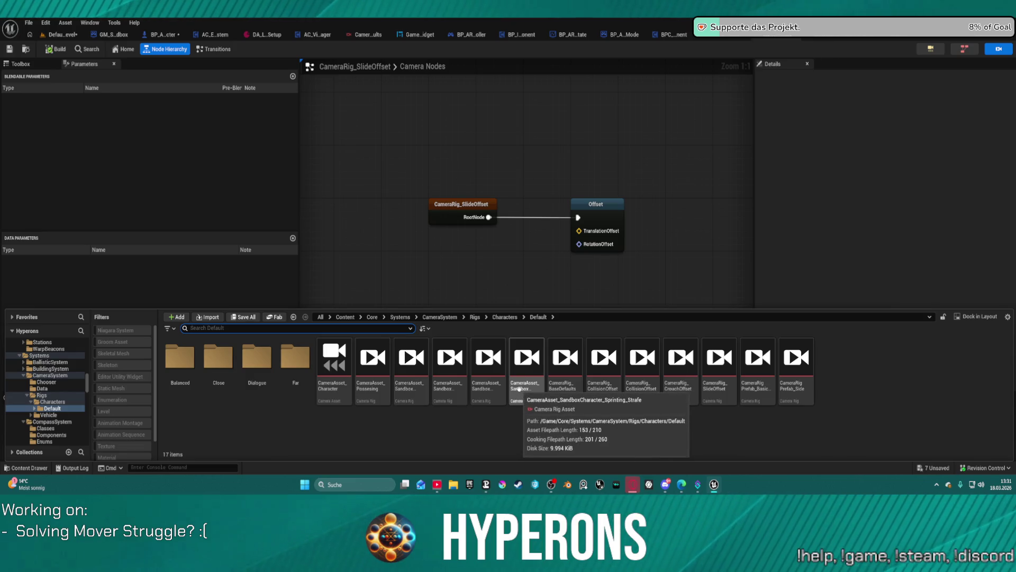
pyautogui.scroll(2, 48, 381)
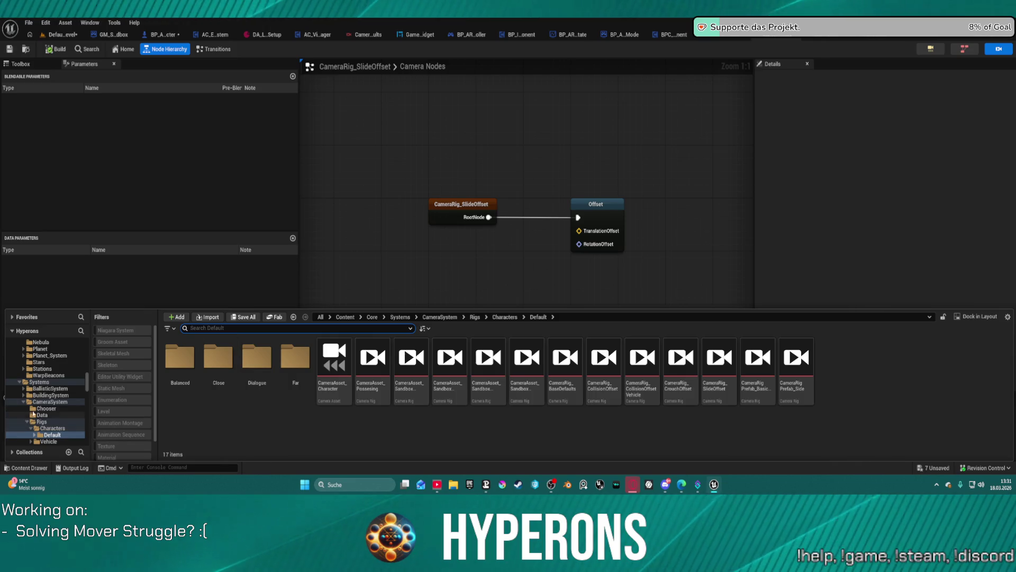
pyautogui.scroll(-2, 37, 412)
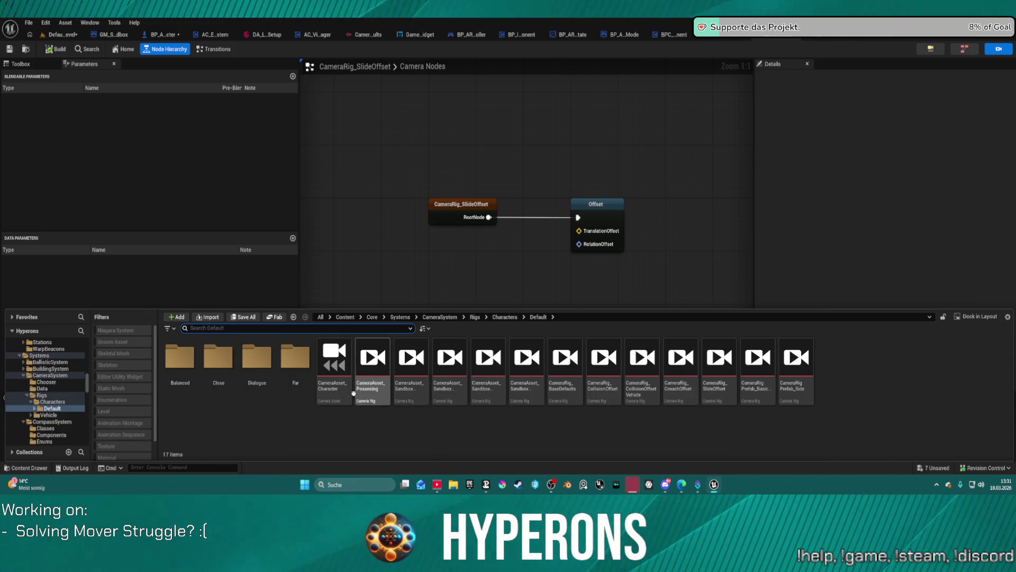
pyautogui.doubleClick(337, 354)
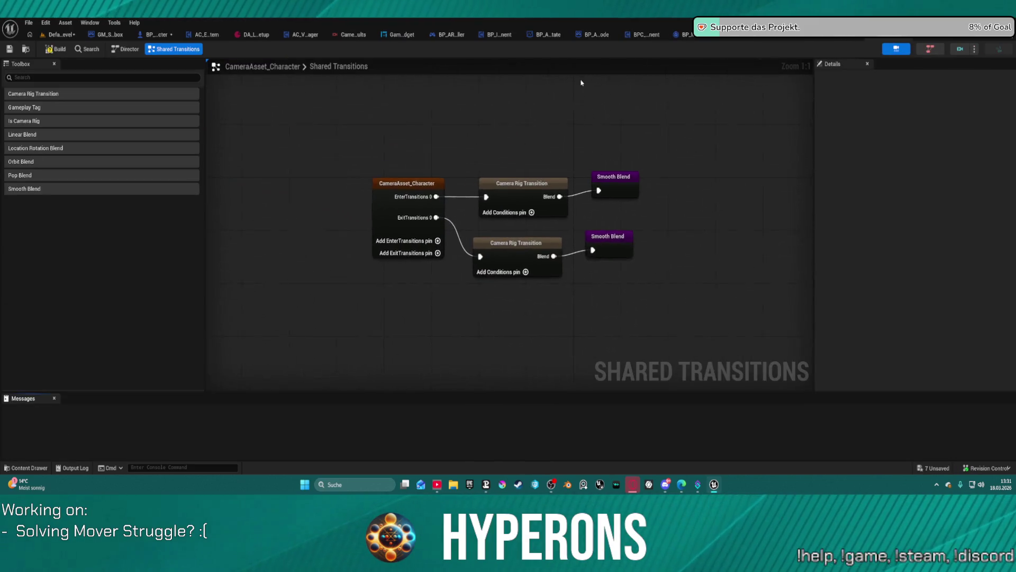
# - Switch to the CameraRig_Layer_Global graph and bring up the Content Drawer
pyautogui.click(892, 48)
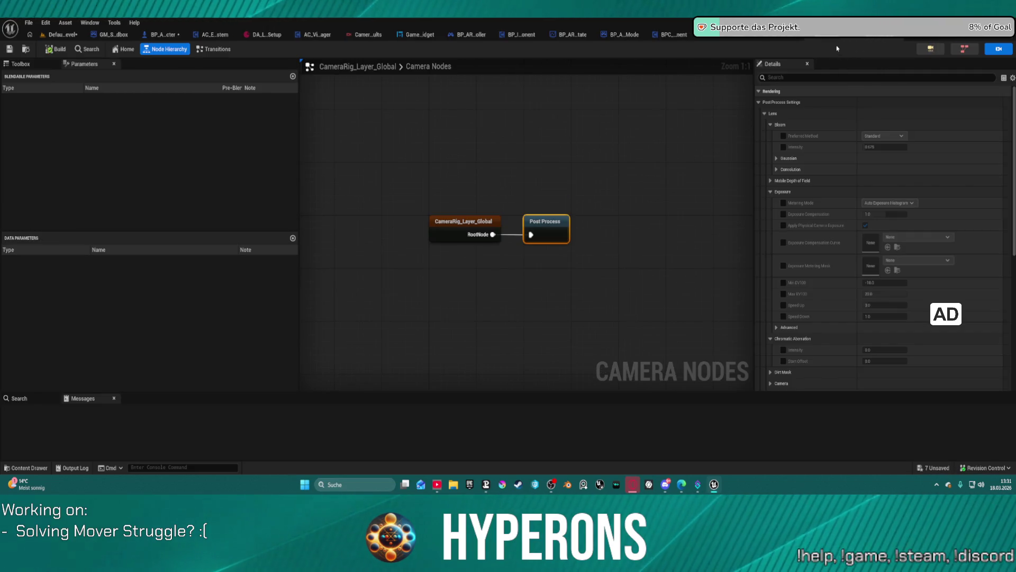
pyautogui.hotkey('ctrl', 'space')
pyautogui.moveTo(714, 484)
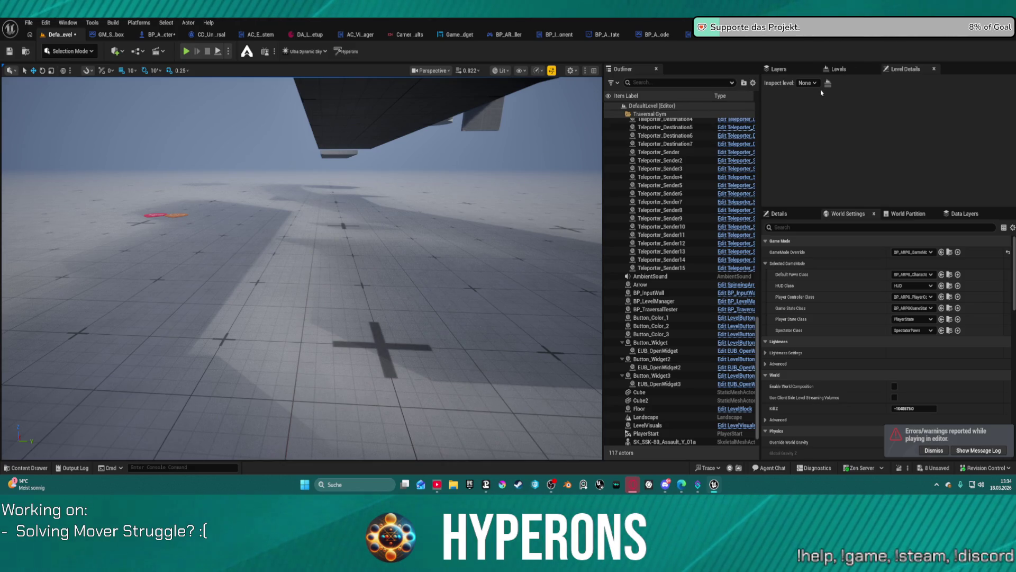
# - Cycle through the SandboxCharacter transitions, SlideOffset and Layer_Global tabs, ending on CHT_CameraRig_Hyper
pyautogui.click(847, 42)
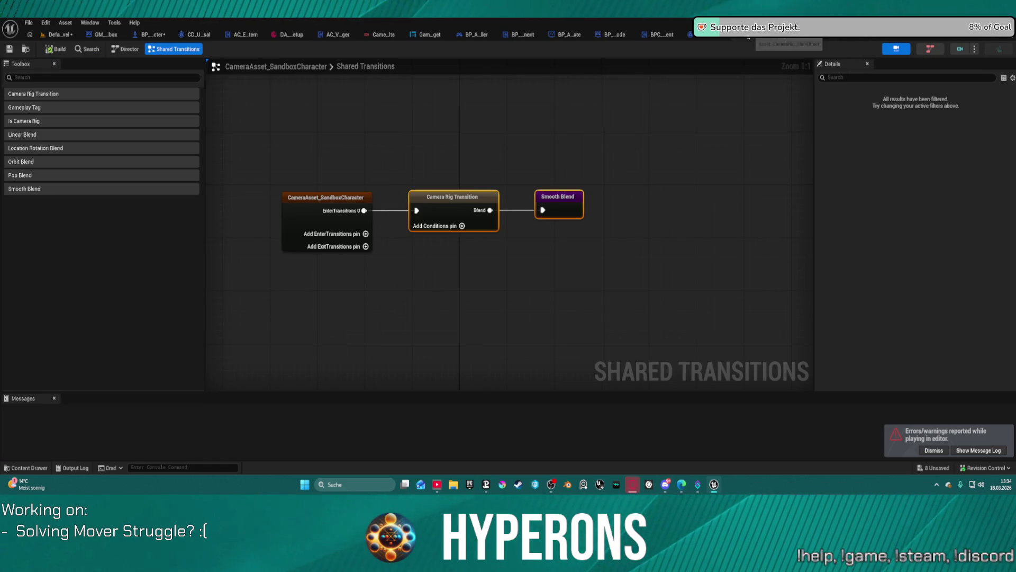
pyautogui.click(792, 40)
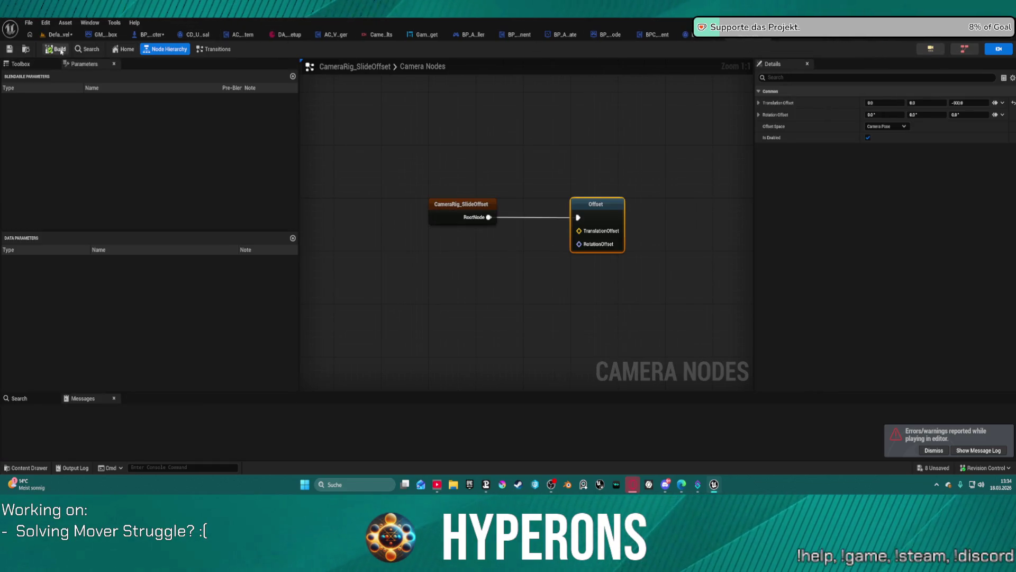
pyautogui.click(752, 39)
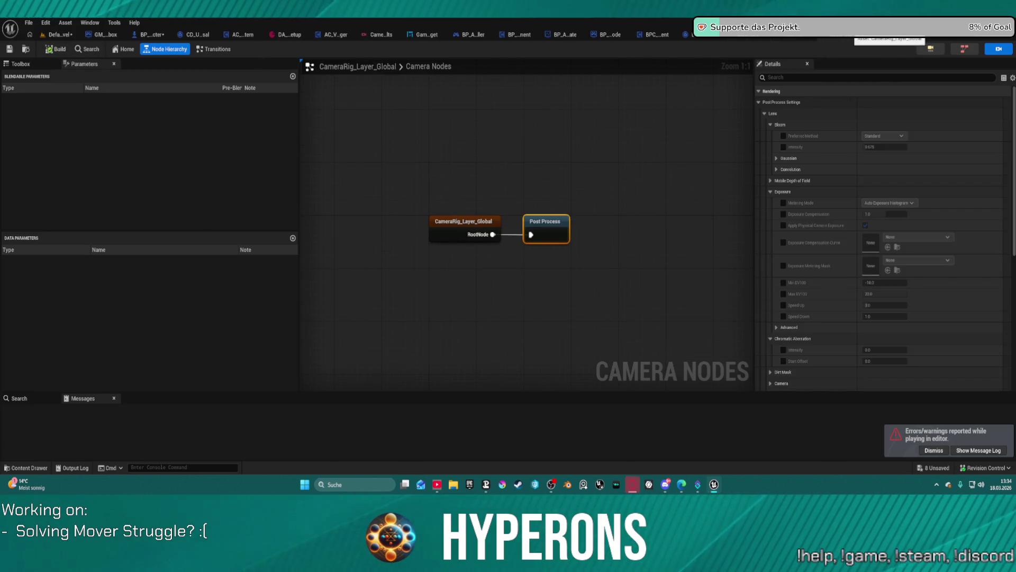
pyautogui.click(749, 40)
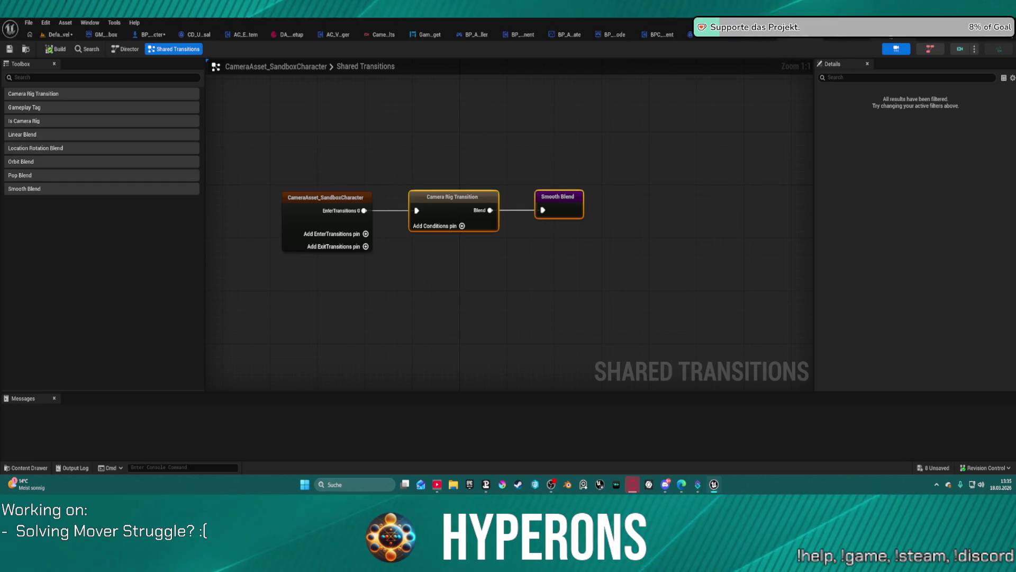
pyautogui.click(747, 40)
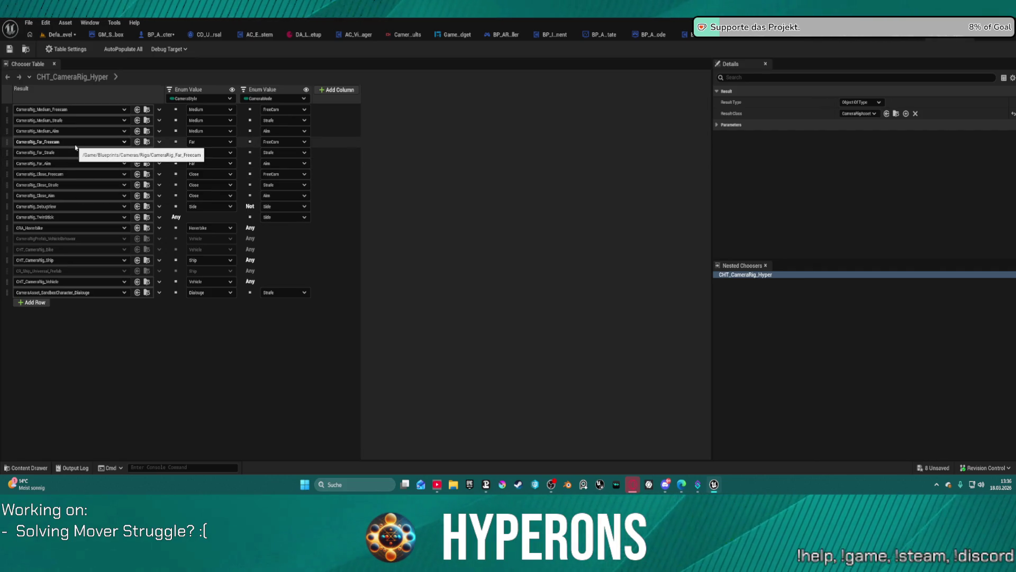
# - Keep CameraRig_Medium_Freecam as the first row's rig and open it via Browse to Asset
pyautogui.click(85, 110)
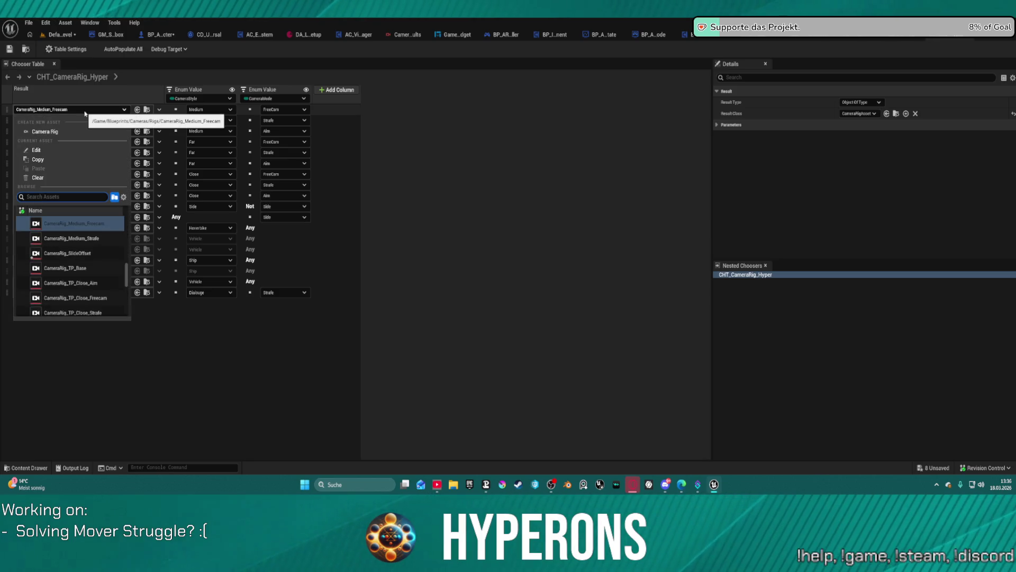
pyautogui.click(46, 222)
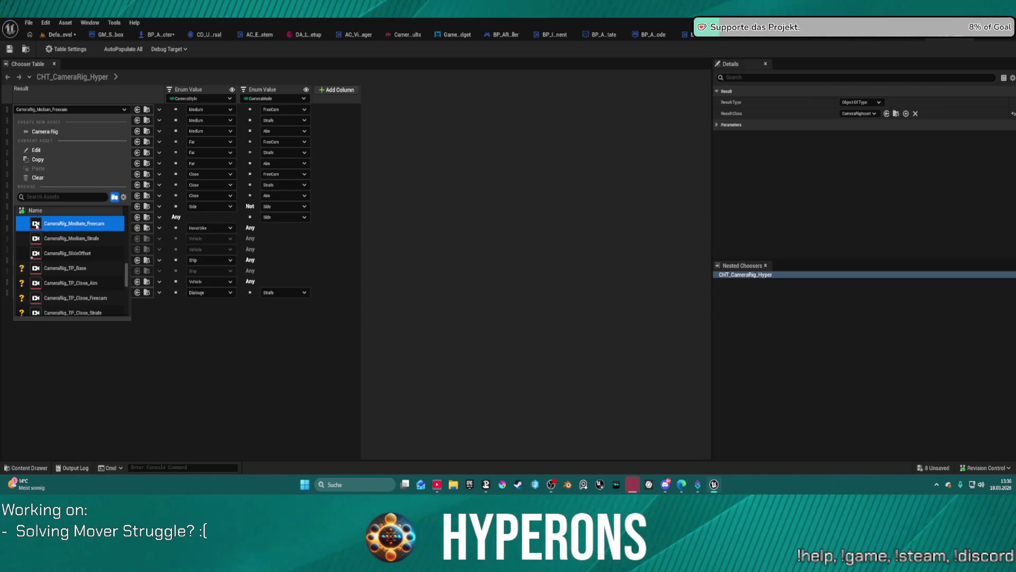
pyautogui.click(466, 220)
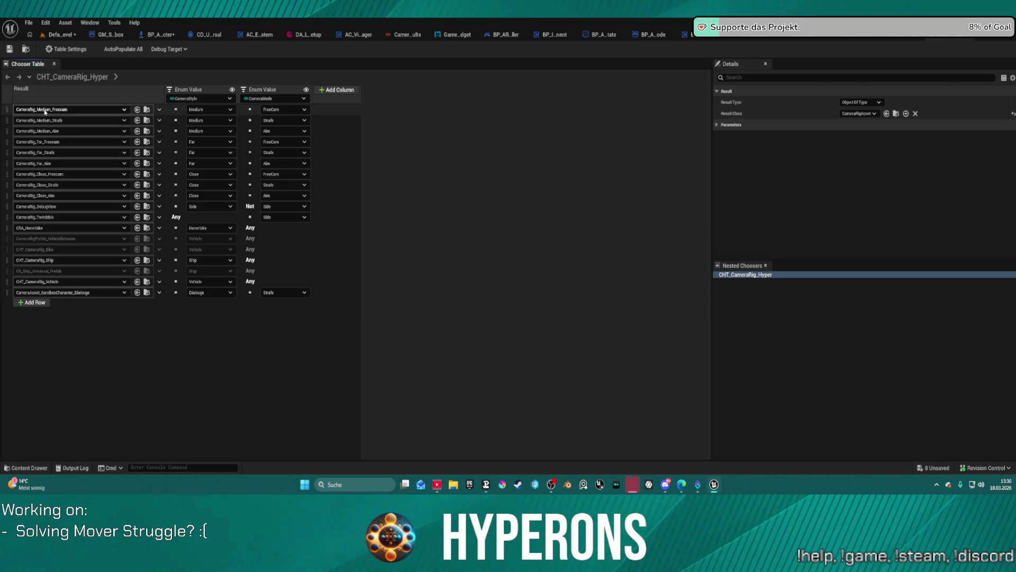
pyautogui.click(180, 112)
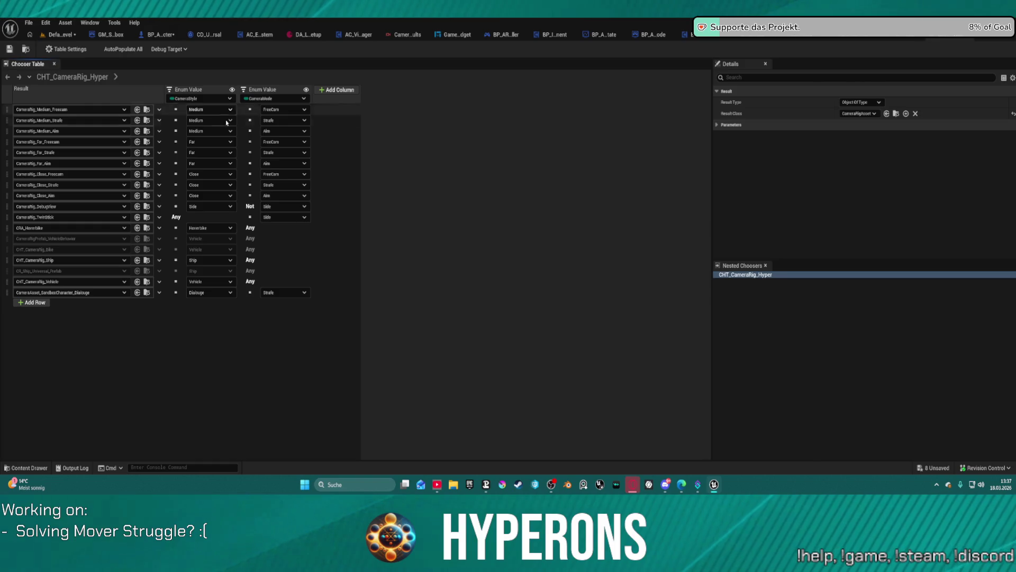
pyautogui.click(148, 110)
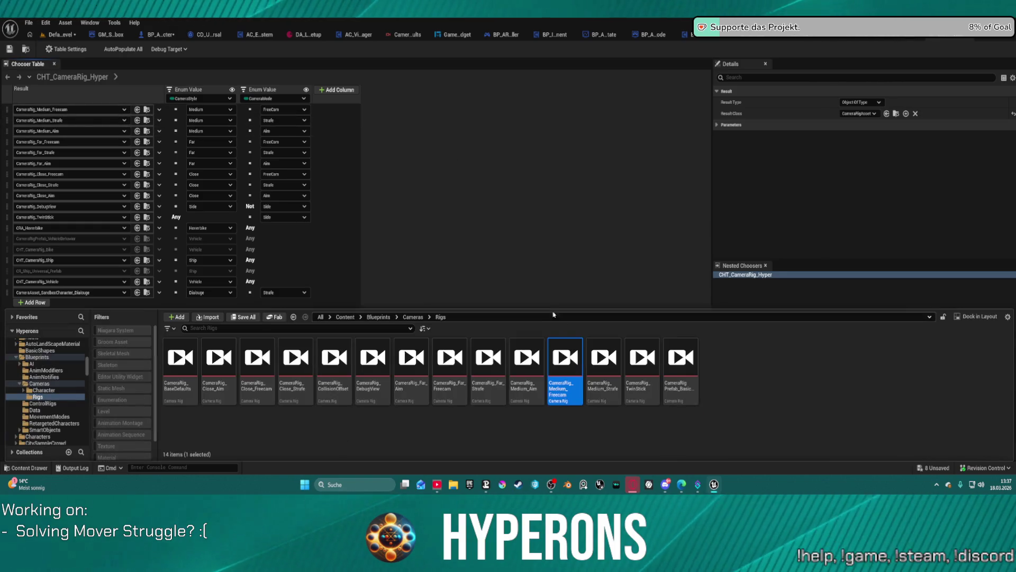
pyautogui.doubleClick(558, 365)
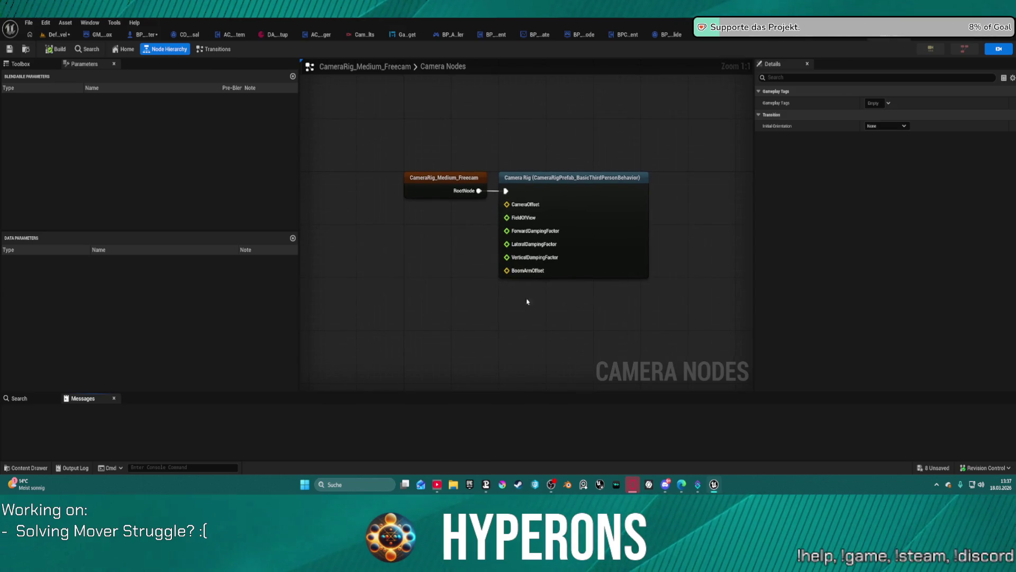
# - Open the BasicThirdPersonBehavior prefab and confirm the top Offset node's space is Camera Pose
pyautogui.click(642, 211)
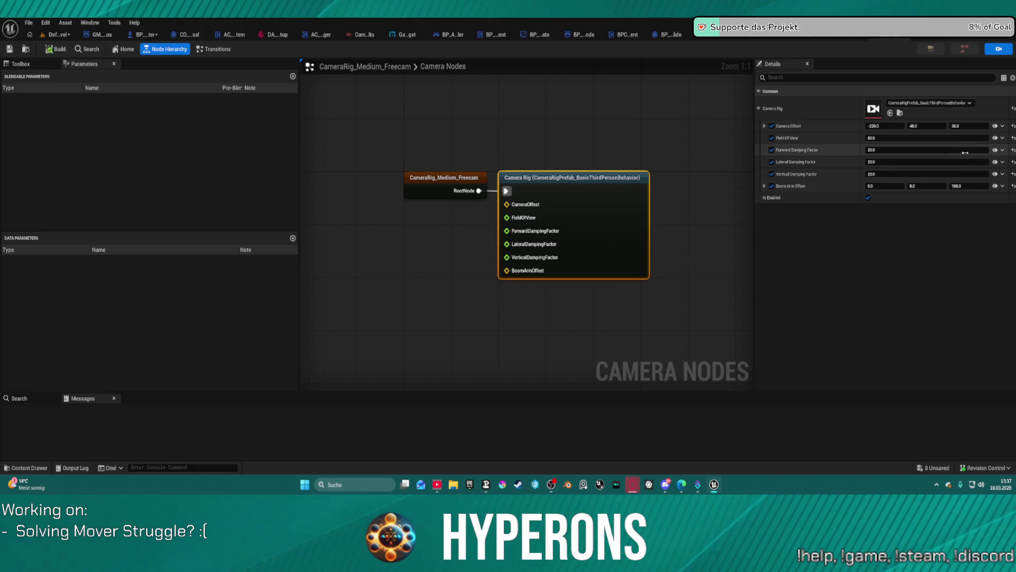
pyautogui.click(900, 113)
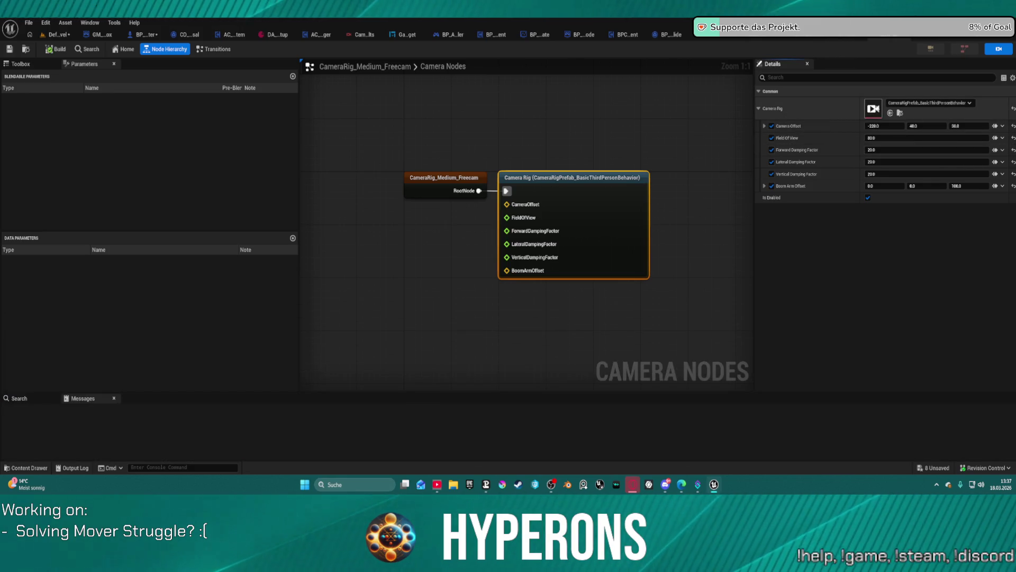
pyautogui.moveTo(527, 118)
pyautogui.mouseDown()
pyautogui.moveTo(660, 245)
pyautogui.moveTo(660, 170)
pyautogui.moveTo(651, 264)
pyautogui.mouseUp()
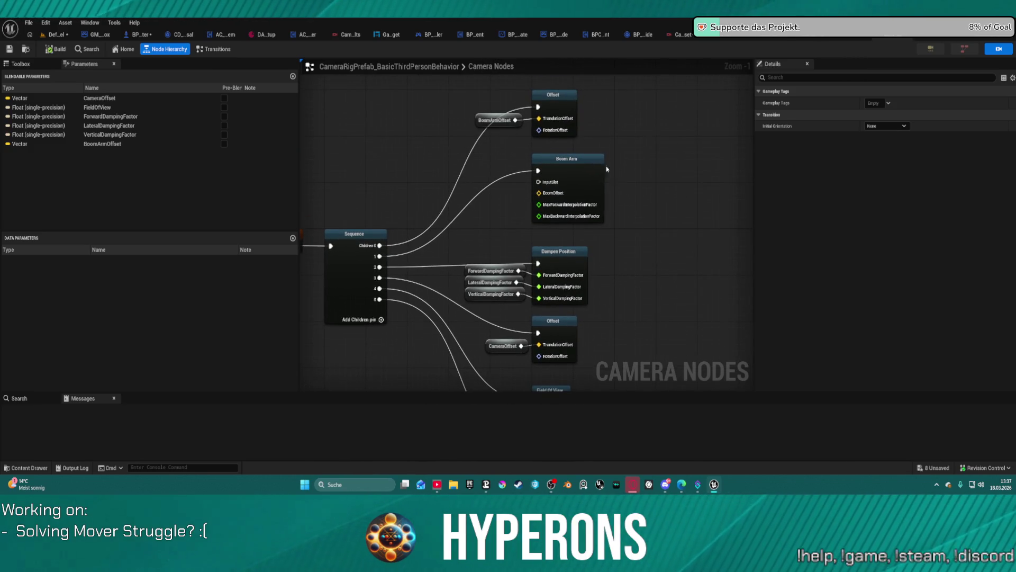
pyautogui.click(572, 109)
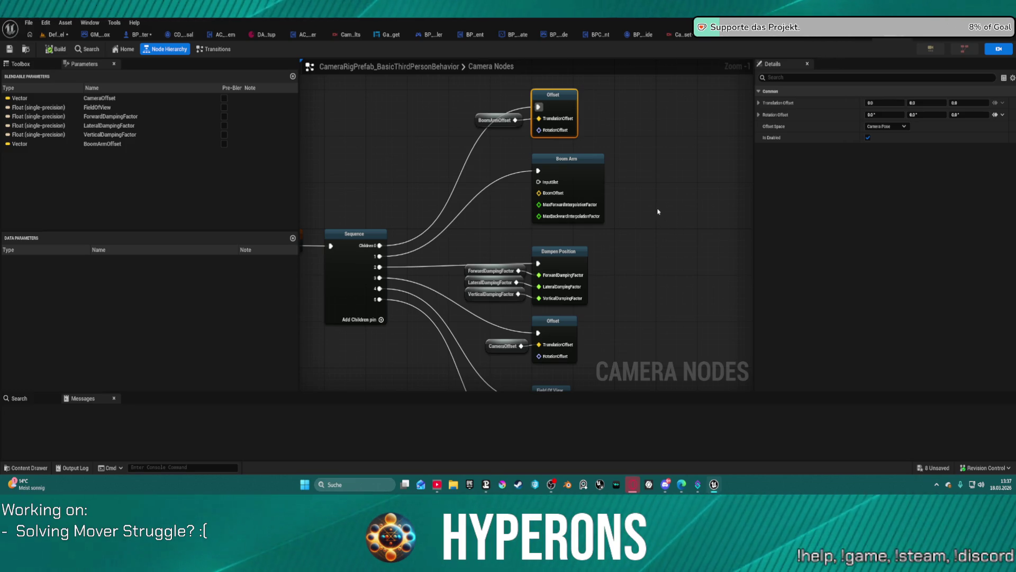
pyautogui.click(888, 127)
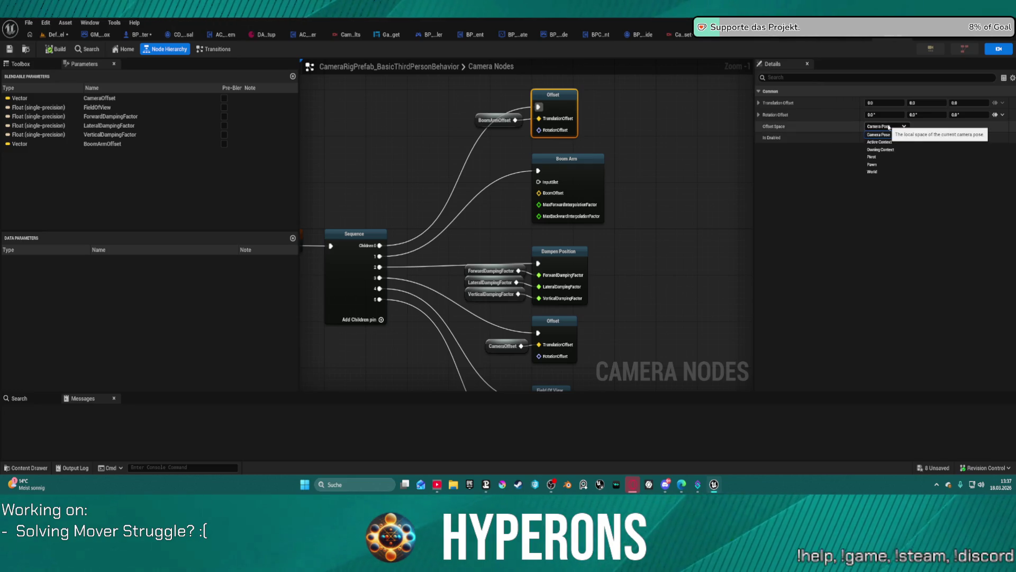
pyautogui.click(889, 127)
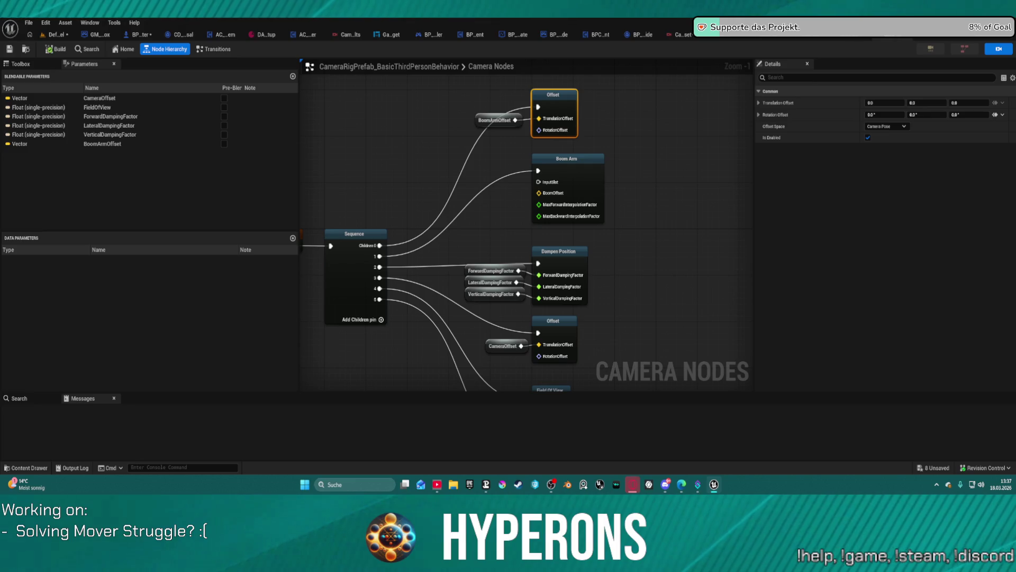
pyautogui.click(741, 34)
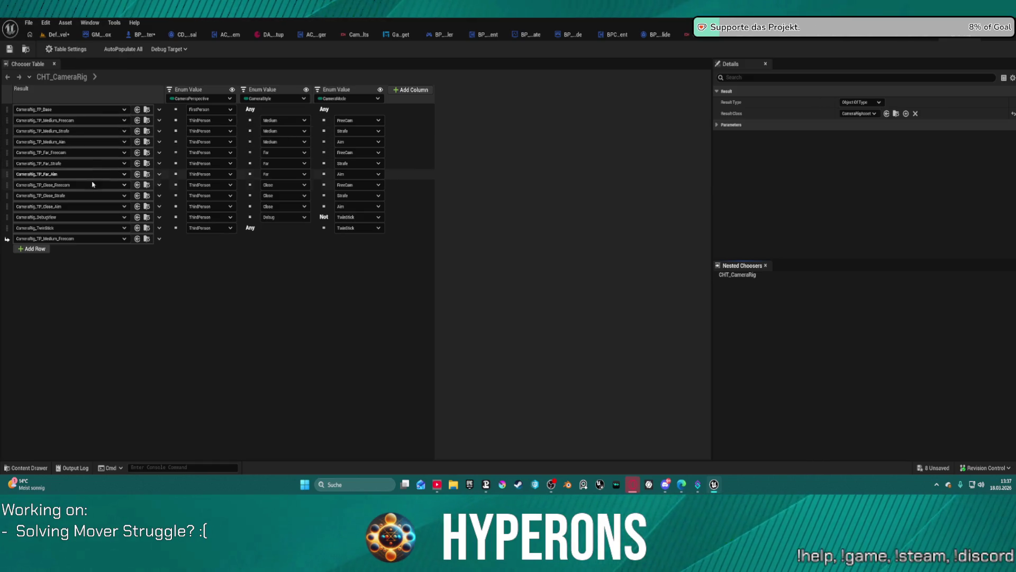
# - Open the second row's rig, CameraRig_TP_Medium_Freecam, from the project assets
pyautogui.click(96, 120)
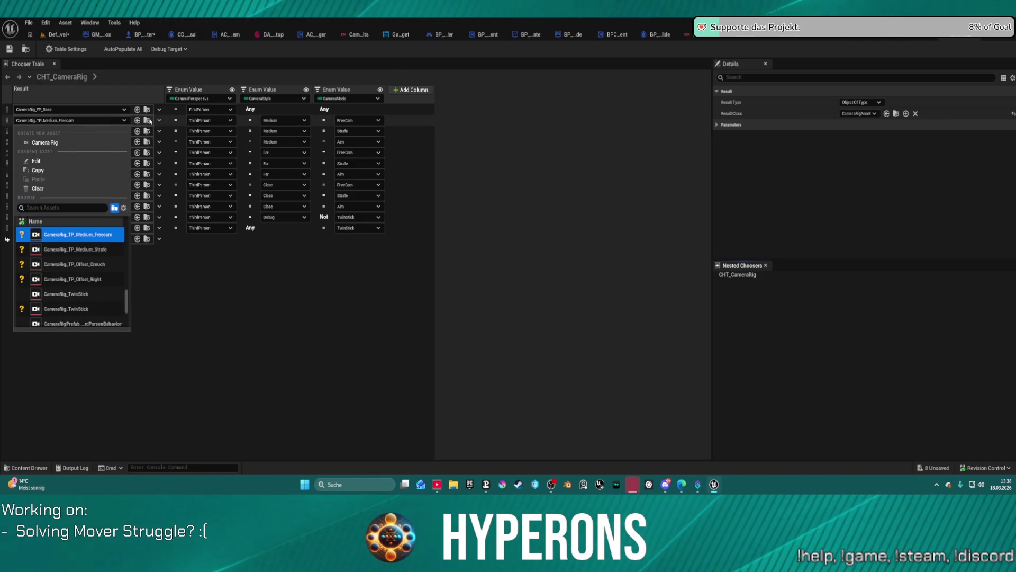
pyautogui.click(89, 241)
pyautogui.click(147, 238)
pyautogui.doubleClick(490, 366)
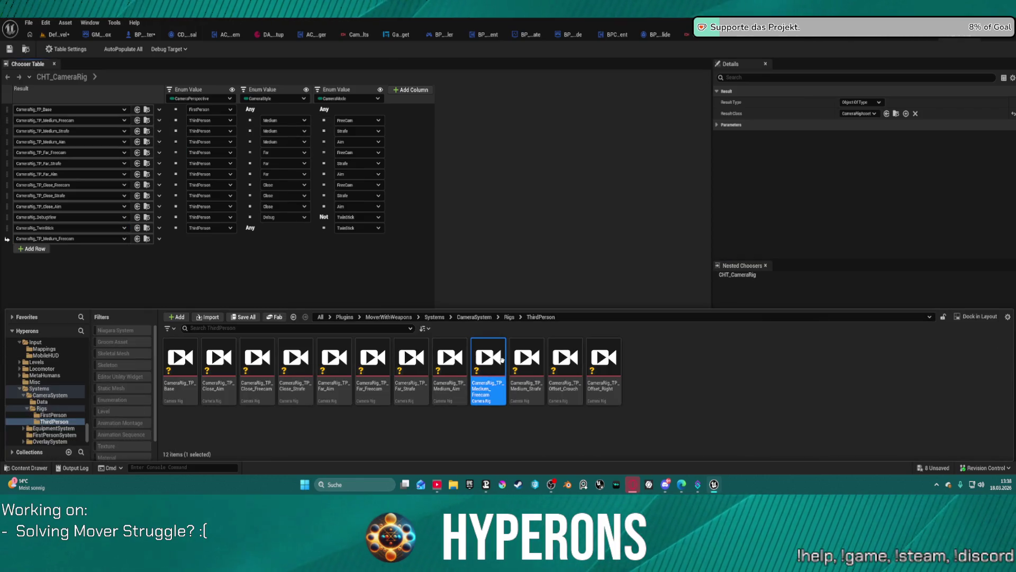
# - Move the rig's root node left and open the referenced CameraRig_TP_Base graph
pyautogui.click(587, 204)
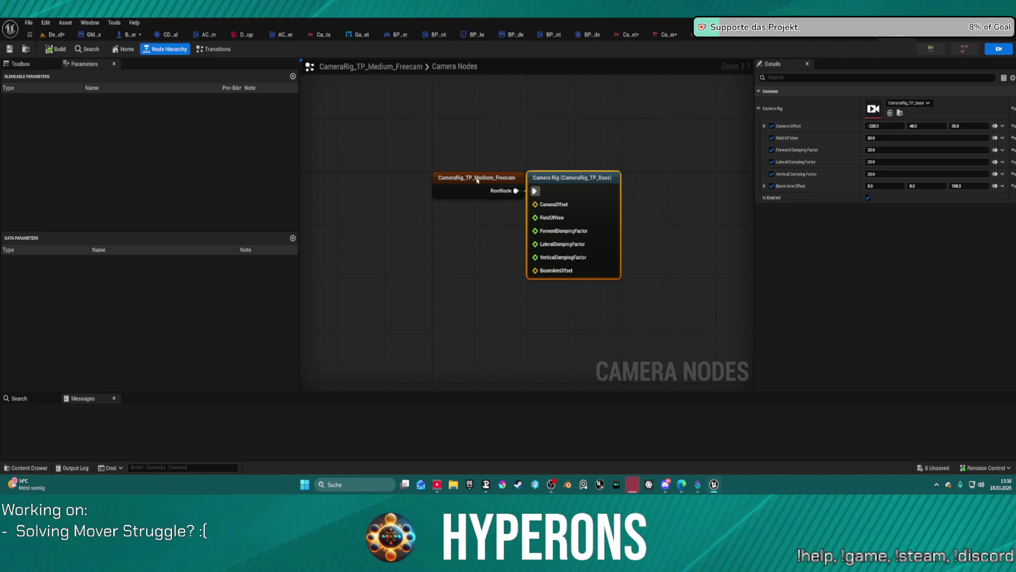
pyautogui.moveTo(477, 180); pyautogui.dragTo(398, 180)
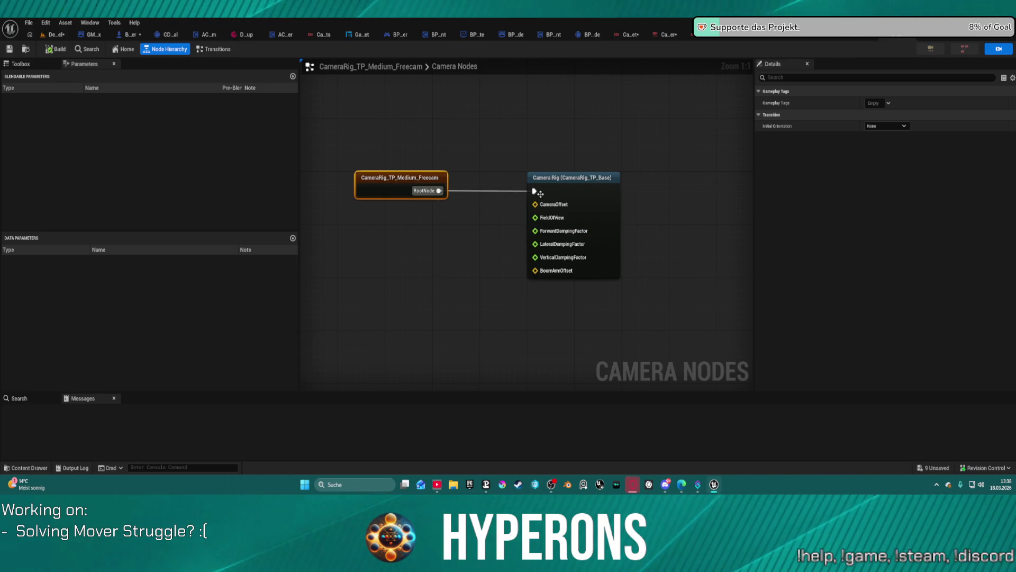
pyautogui.click(539, 193)
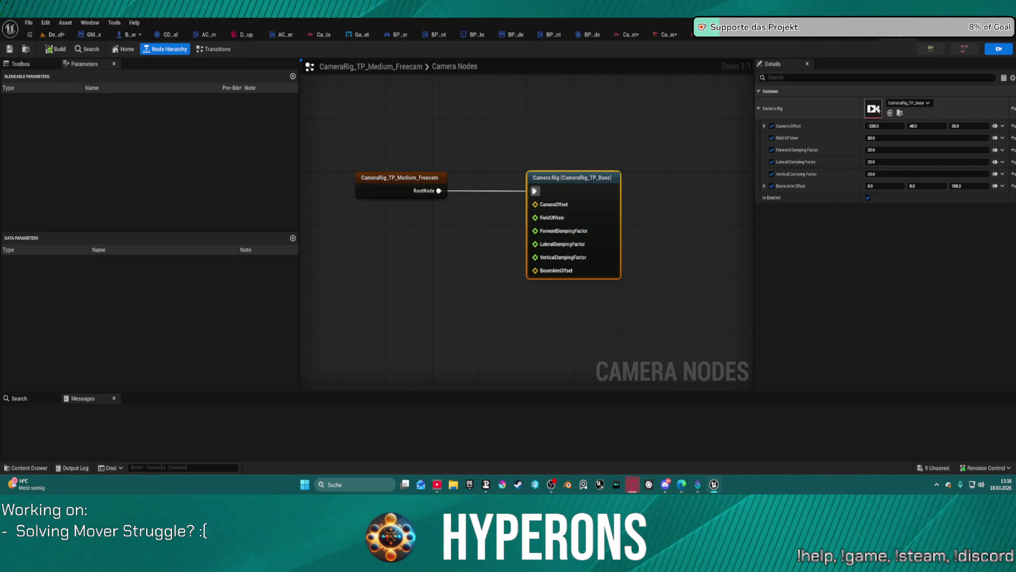
pyautogui.doubleClick(873, 110)
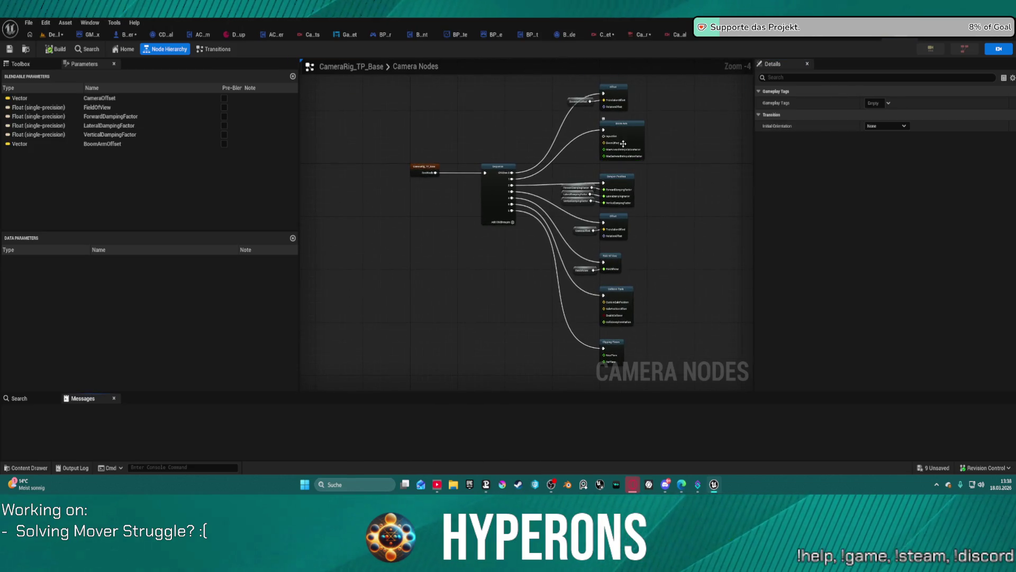
# - Inspect CameraRig_TP_Base's Offset, Boom Arm and Dampen Position node settings
pyautogui.scroll(3, 609, 109)
pyautogui.click(594, 97)
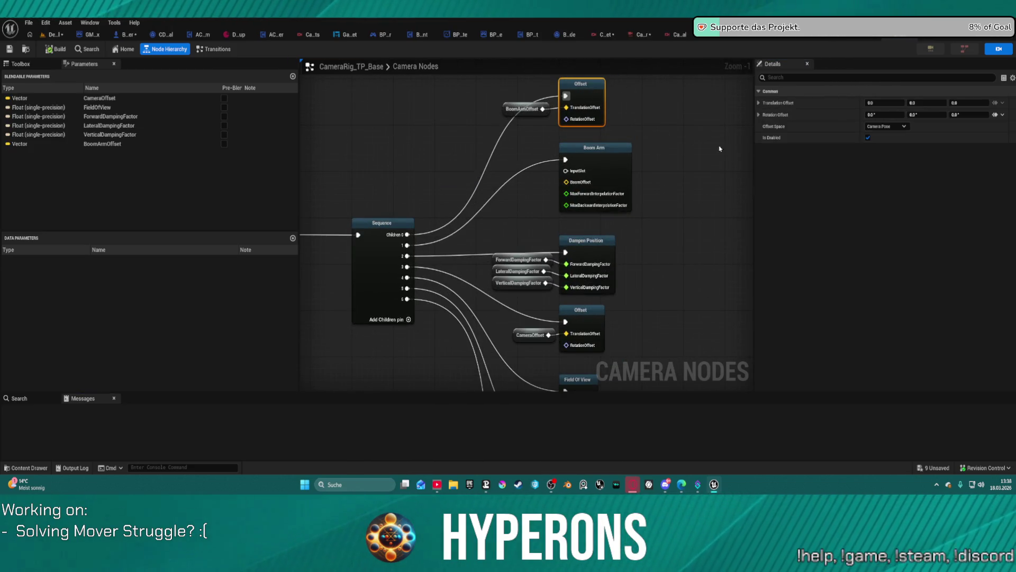
pyautogui.click(612, 155)
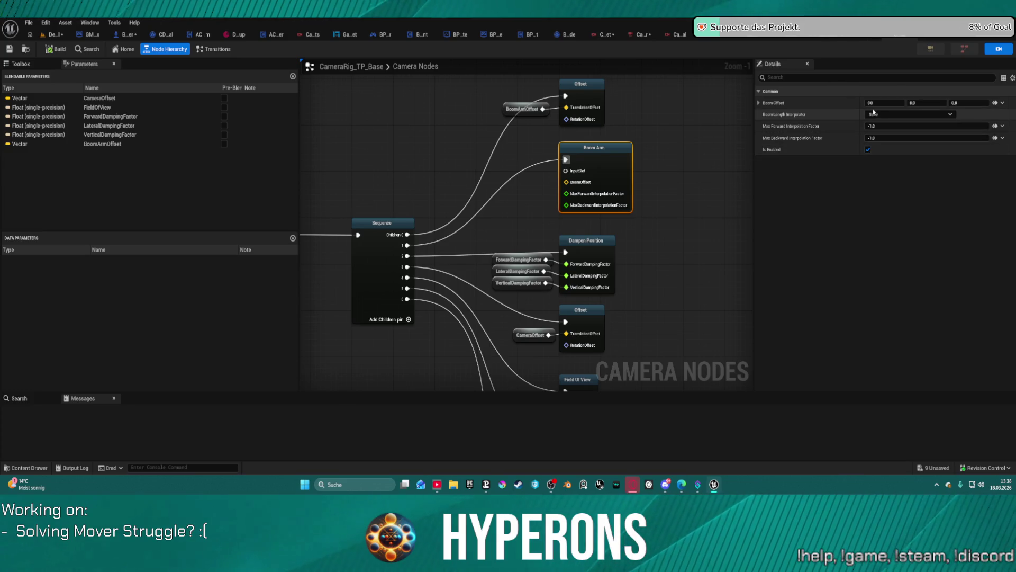
pyautogui.scroll(-5, 683, 166)
pyautogui.click(593, 117)
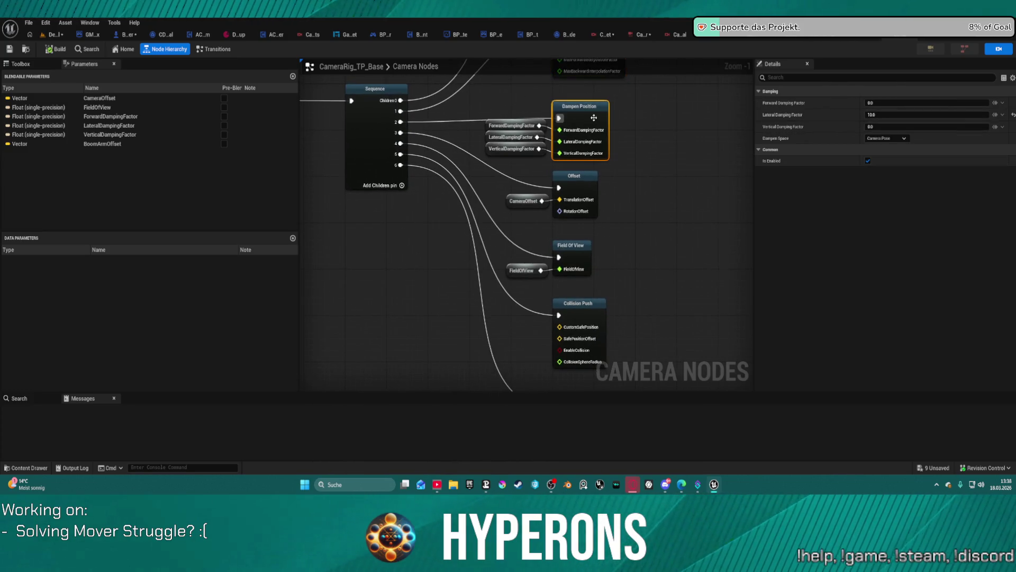
pyautogui.scroll(-2, 694, 192)
pyautogui.click(590, 119)
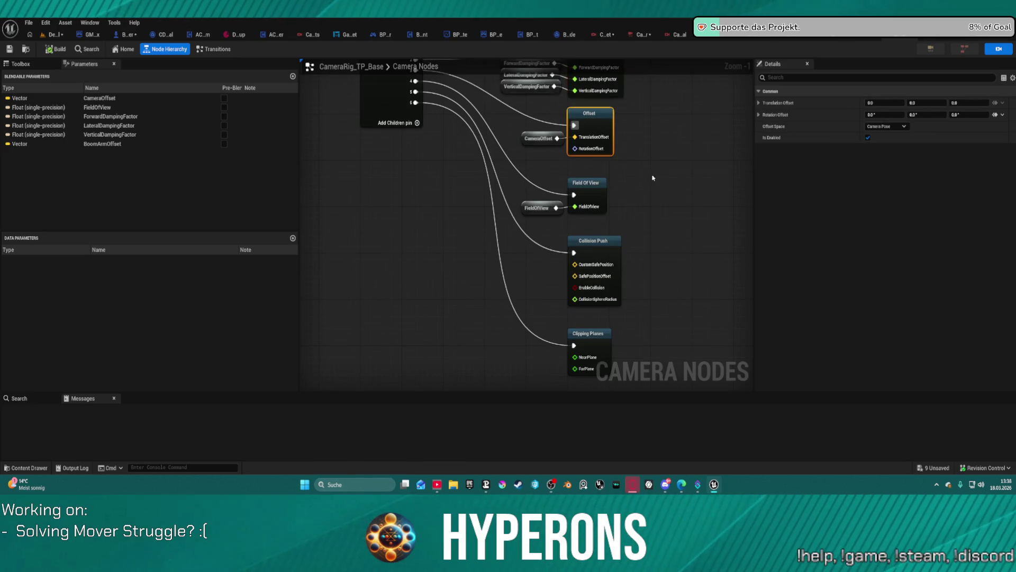
# - Check the Field Of View, Collision Push and Dampen Position nodes, then open CameraRig_TP_Medium_Freecam
pyautogui.click(587, 183)
pyautogui.scroll(-2, 661, 204)
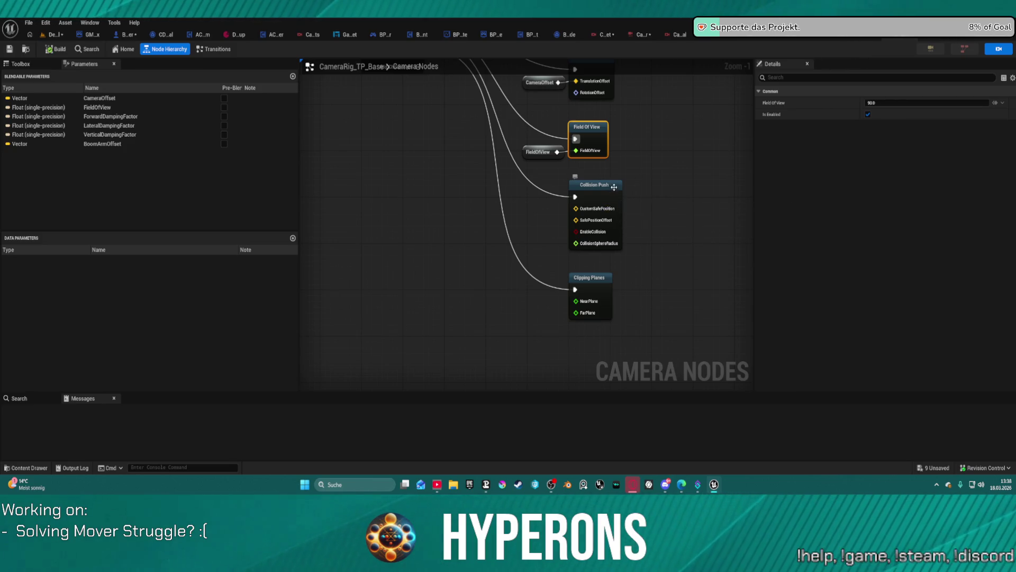
pyautogui.click(603, 198)
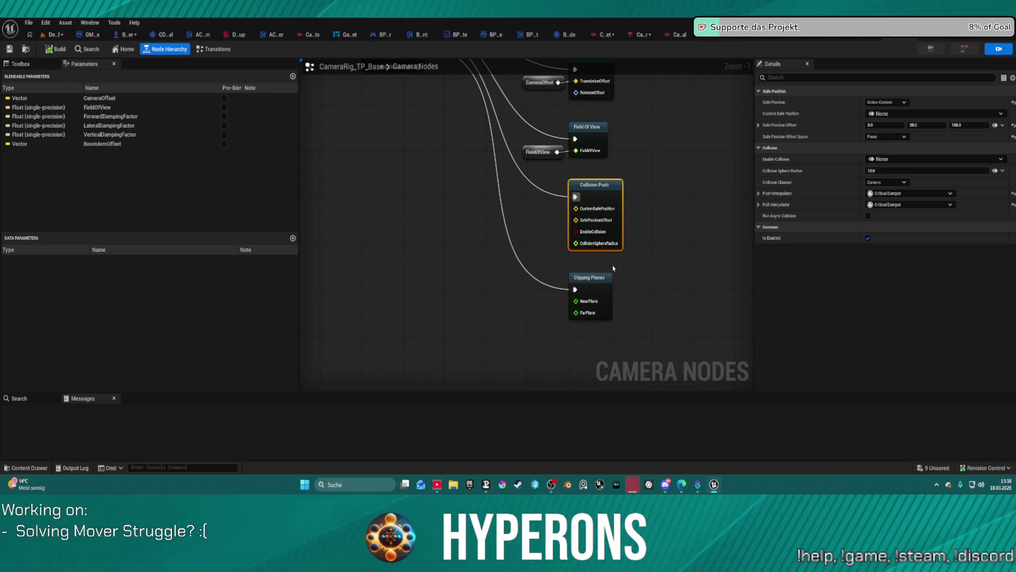
pyautogui.moveTo(658, 161)
pyautogui.mouseDown()
pyautogui.moveTo(651, 200)
pyautogui.moveTo(701, 333)
pyautogui.moveTo(678, 422)
pyautogui.mouseUp()
pyautogui.moveTo(722, 352)
pyautogui.mouseDown()
pyautogui.moveTo(714, 385)
pyautogui.moveTo(697, 238)
pyautogui.moveTo(700, 365)
pyautogui.mouseUp()
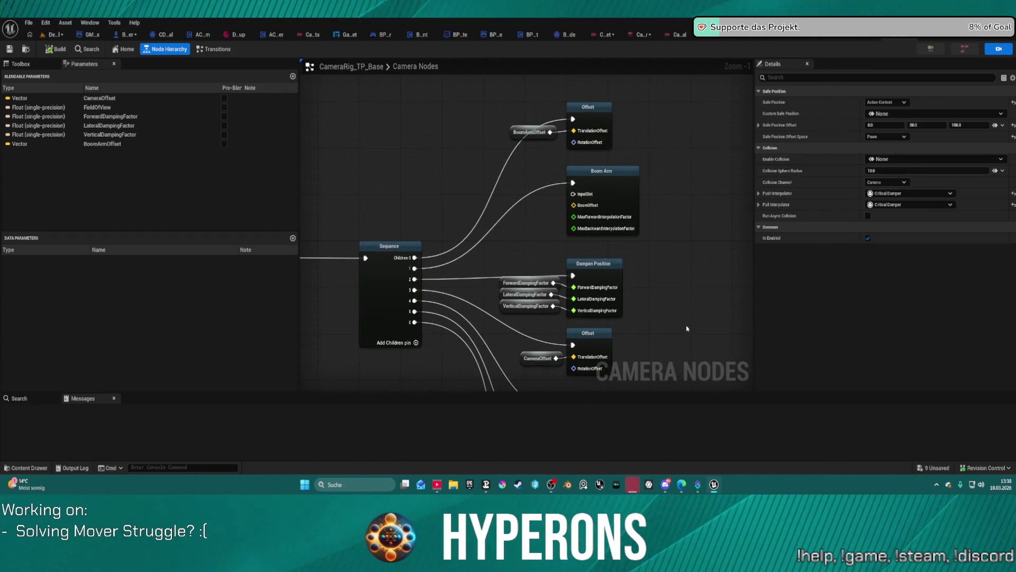
pyautogui.click(610, 267)
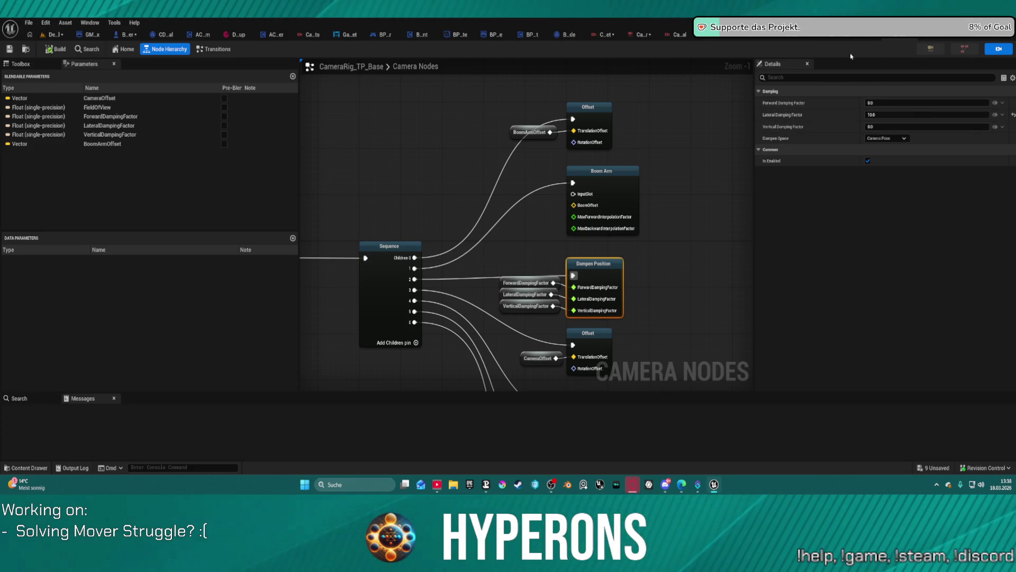
pyautogui.click(858, 37)
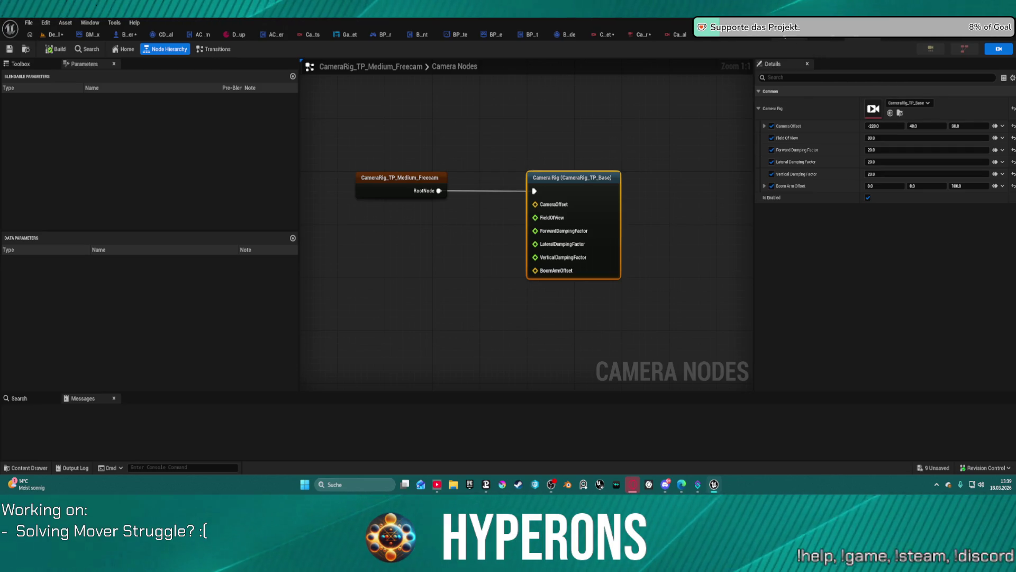
# - Open the BasicThirdPersonBehavior prefab and compare its Dampen Position and Boom Arm settings with the base rig
pyautogui.doubleClick(593, 238)
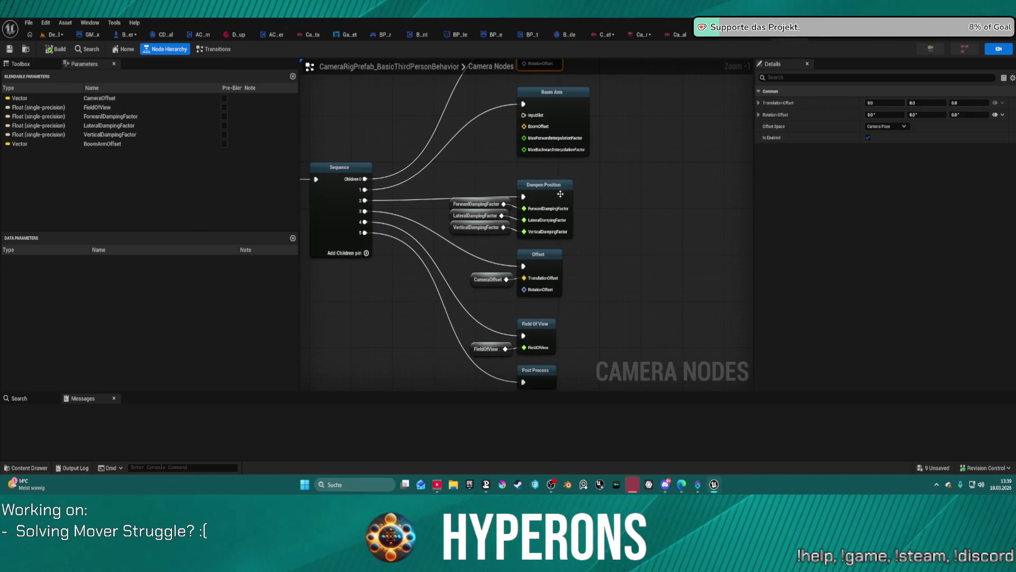
pyautogui.click(544, 185)
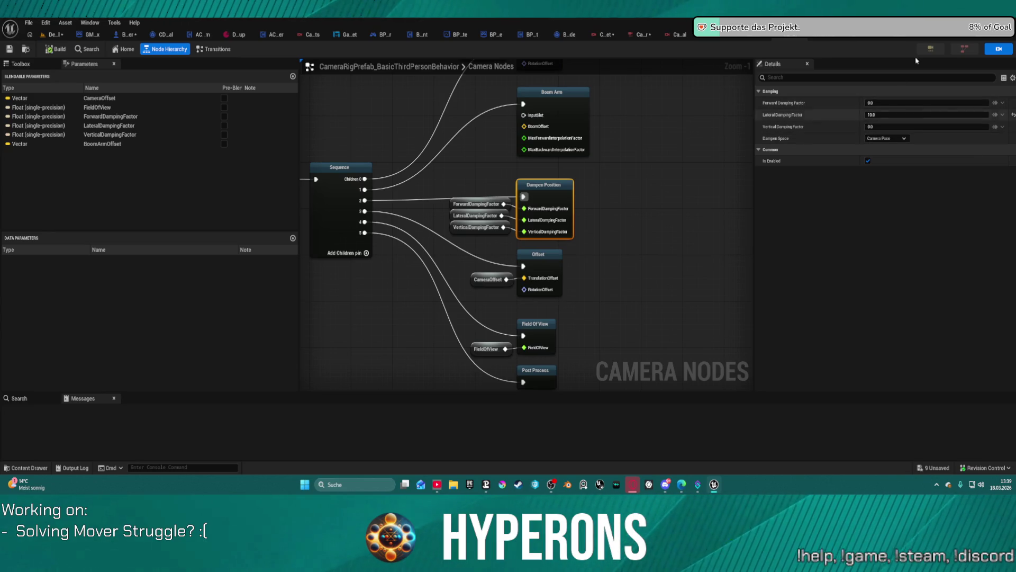
pyautogui.click(581, 109)
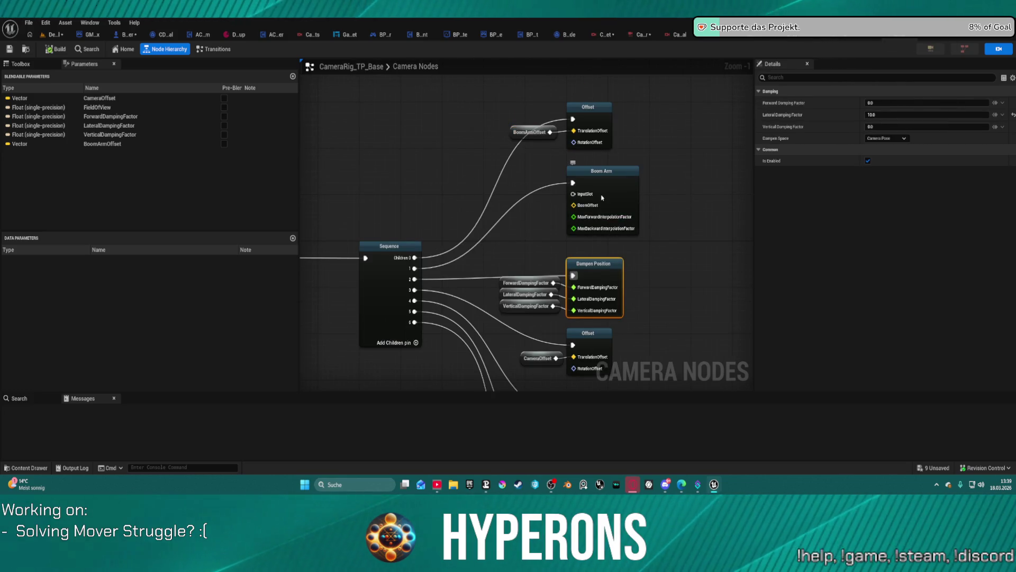
pyautogui.click(602, 197)
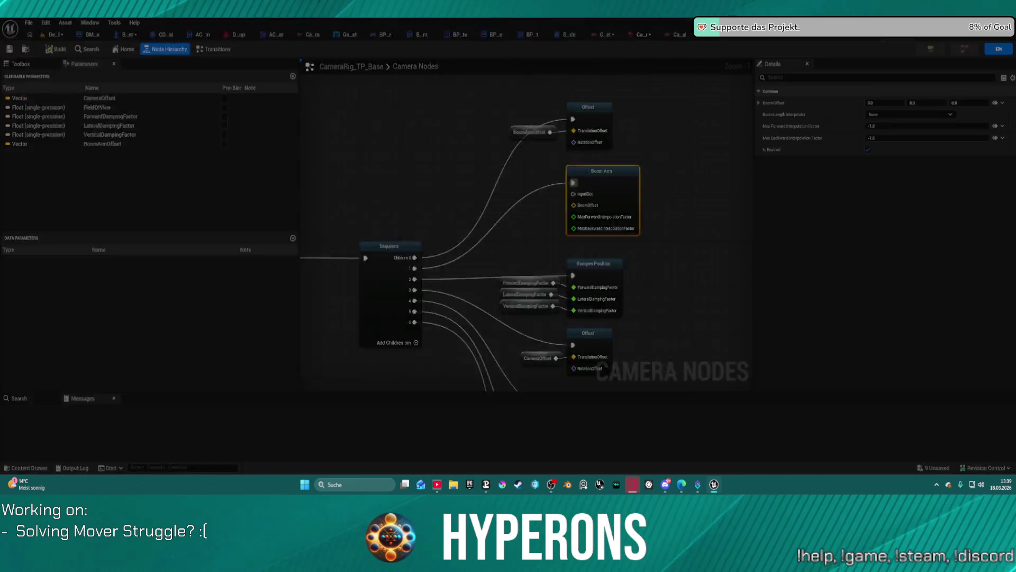
pyautogui.click(880, 40)
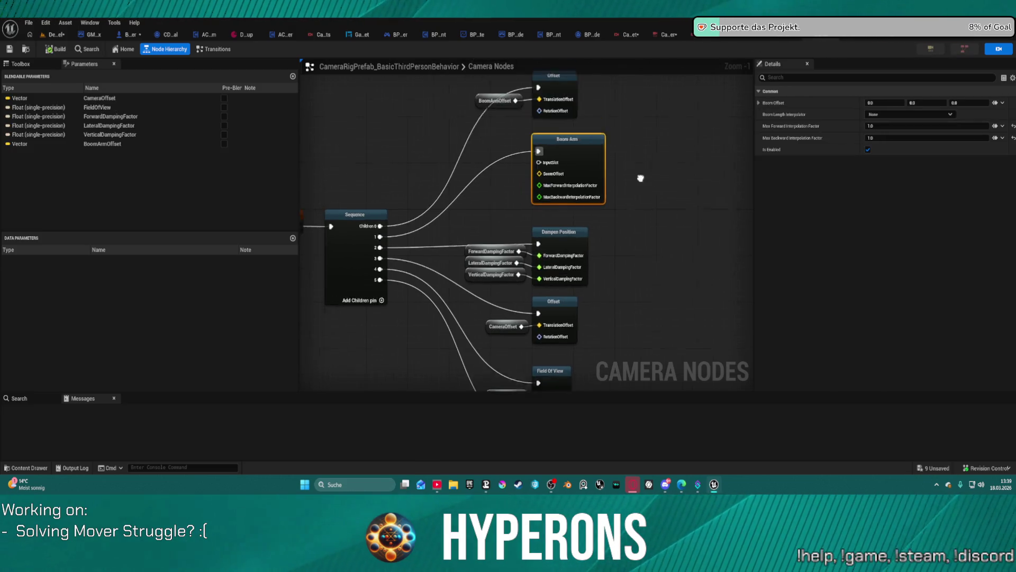
# - Set the prefab Boom Arm's max interpolation factor to -1.0 and return to the level editor
pyautogui.scroll(2, 640, 177)
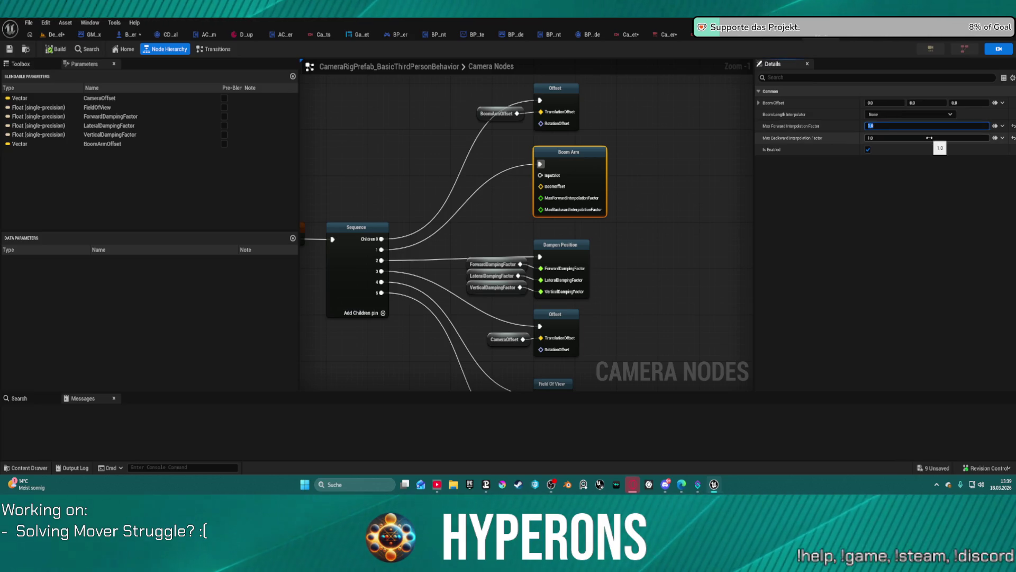
pyautogui.write('-1')
pyautogui.press('Return')
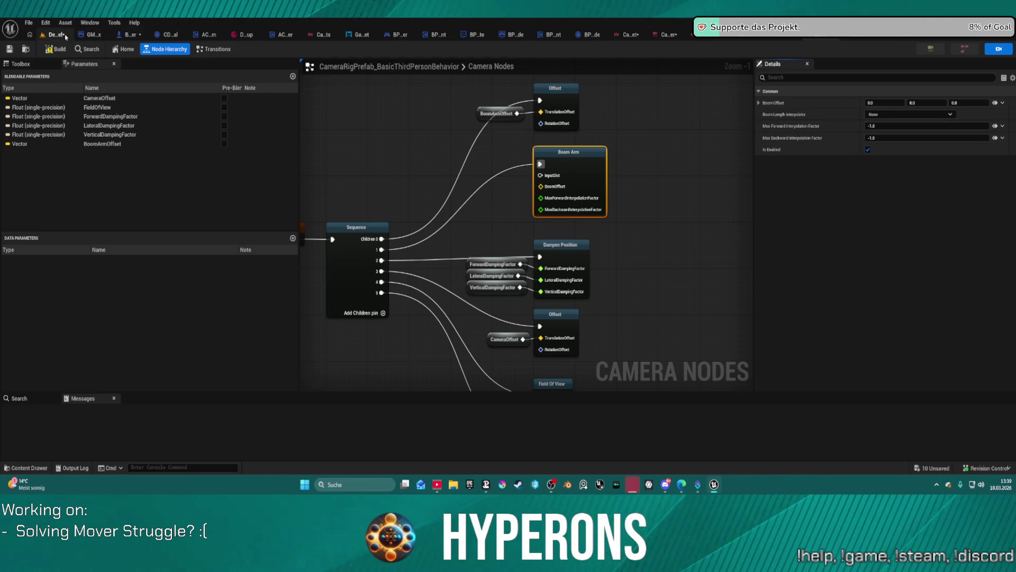
pyautogui.click(60, 36)
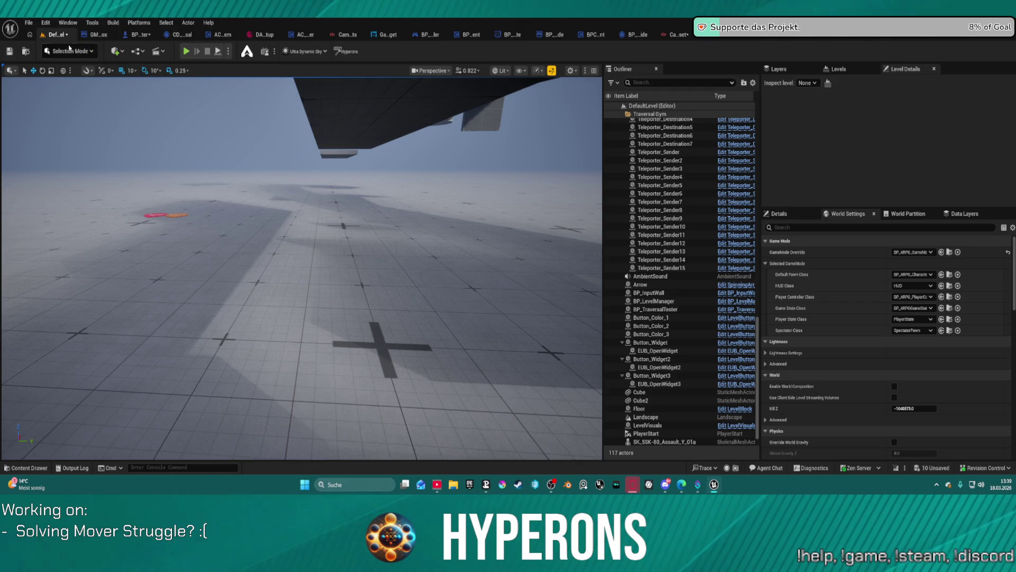
# - Play-test the level, running the character around the boxes and blocks to check the third-person camera
pyautogui.click(185, 51)
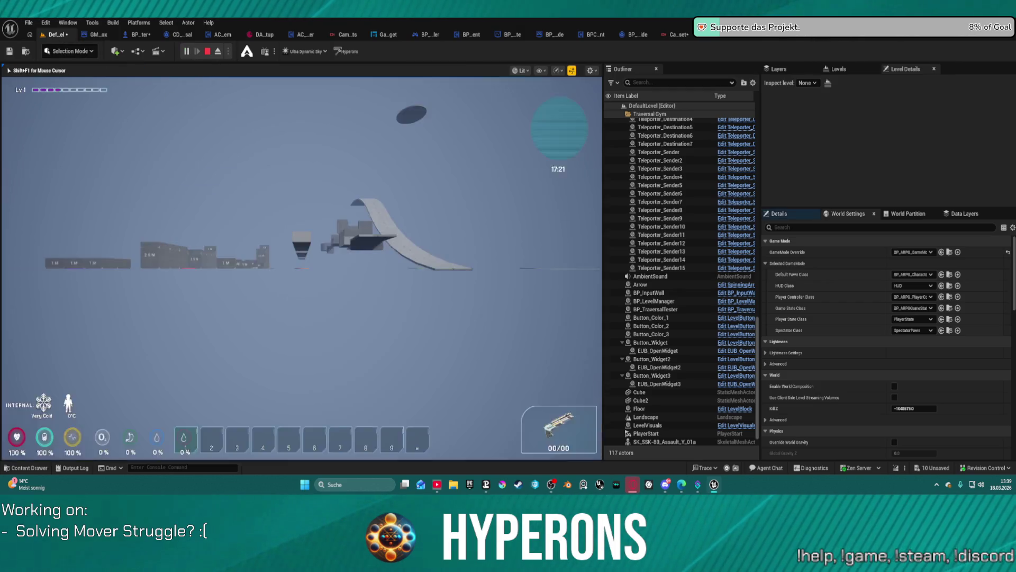
pyautogui.press('w')
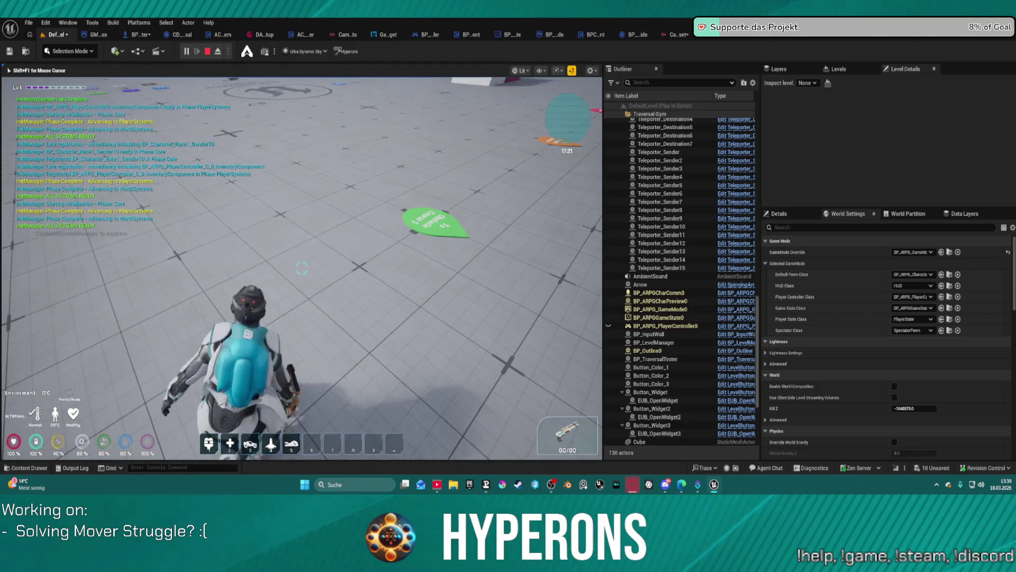
pyautogui.press('w')
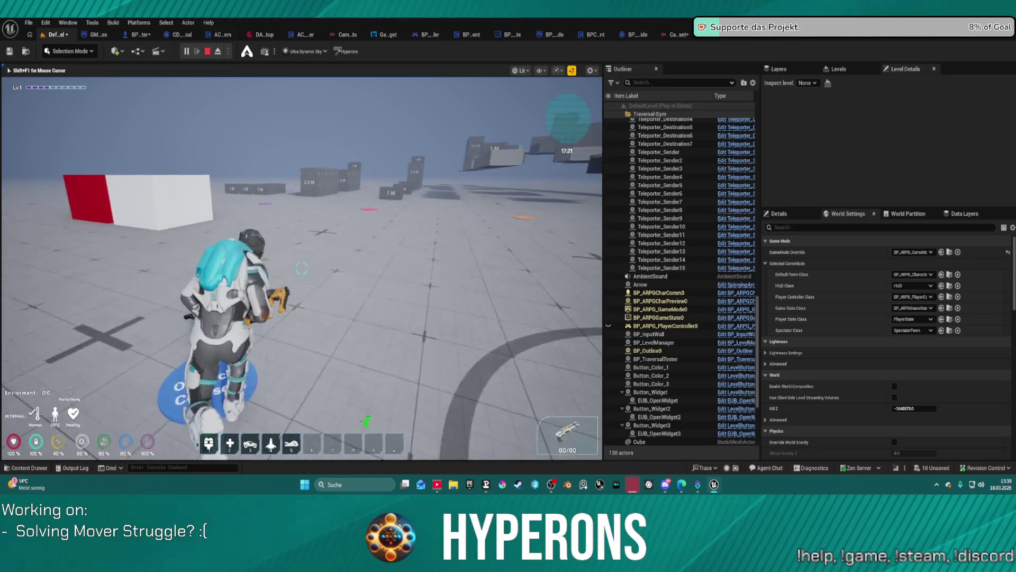
pyautogui.press('c')
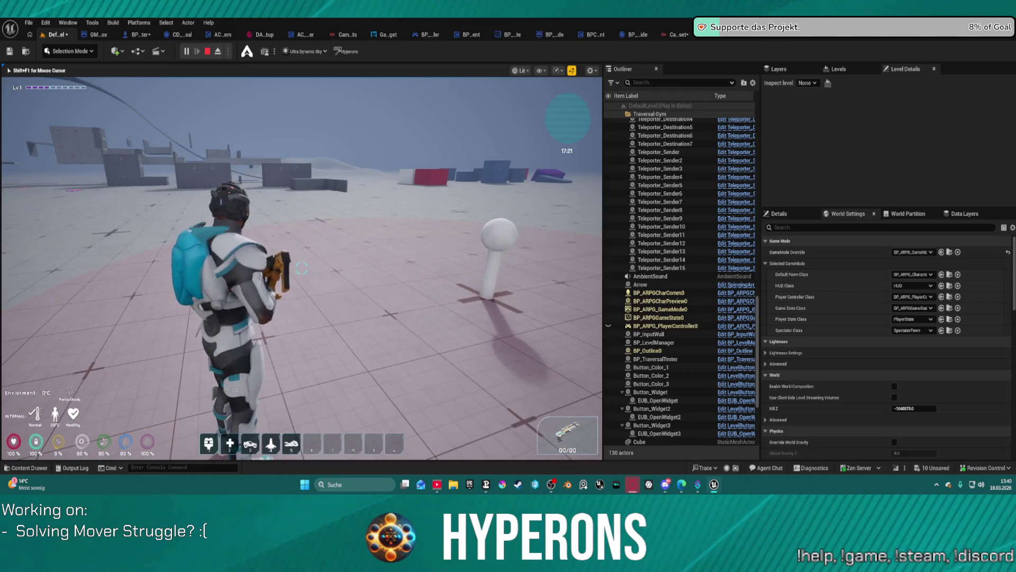
pyautogui.press('w')
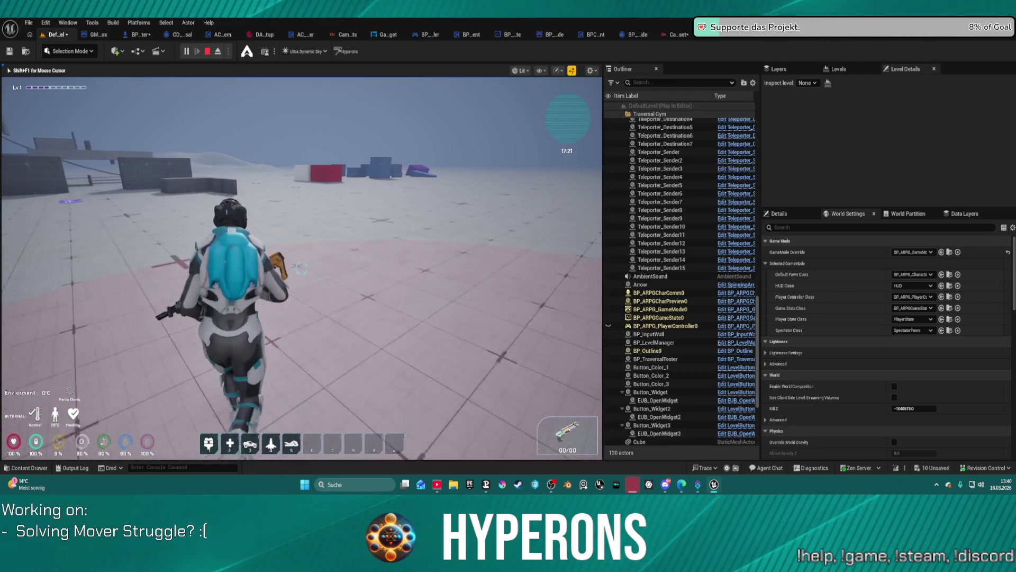
pyautogui.press('w')
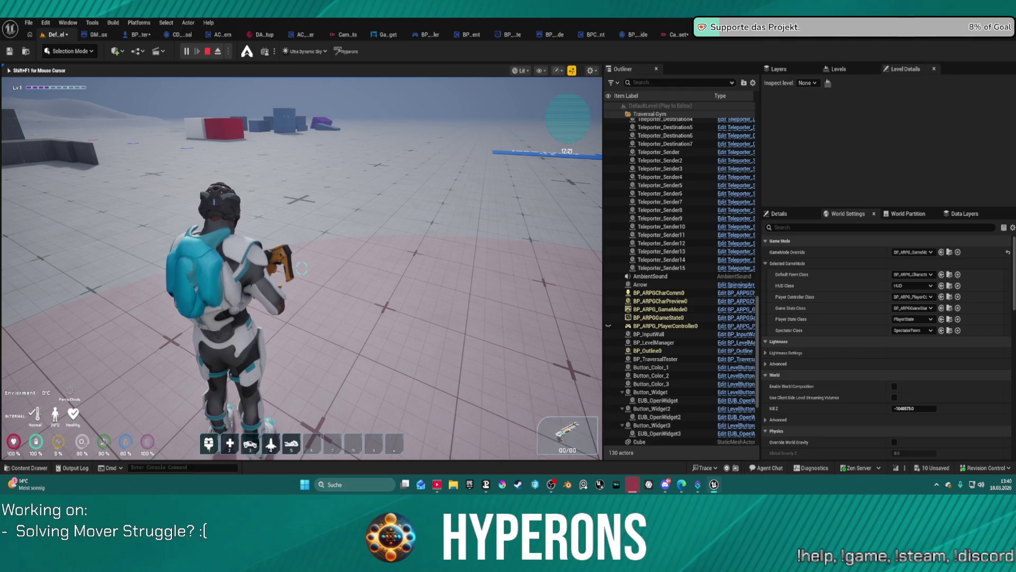
pyautogui.press('w')
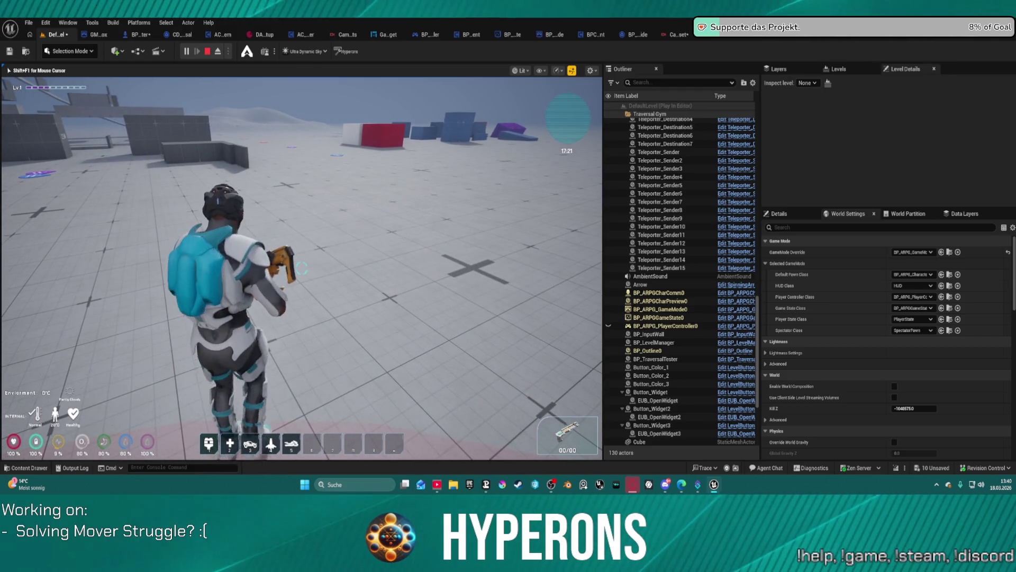
pyautogui.press('w')
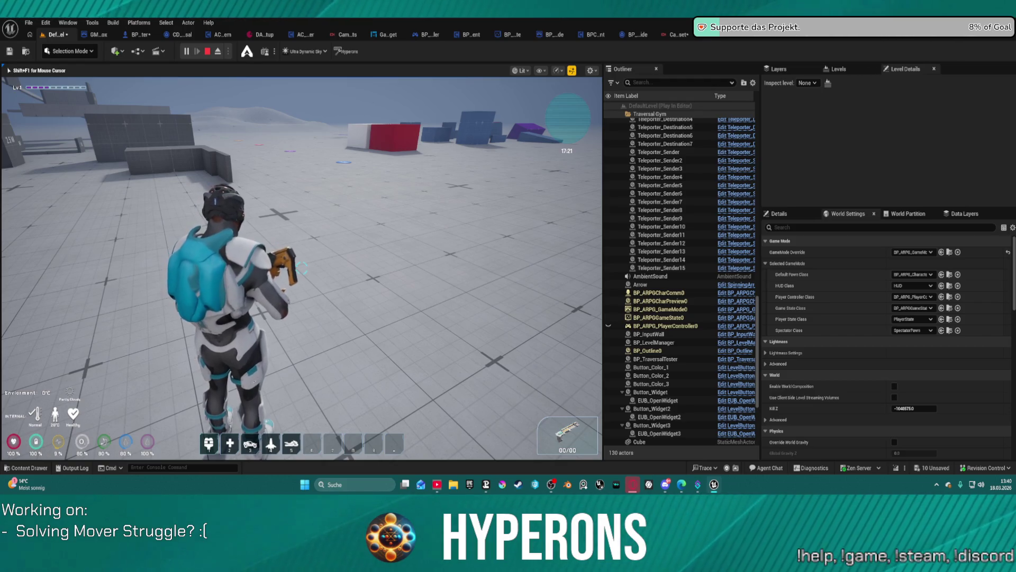
pyautogui.press('s')
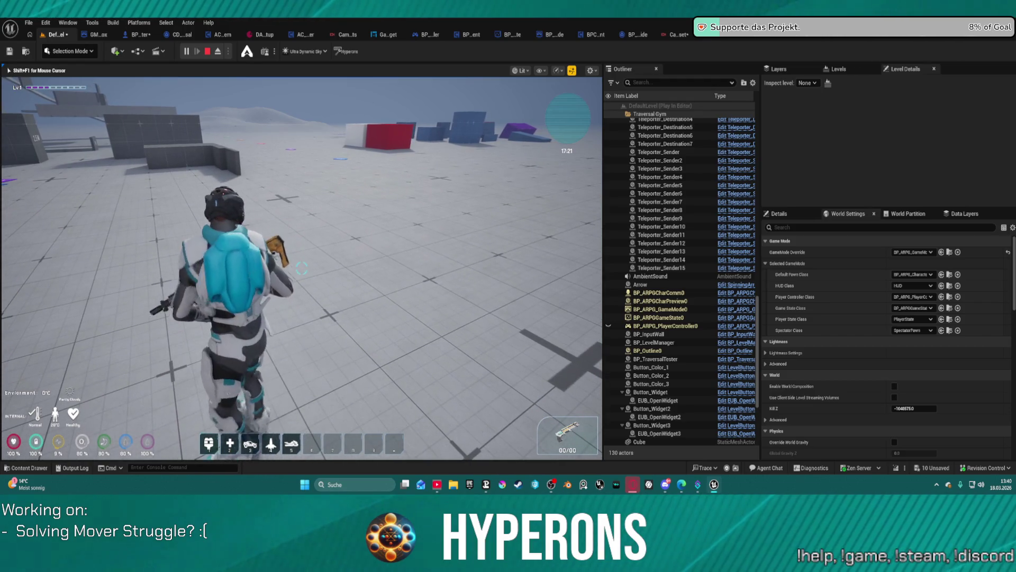
pyautogui.press('w')
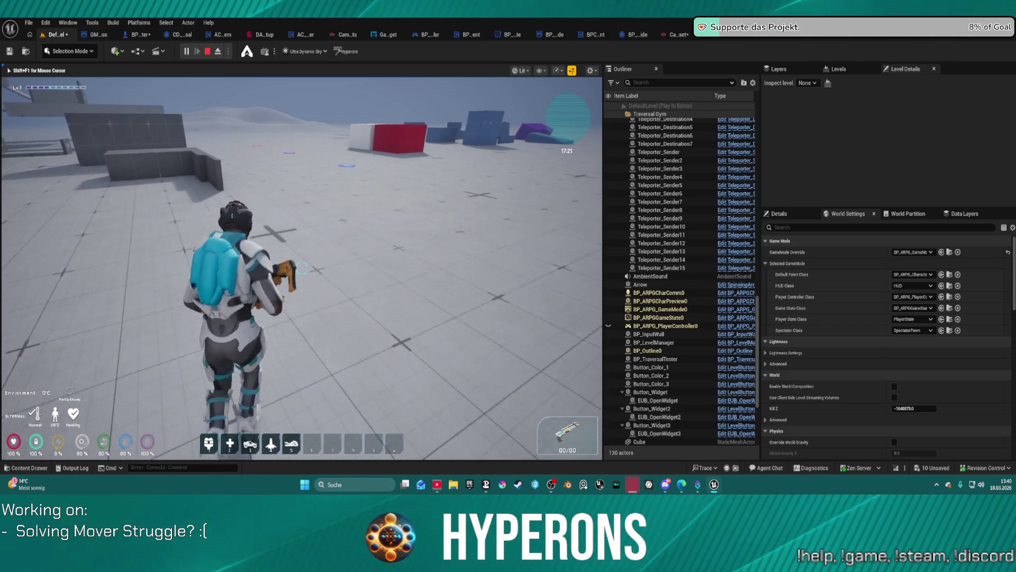
pyautogui.press('w')
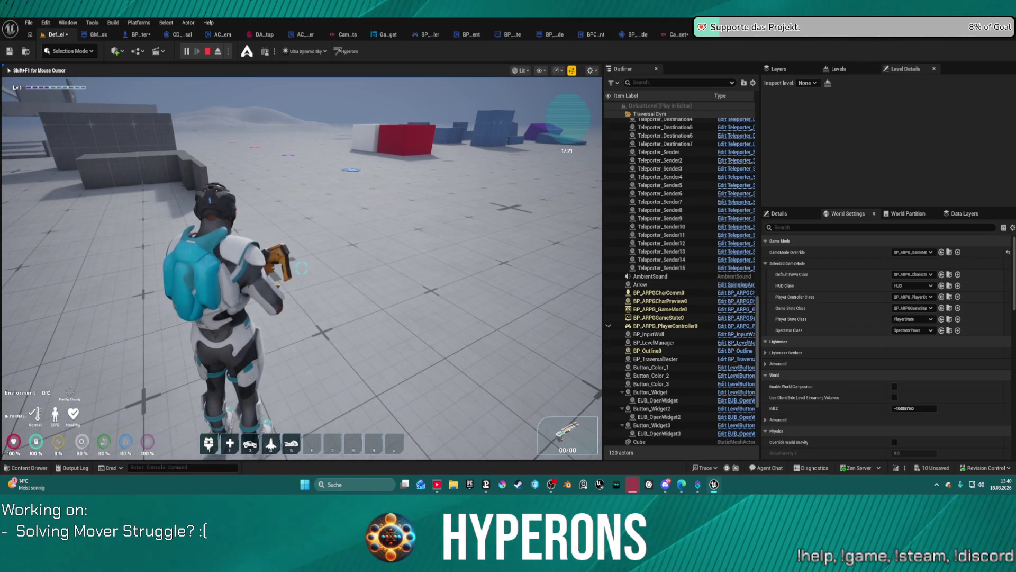
pyautogui.press('a')
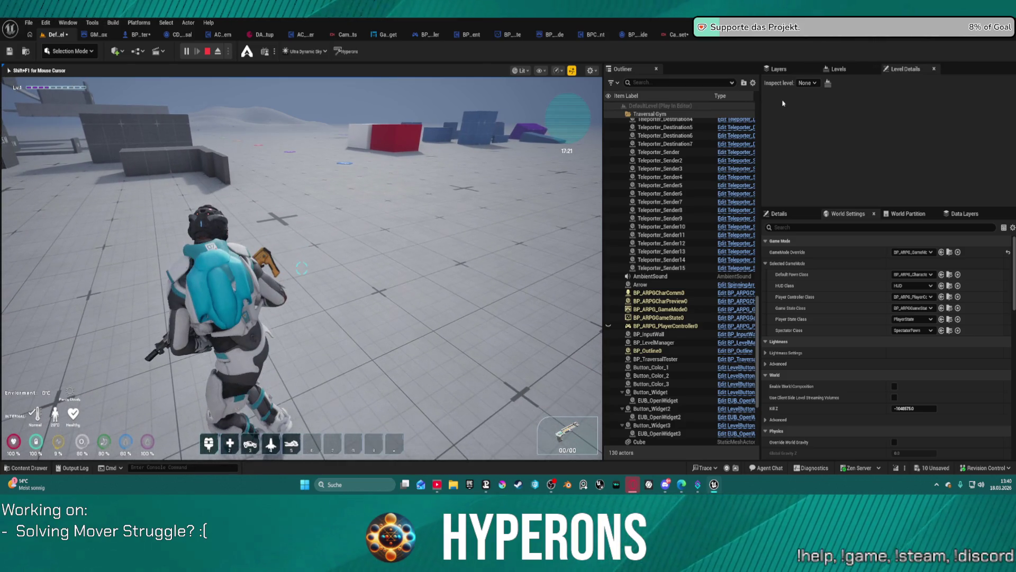
pyautogui.press('Escape')
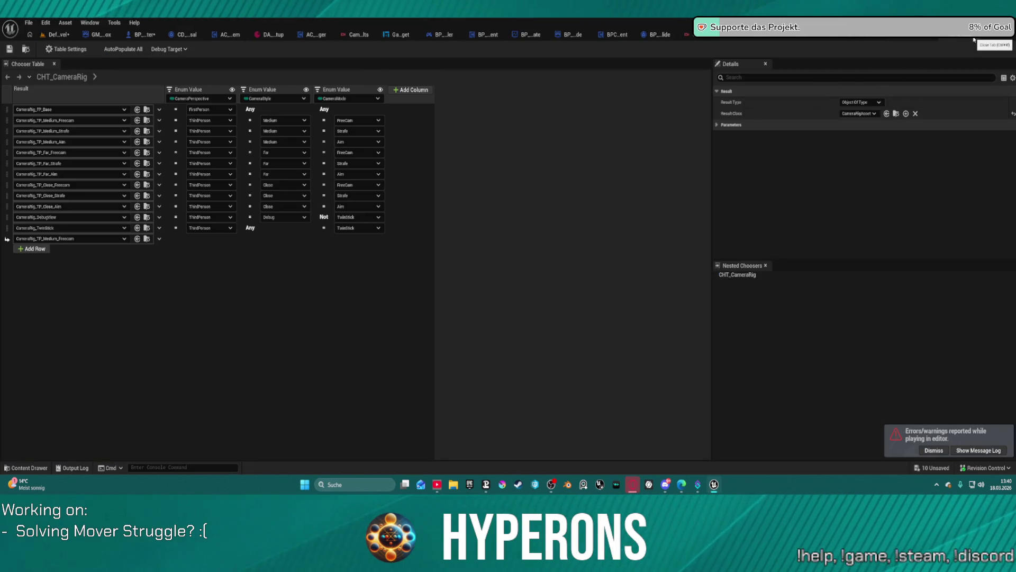
# - Browse the File menu for recent chooser tables, then switch to the CHT_CameraRig_Hyper table
pyautogui.click(36, 22)
pyautogui.moveTo(122, 56)
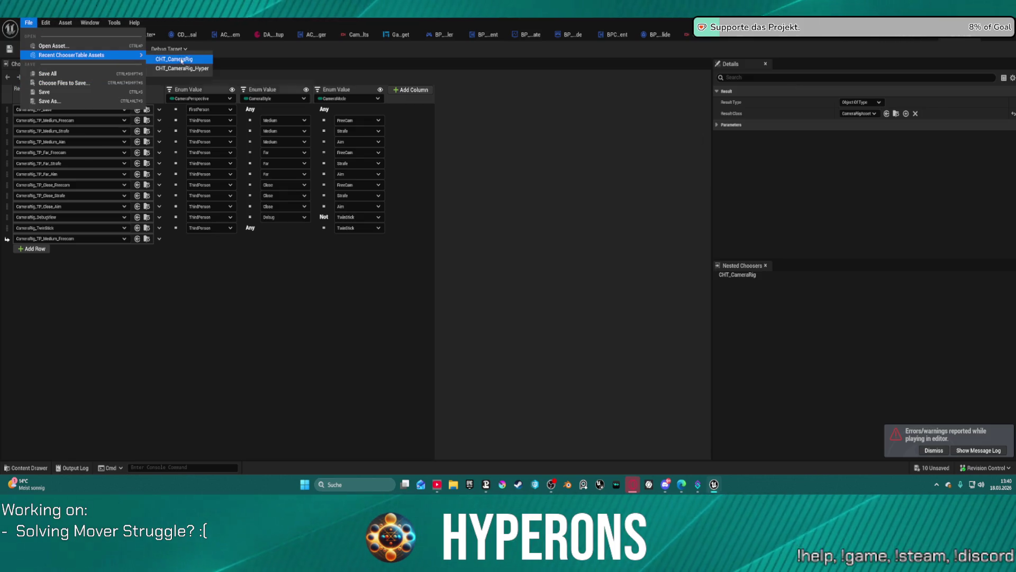
pyautogui.click(549, 166)
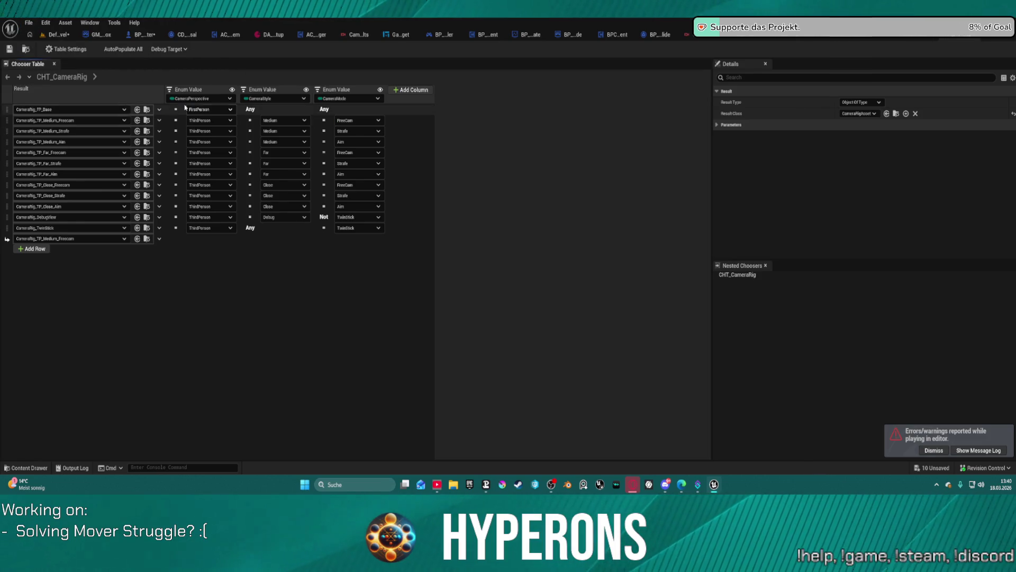
pyautogui.click(831, 39)
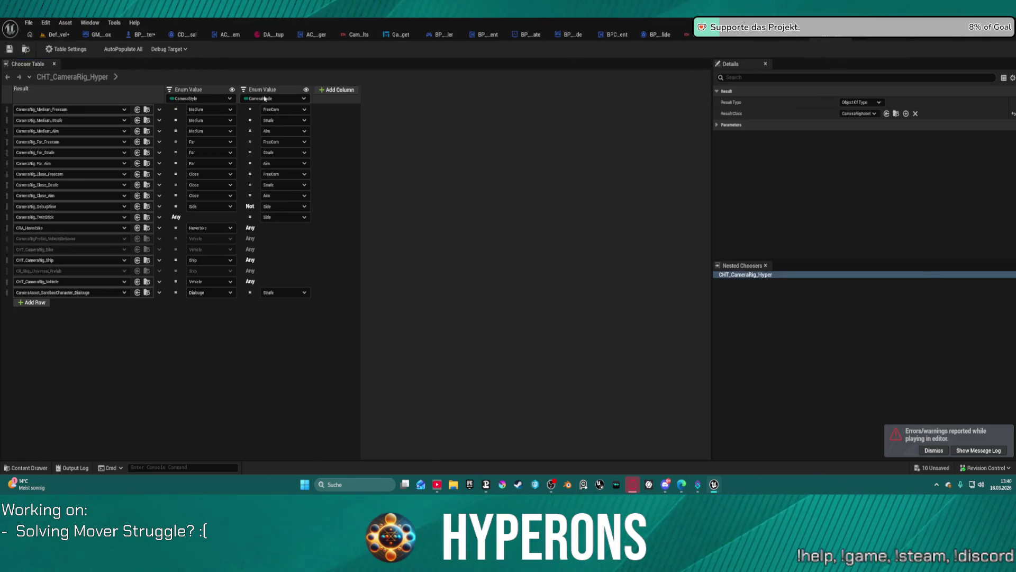
# - Open CameraRig_Medium_Freecam and its BasicThirdPersonBehavior prefab graph, then go back to DefaultLevel
pyautogui.click(149, 111)
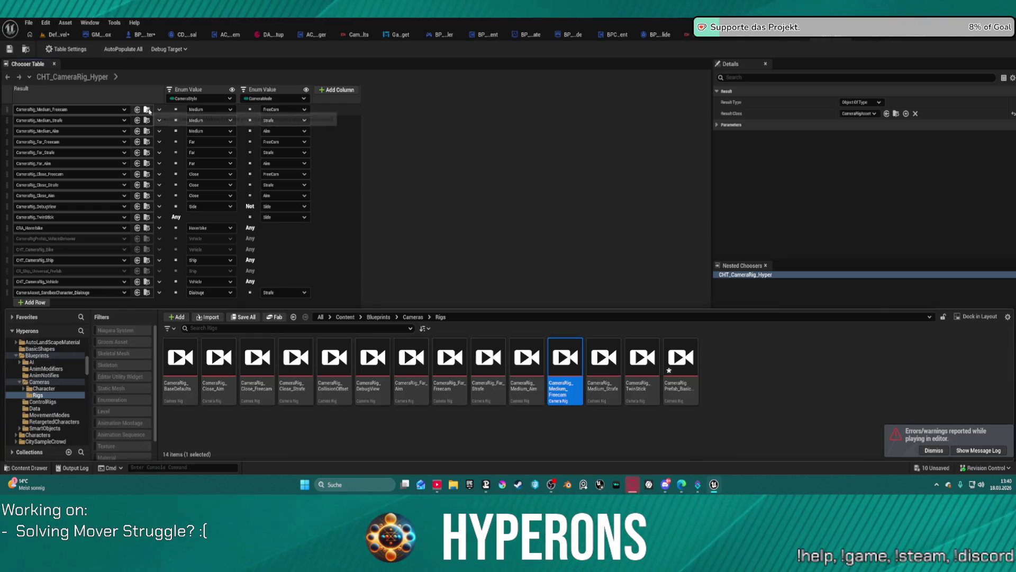
pyautogui.doubleClick(576, 363)
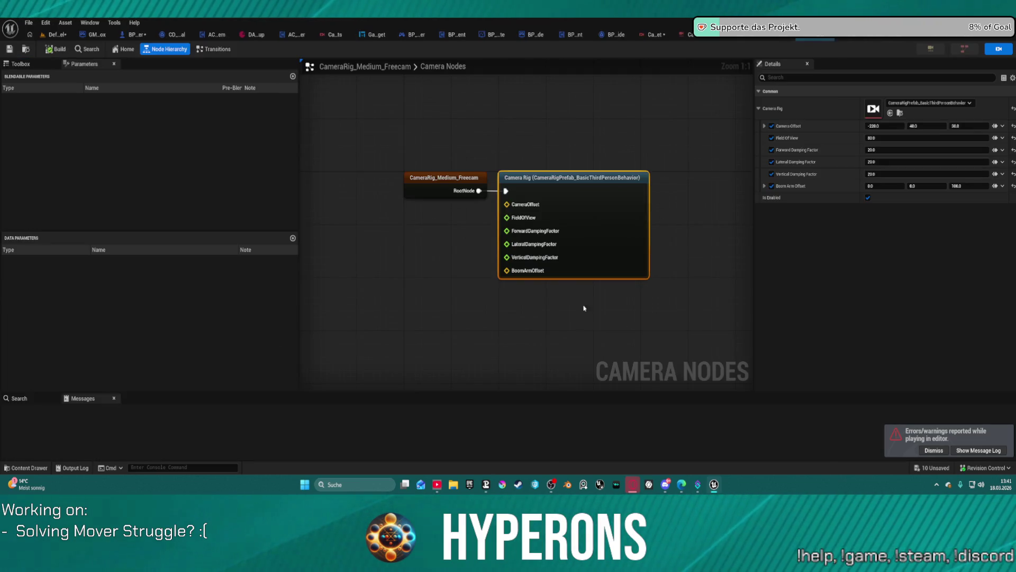
pyautogui.doubleClick(595, 186)
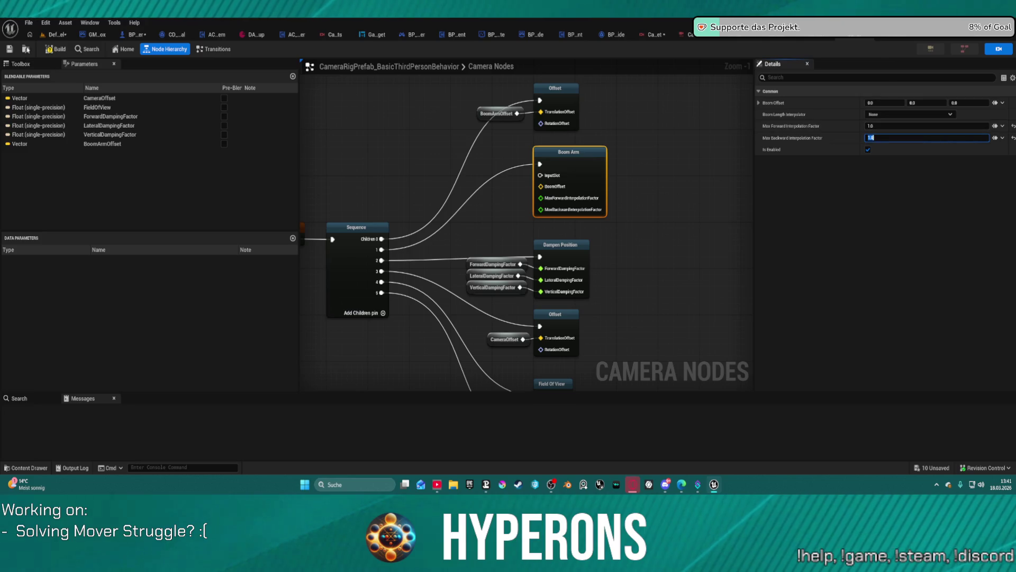
pyautogui.click(56, 35)
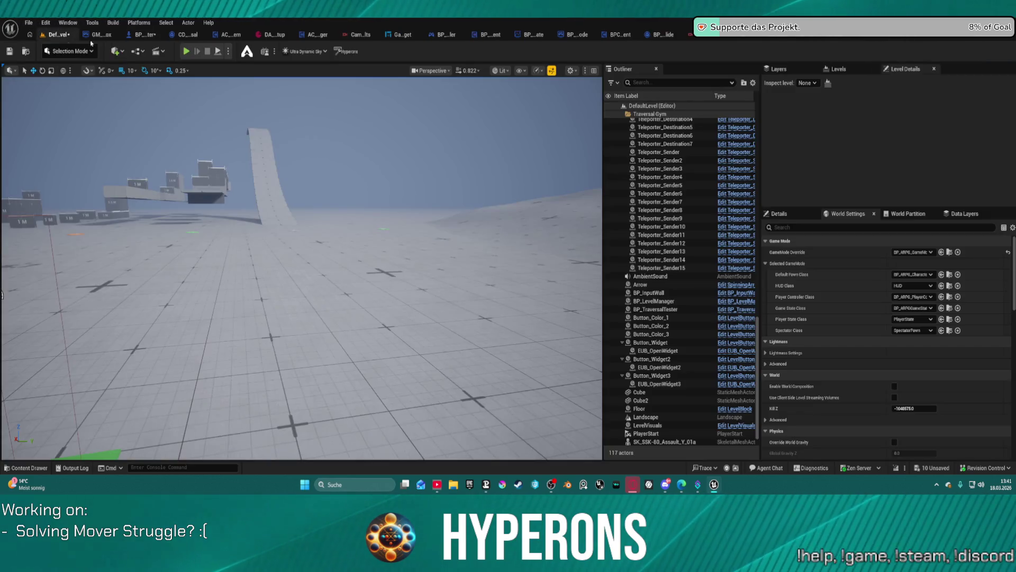
# - Play in editor, walk forward, and unequip the helmet and pants armour from the inventory
pyautogui.hotkey('alt', 'p')
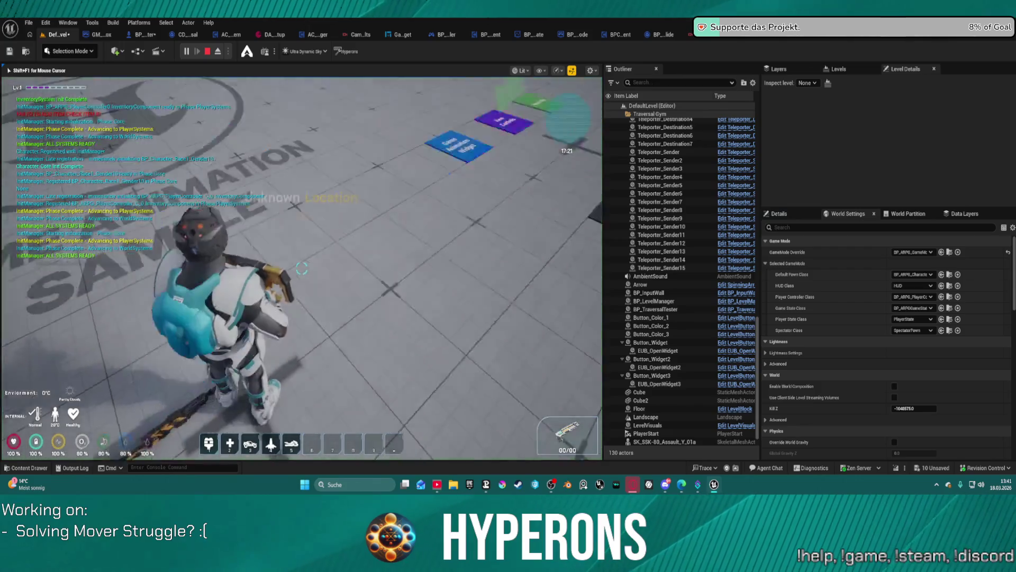
pyautogui.press('w')
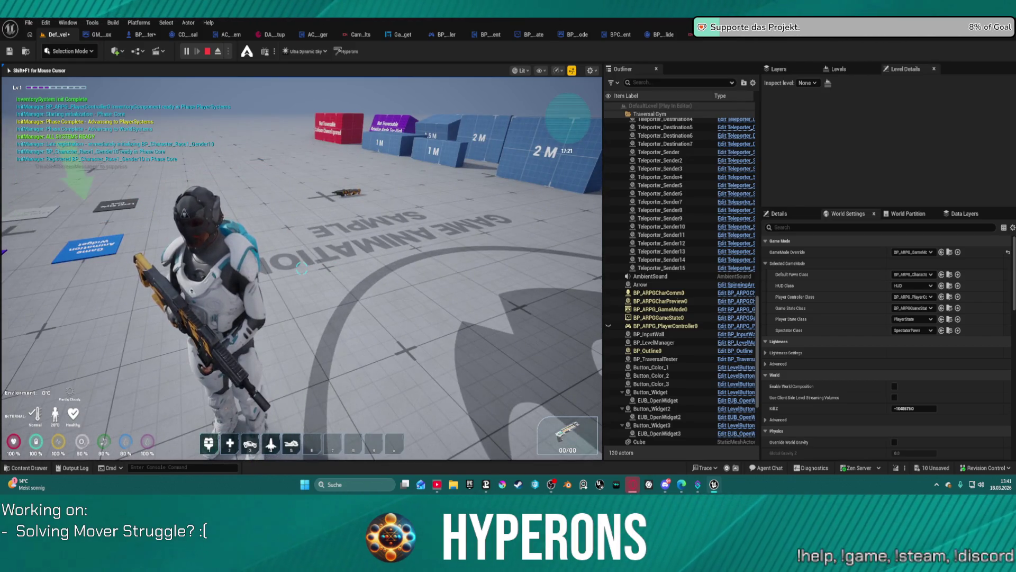
pyautogui.press('i')
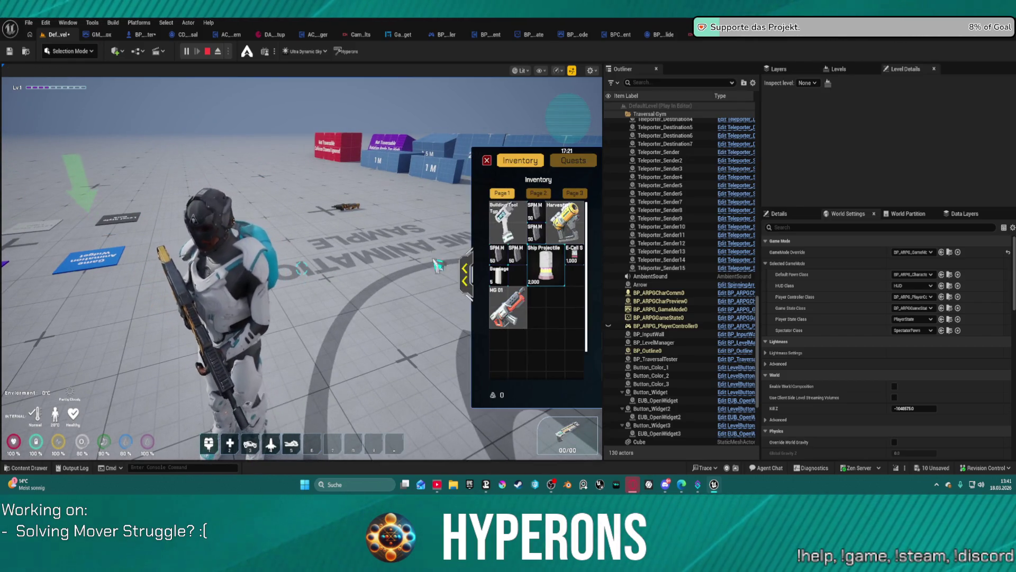
pyautogui.click(467, 279)
pyautogui.click(560, 216)
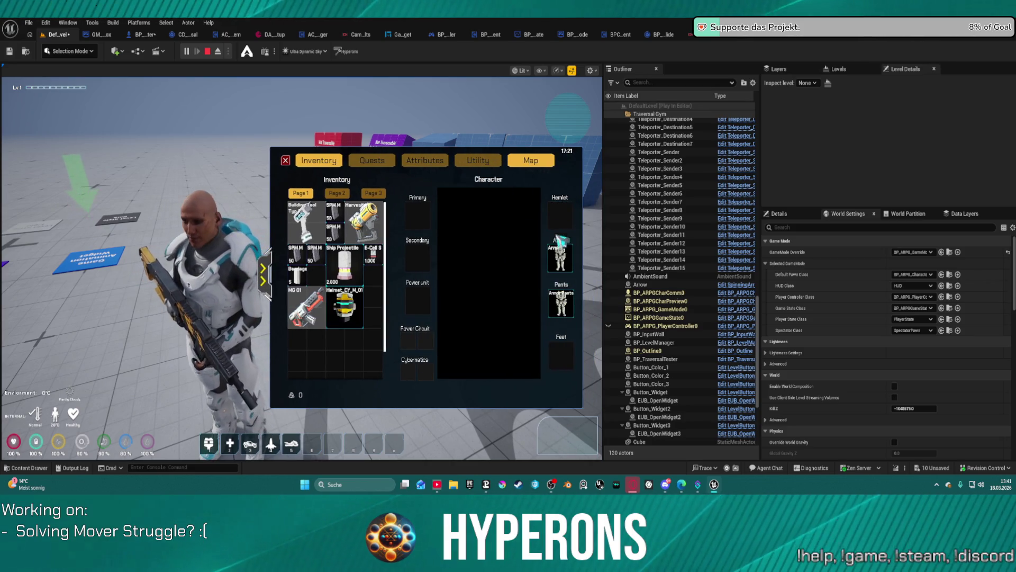
pyautogui.click(569, 306)
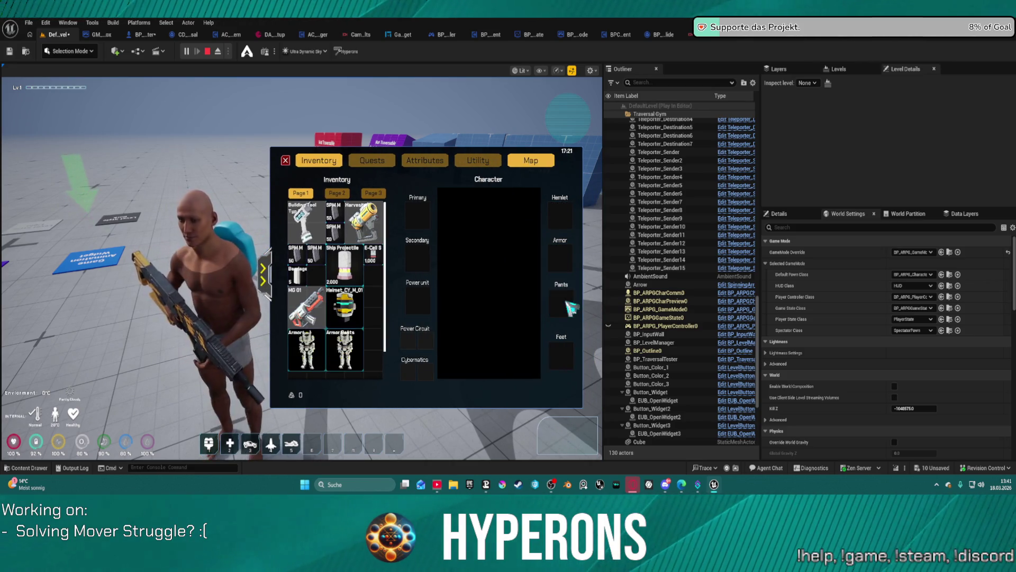
pyautogui.press('i')
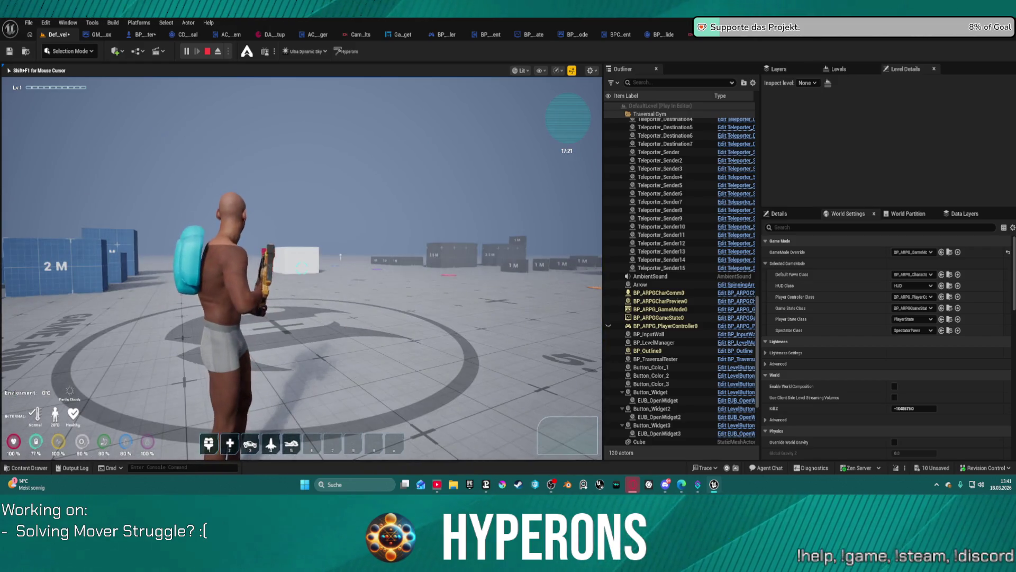
# - Run the character up the ramp, then turn around and walk back across the floor
pyautogui.press('w')
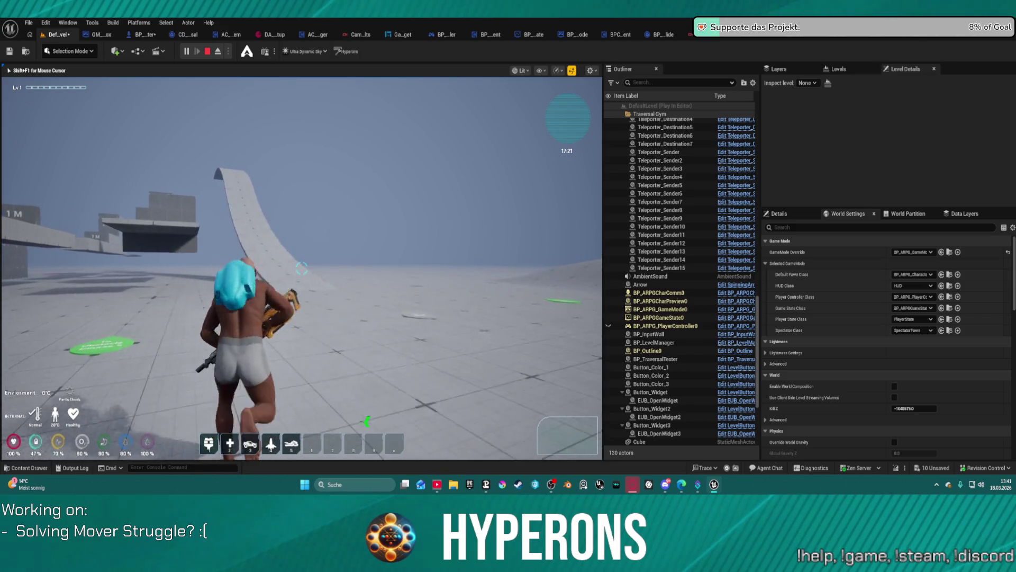
pyautogui.press('w')
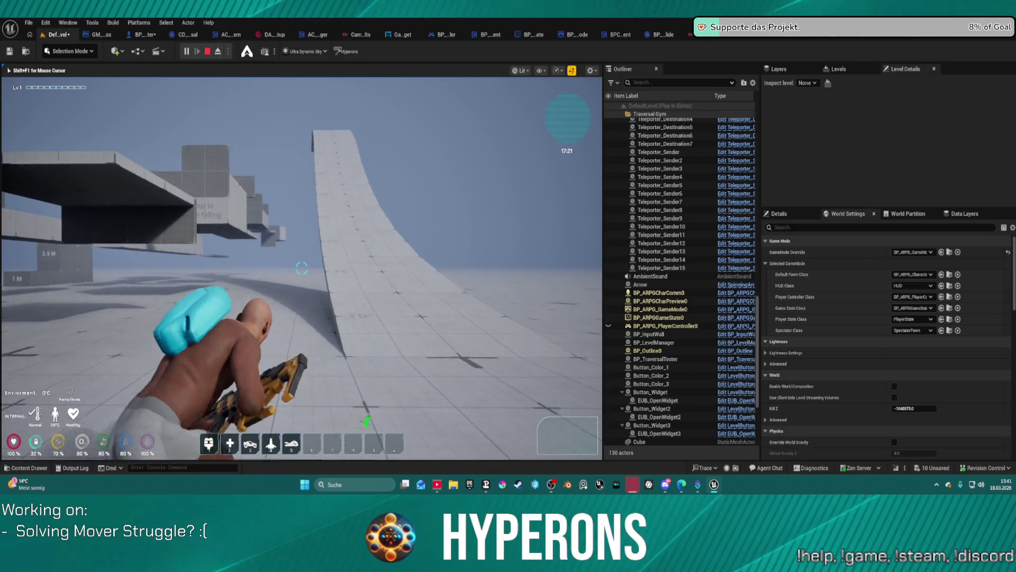
pyautogui.press('w')
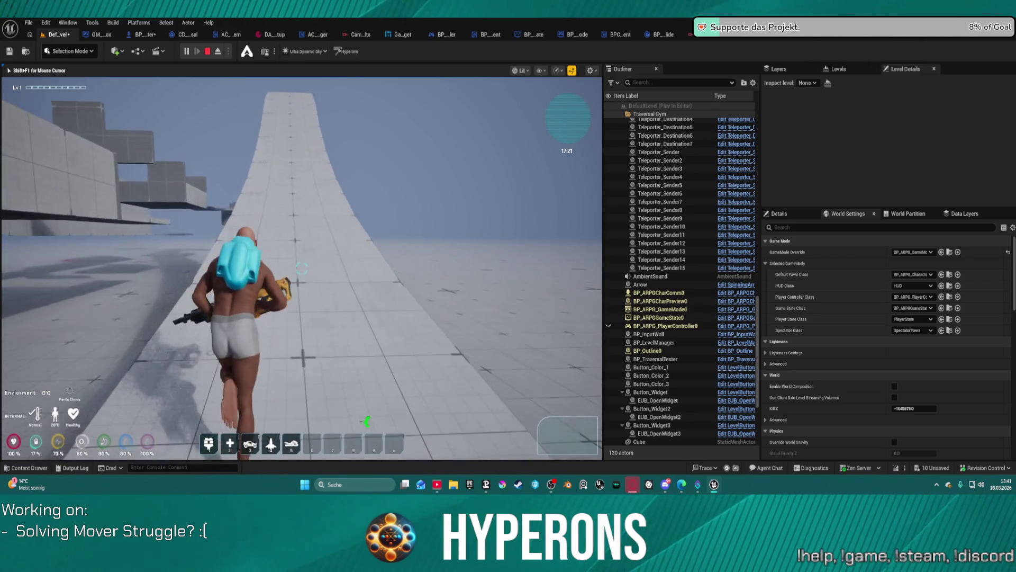
pyautogui.press('w')
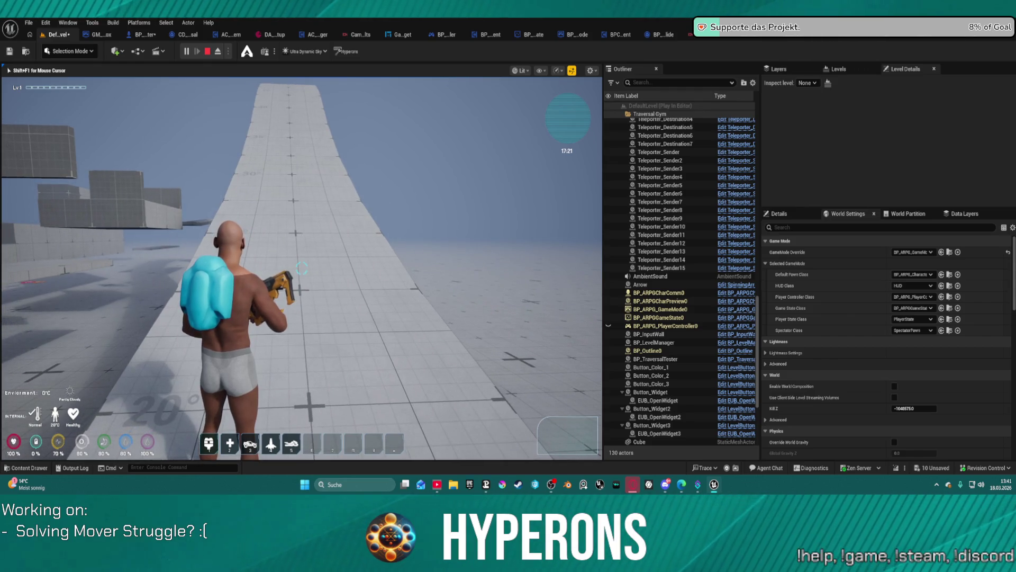
pyautogui.press('s')
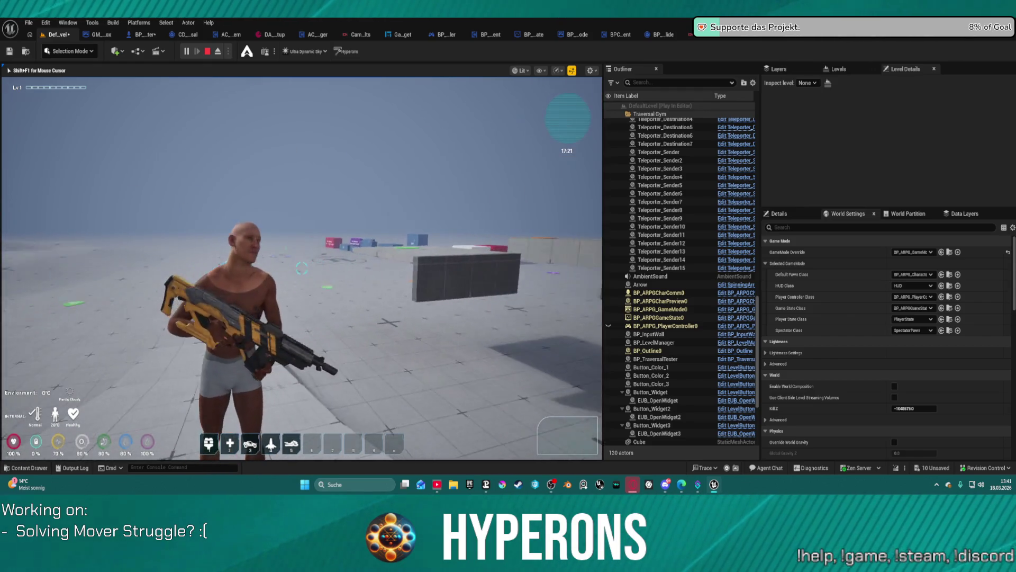
pyautogui.press('s')
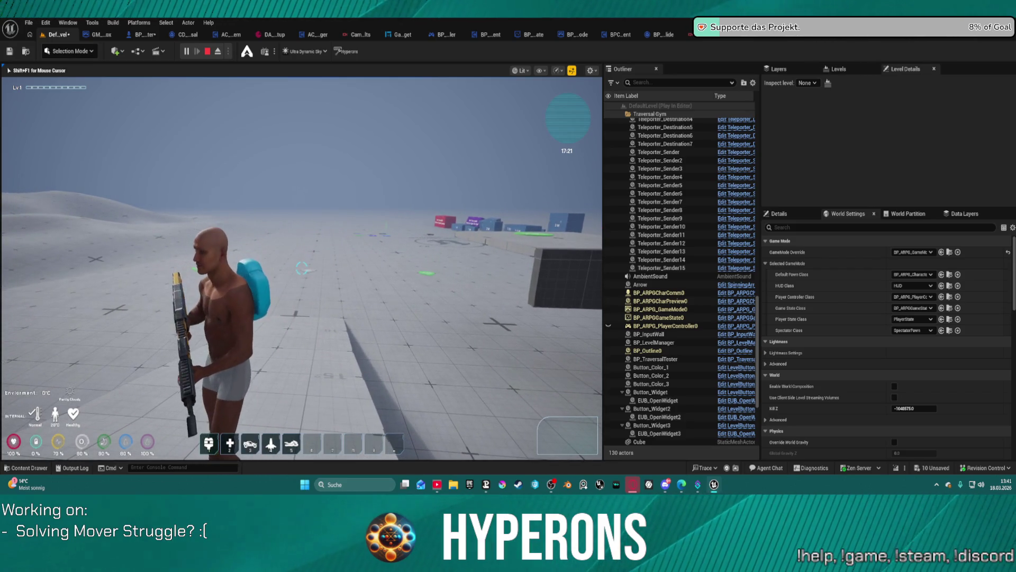
pyautogui.press('s')
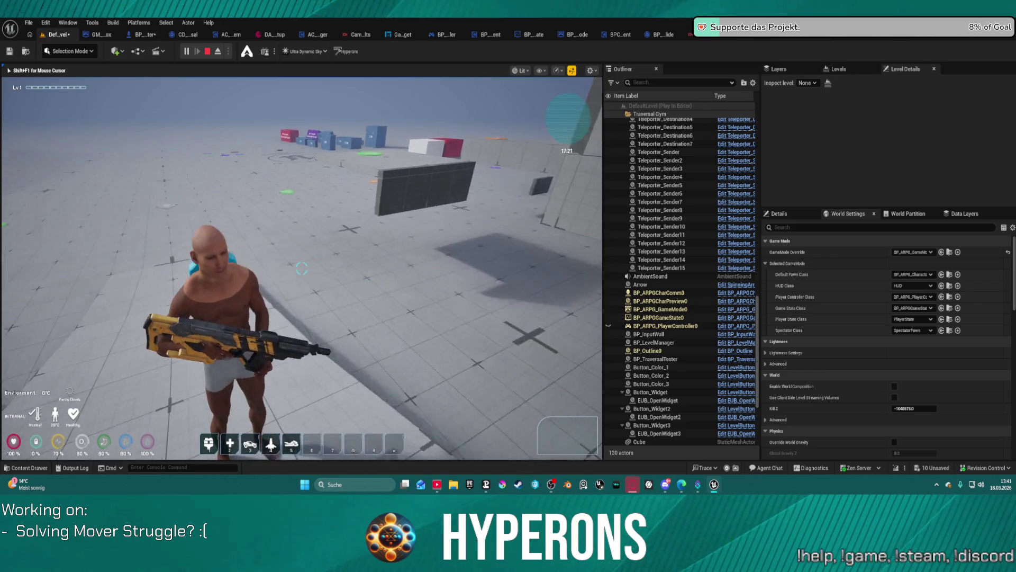
pyautogui.press('w')
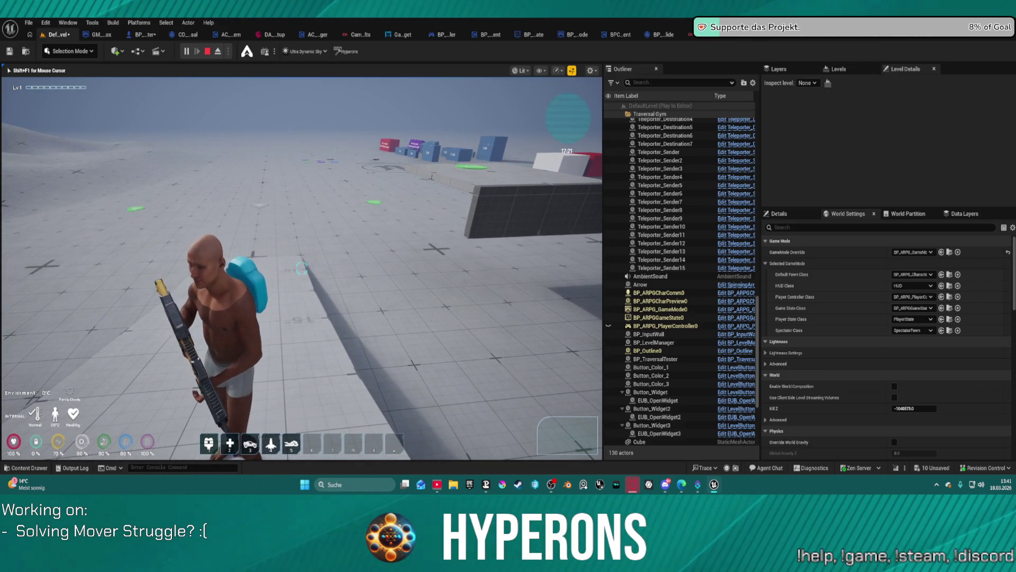
pyautogui.press('w')
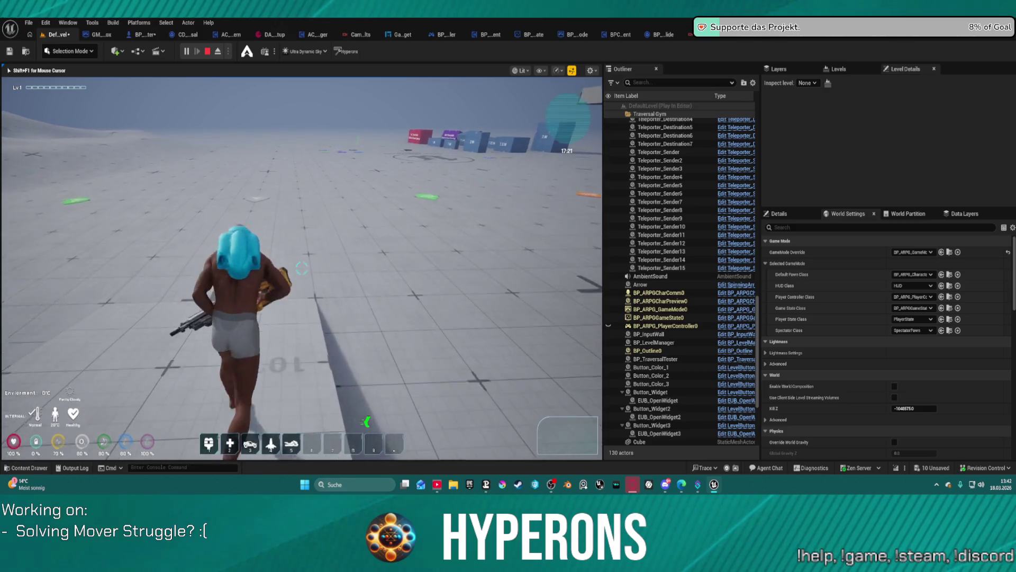
# - Vault the blue traversal blocks, pass the Not Traversable box, and stop the session
pyautogui.press('d')
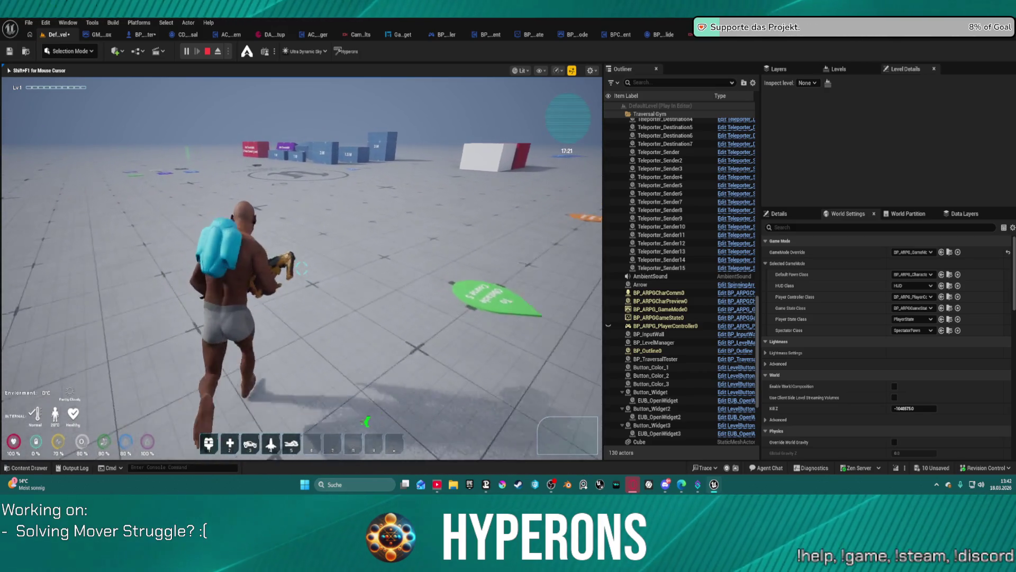
pyautogui.press('w')
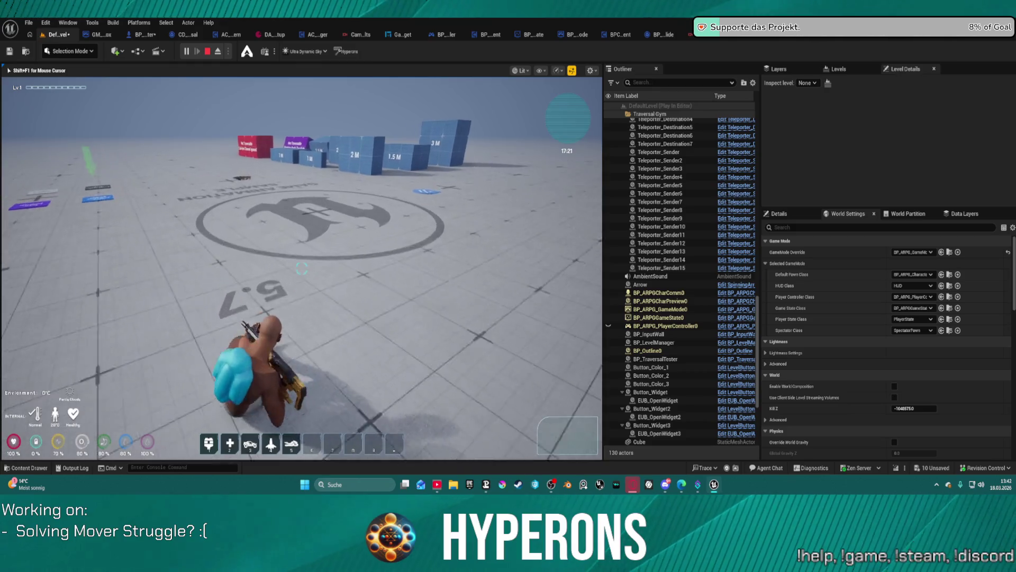
pyautogui.press('w')
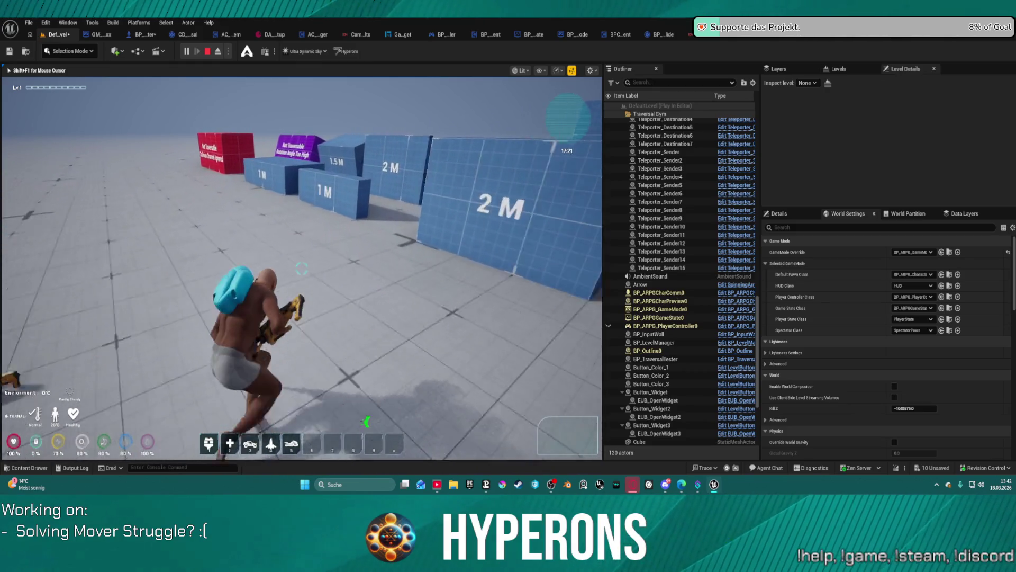
pyautogui.press('space')
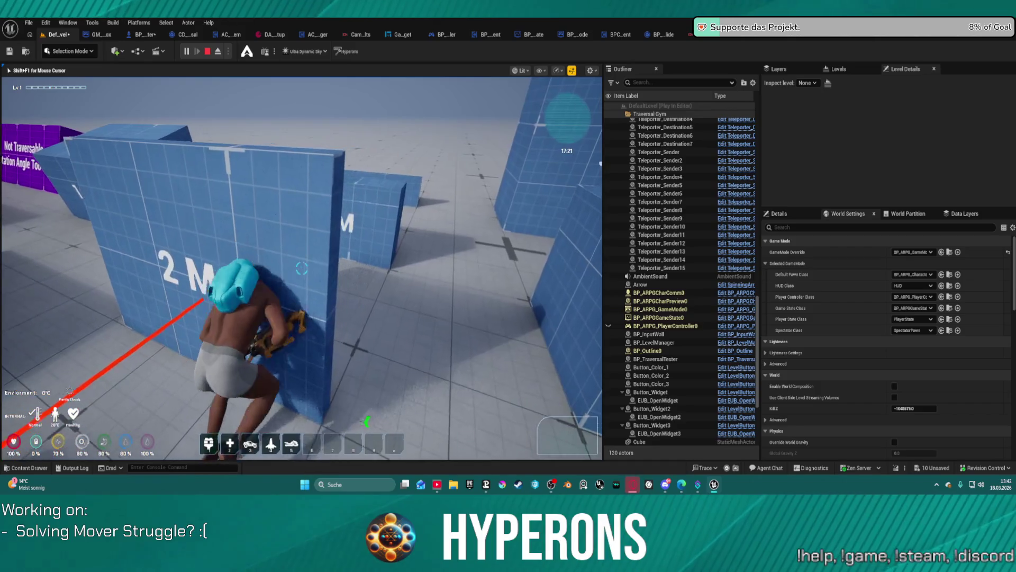
pyautogui.press('w')
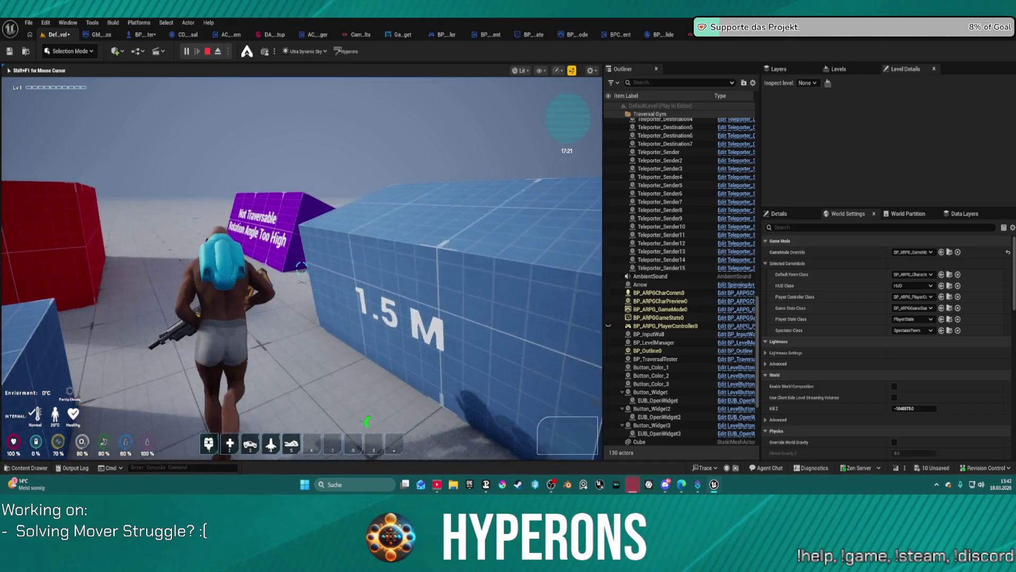
pyautogui.press('w')
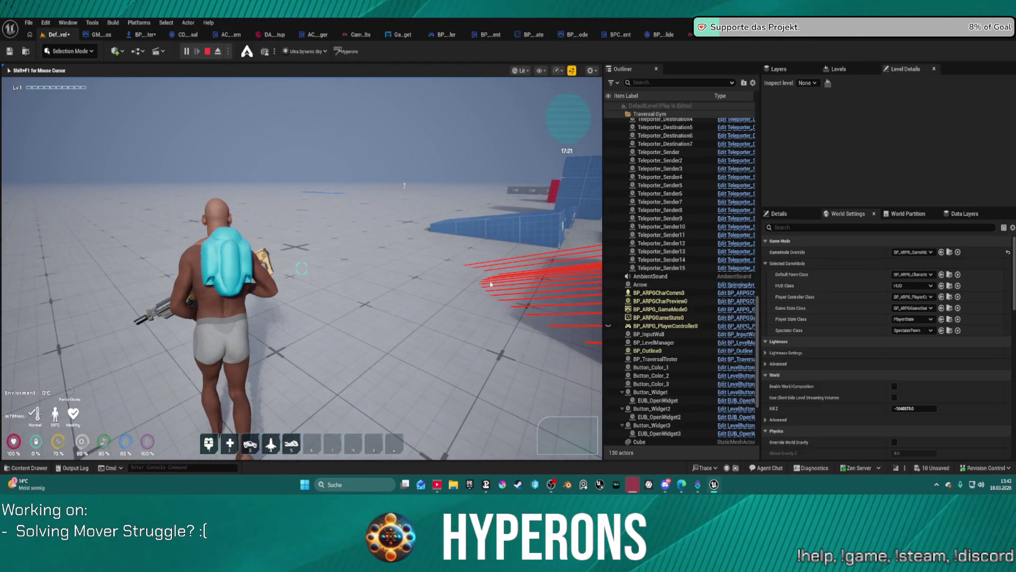
pyautogui.press('Escape')
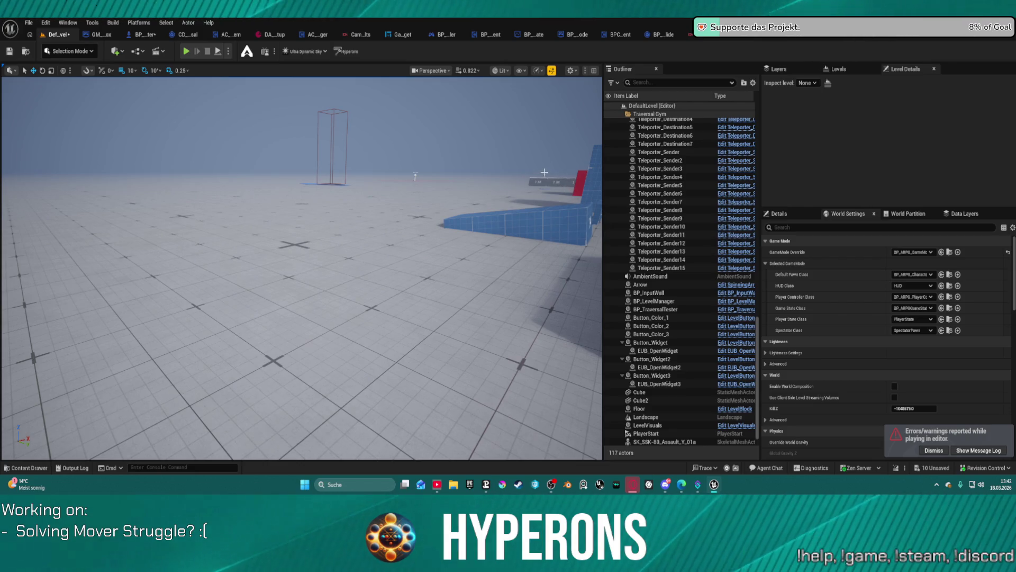
# - Undo the recent value, node-move, Replicate Movement and Bind Event wiring changes in BP_ARPG_Character's EventGraph
pyautogui.hotkey('ctrl', 'z')
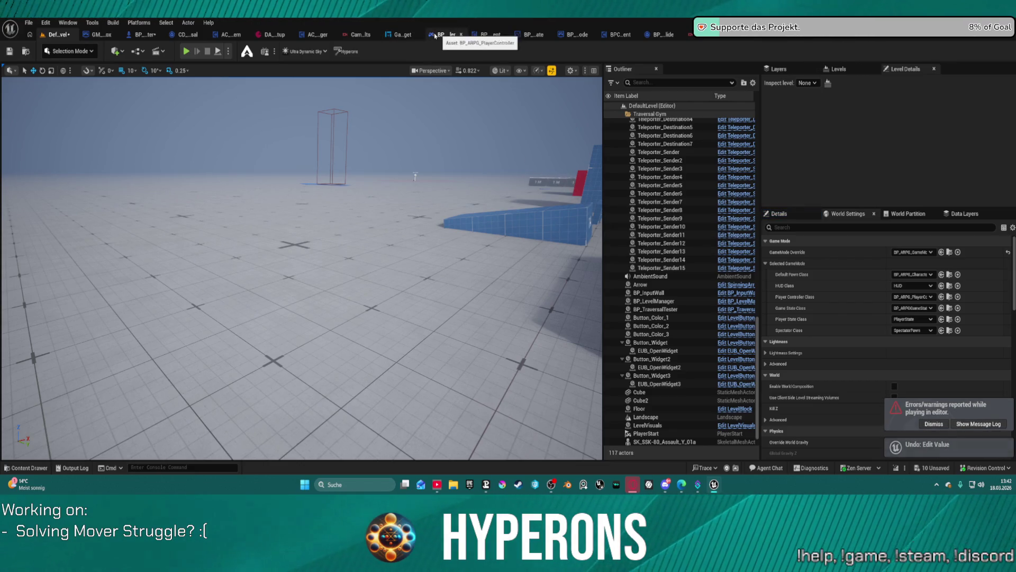
pyautogui.click(148, 35)
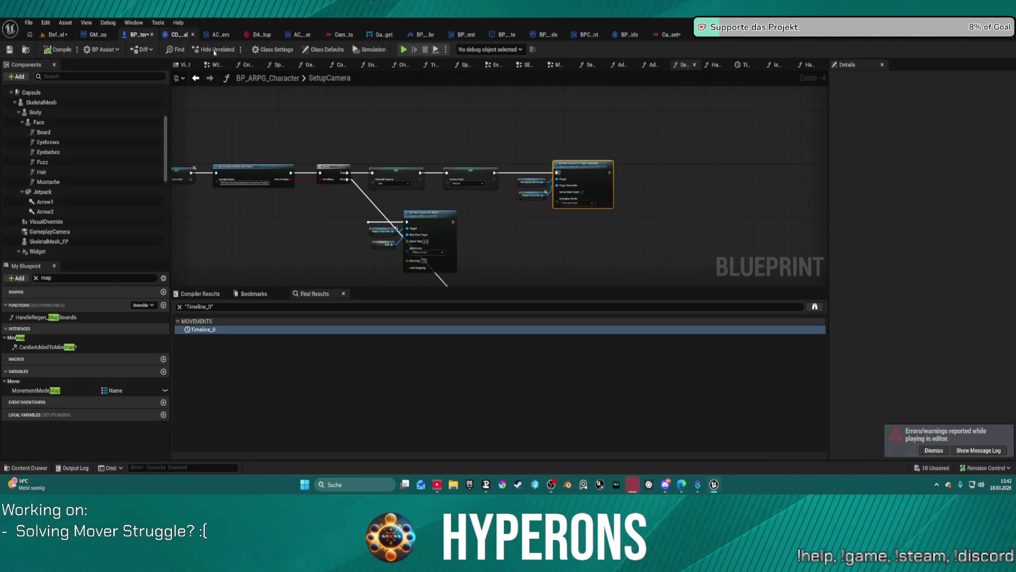
pyautogui.scroll(-5, 515, 168)
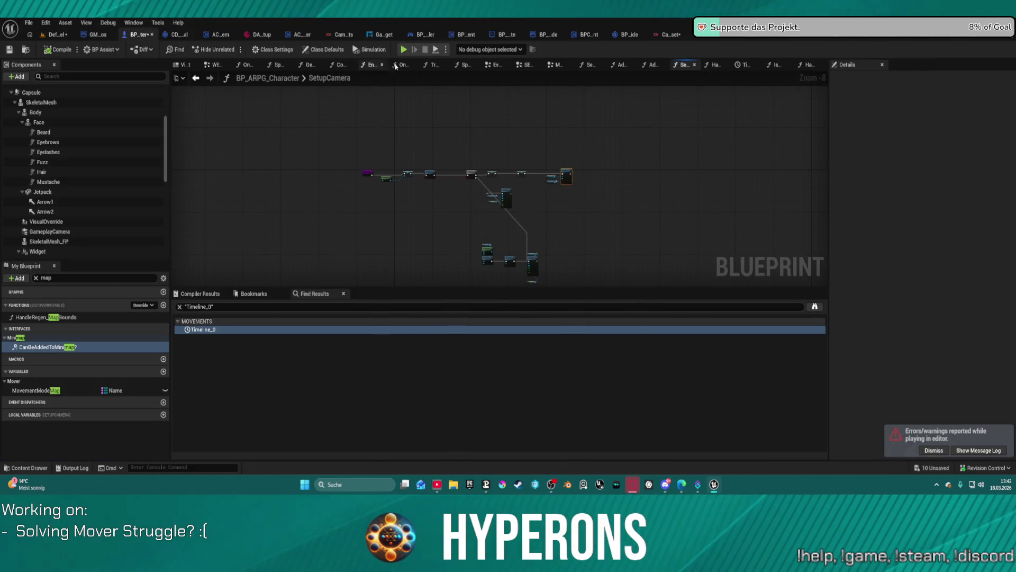
pyautogui.click(495, 64)
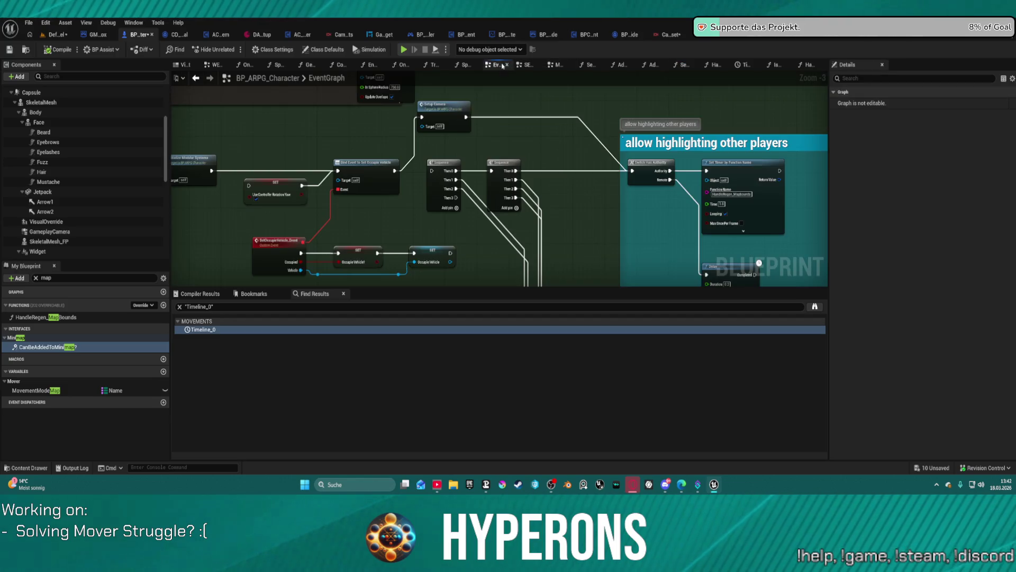
pyautogui.hotkey('ctrl', 'z')
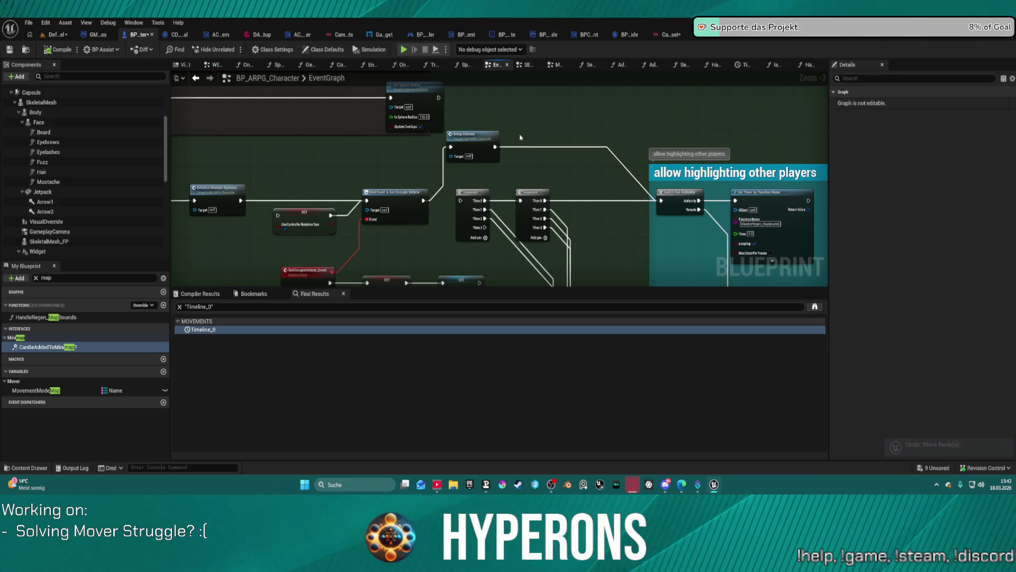
pyautogui.hotkey('ctrl', 'z')
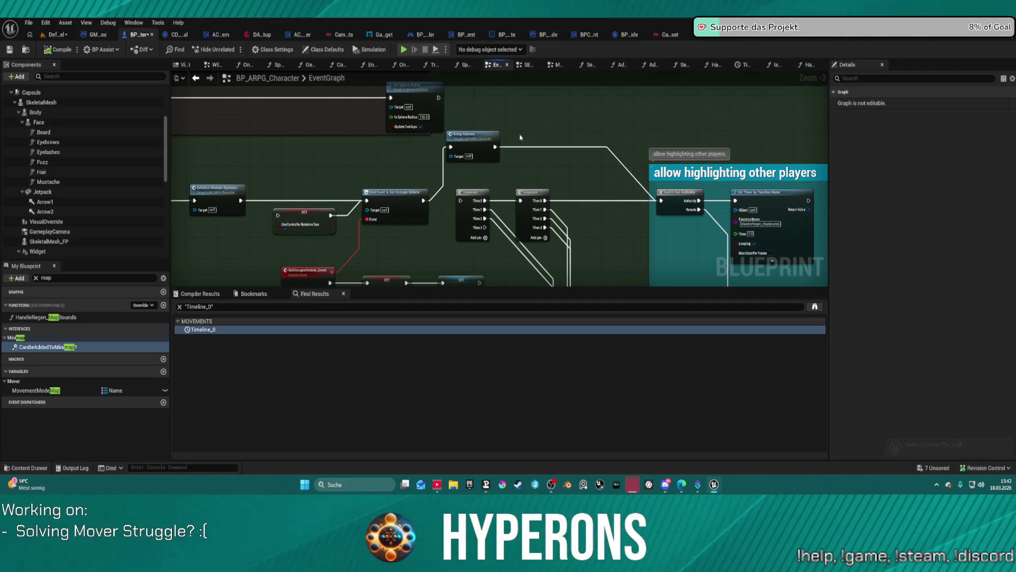
pyautogui.hotkey('ctrl', 'z')
pyautogui.hotkey('ctrl', 'z')
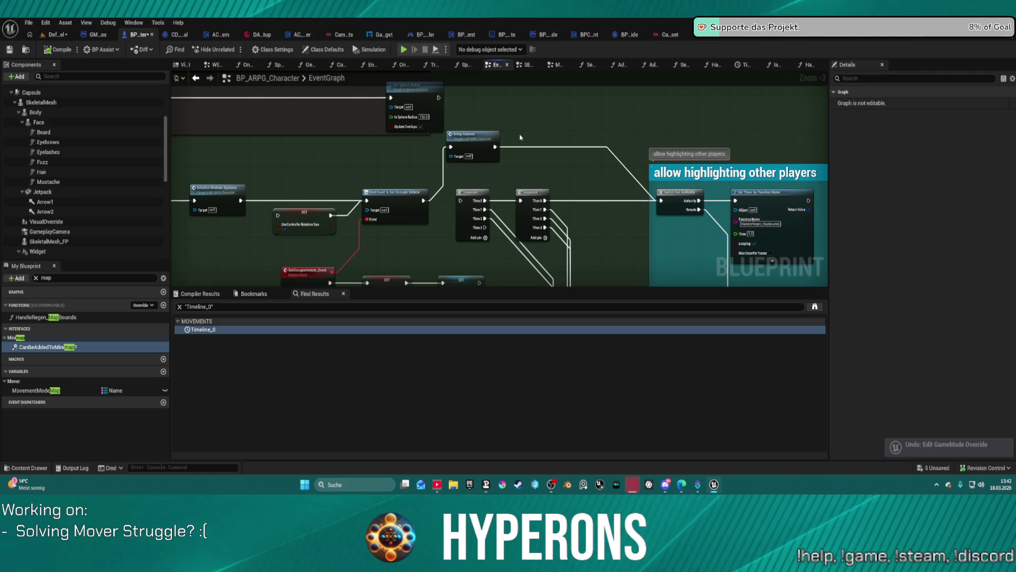
pyautogui.hotkey('ctrl', 'z')
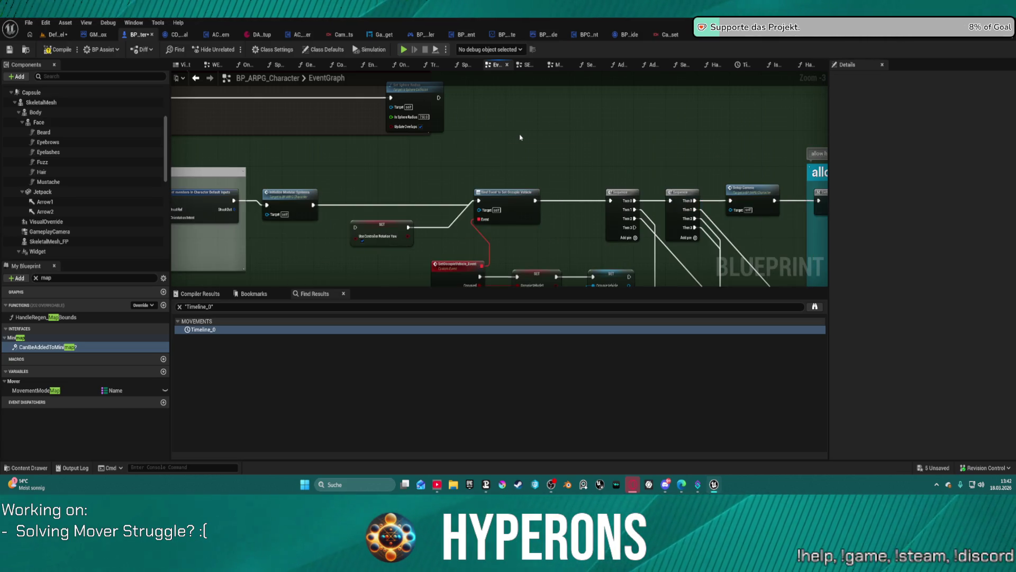
pyautogui.hotkey('ctrl', 'z')
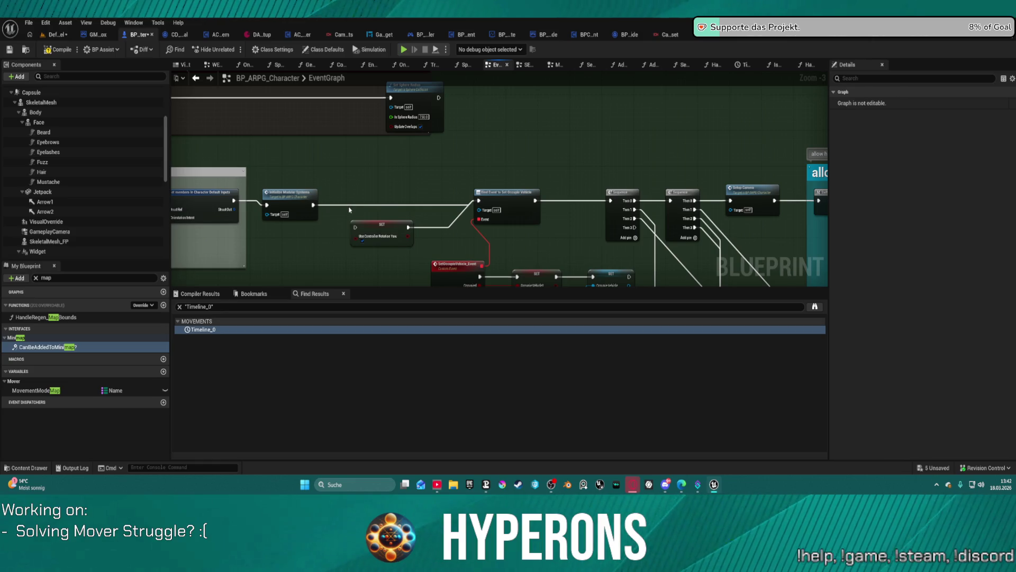
pyautogui.hotkey('ctrl', 'z')
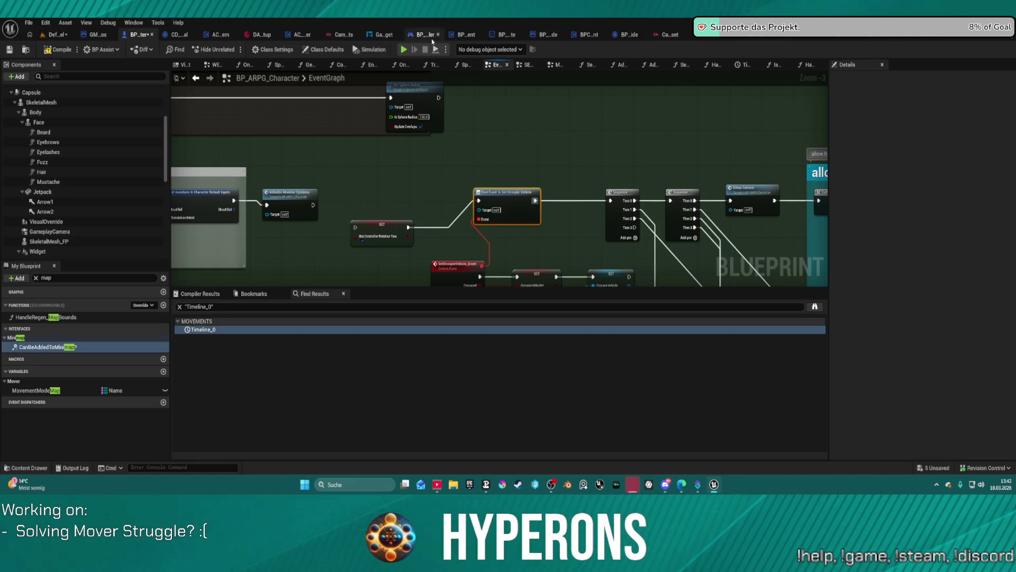
# - Compile the character blueprint and start a play test despite the compile errors
pyautogui.press('F7')
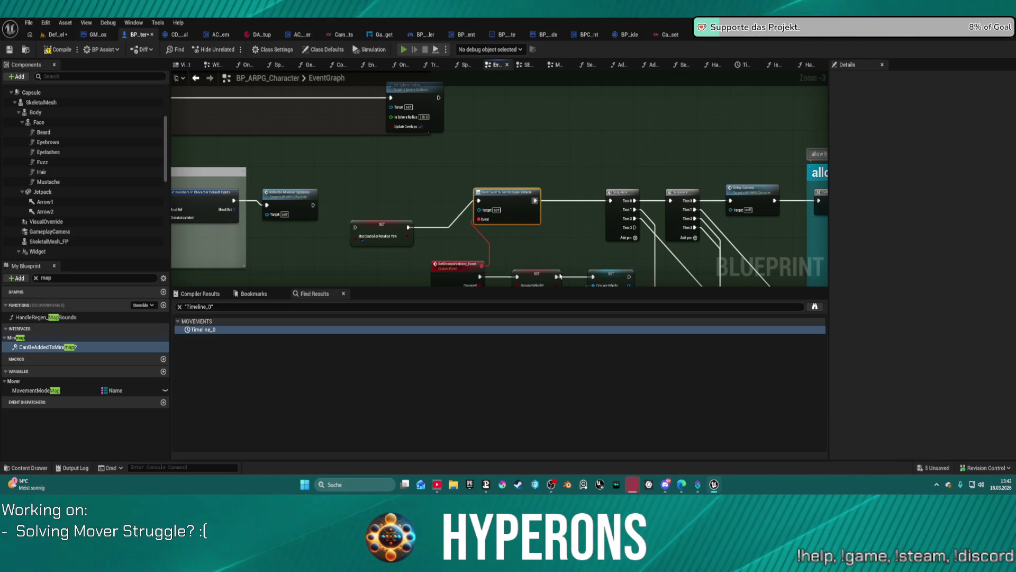
pyautogui.hotkey('alt', 'p')
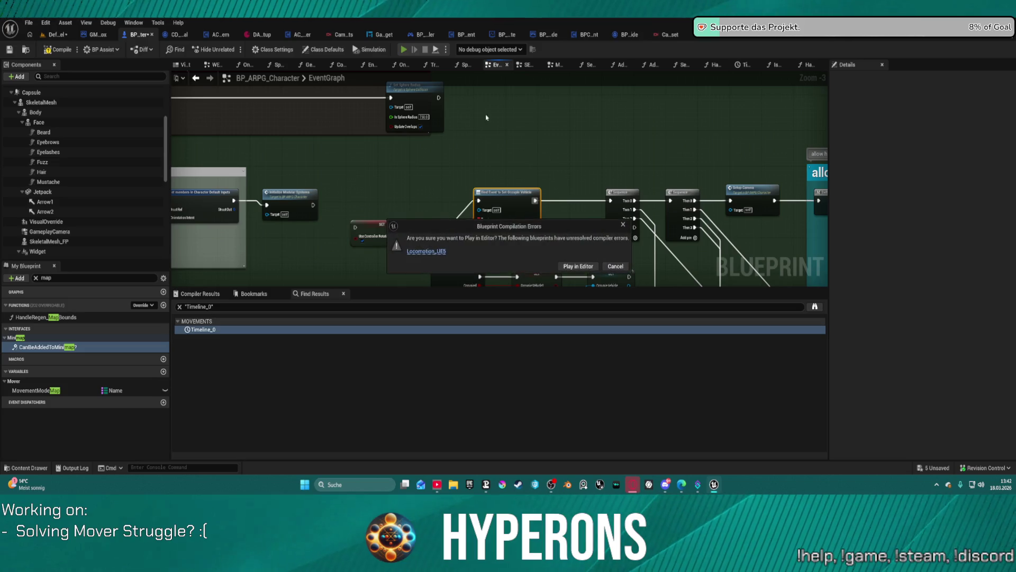
pyautogui.click(576, 270)
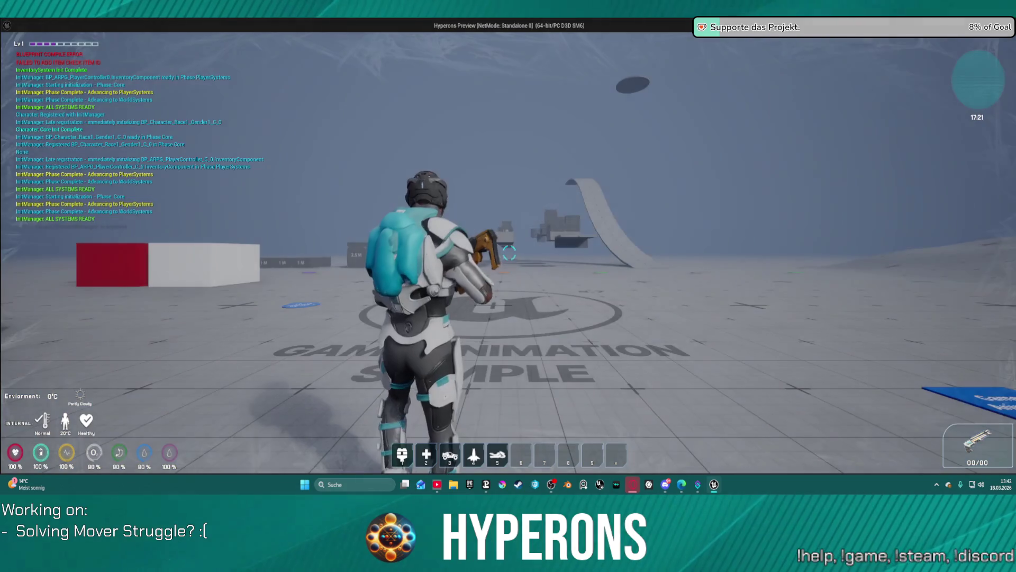
# - Move the character with S and W to check camera follow, then stop the play session
pyautogui.press('s')
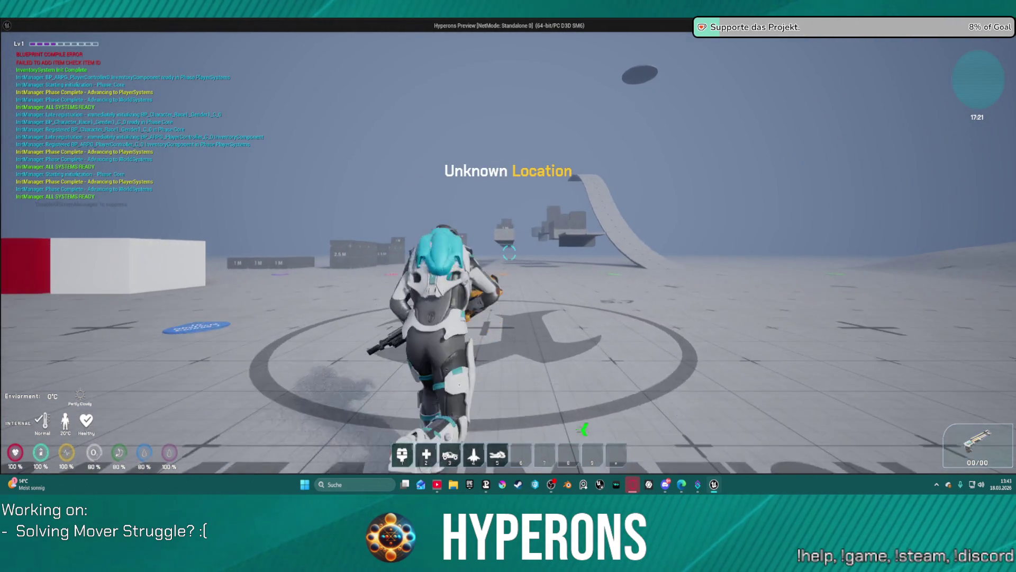
pyautogui.press('w')
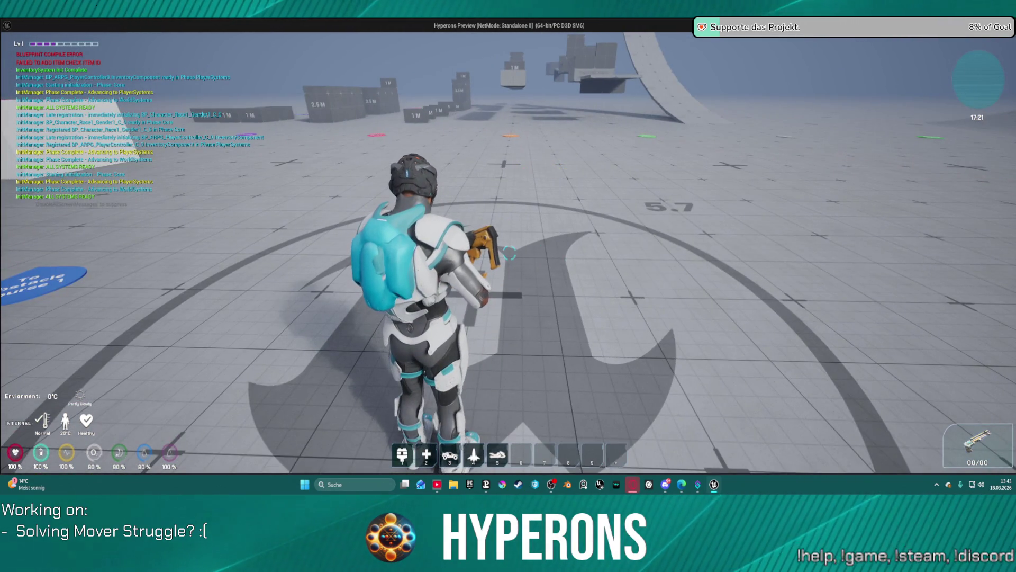
pyautogui.hotkey('alt', 'Tab')
pyautogui.press('Escape')
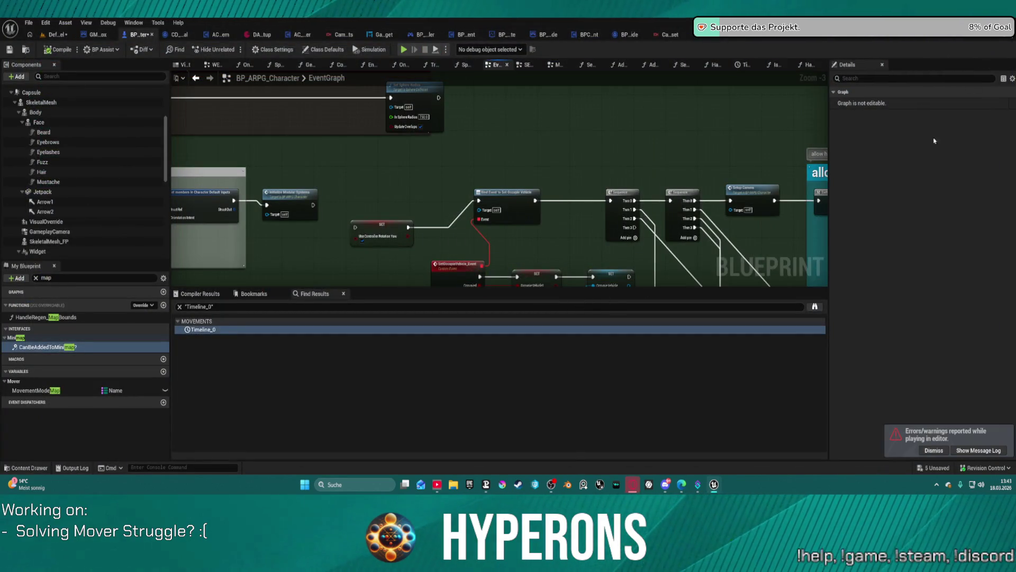
pyautogui.scroll(-2, 507, 203)
# - Zoom the character graph, then switch to the editor's Home panel
pyautogui.scroll(3, 423, 205)
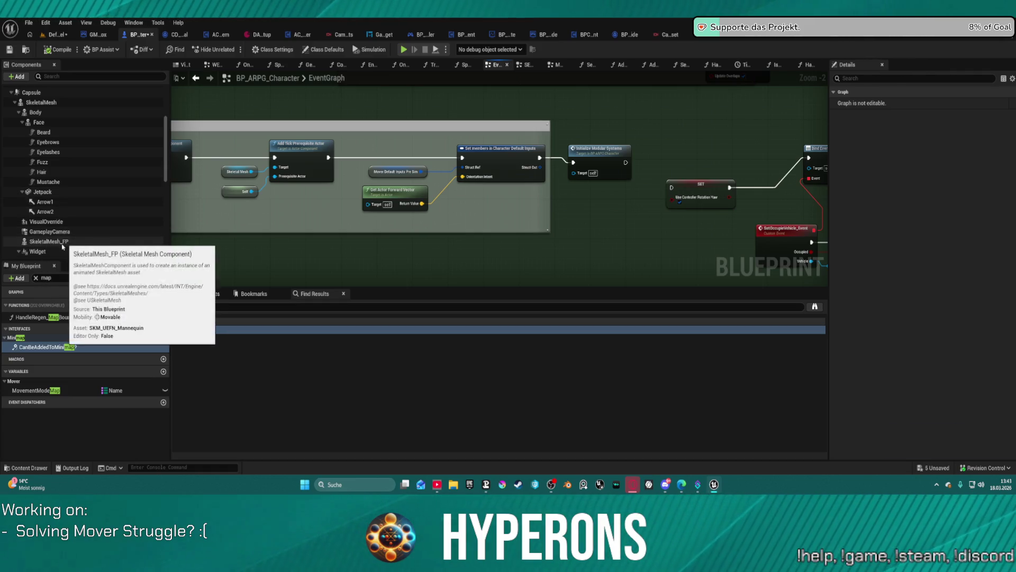
pyautogui.click(32, 36)
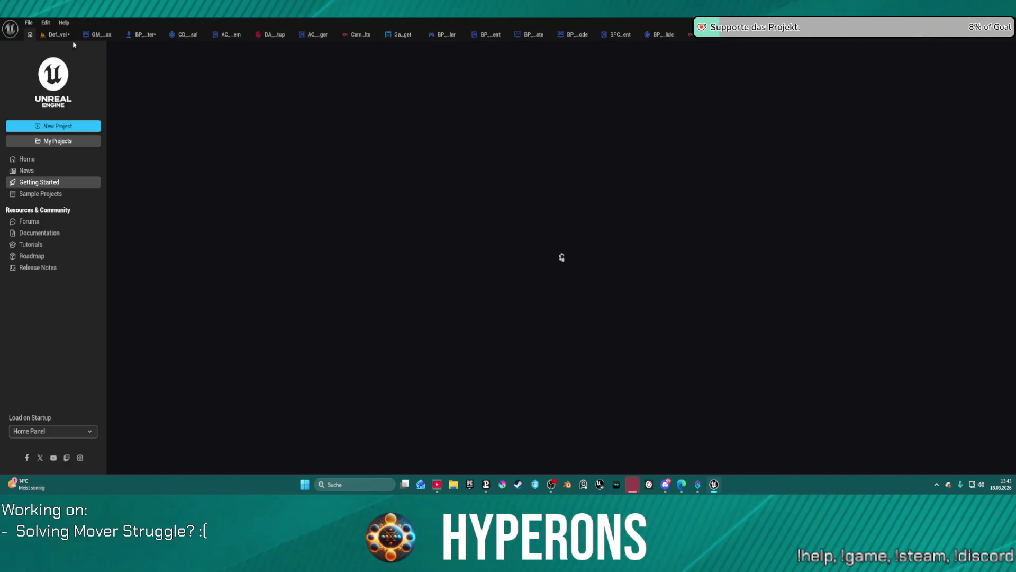
# - Set DefaultLevel's GameMode Override to GM_Sandbox and start Play In Editor
pyautogui.click(59, 35)
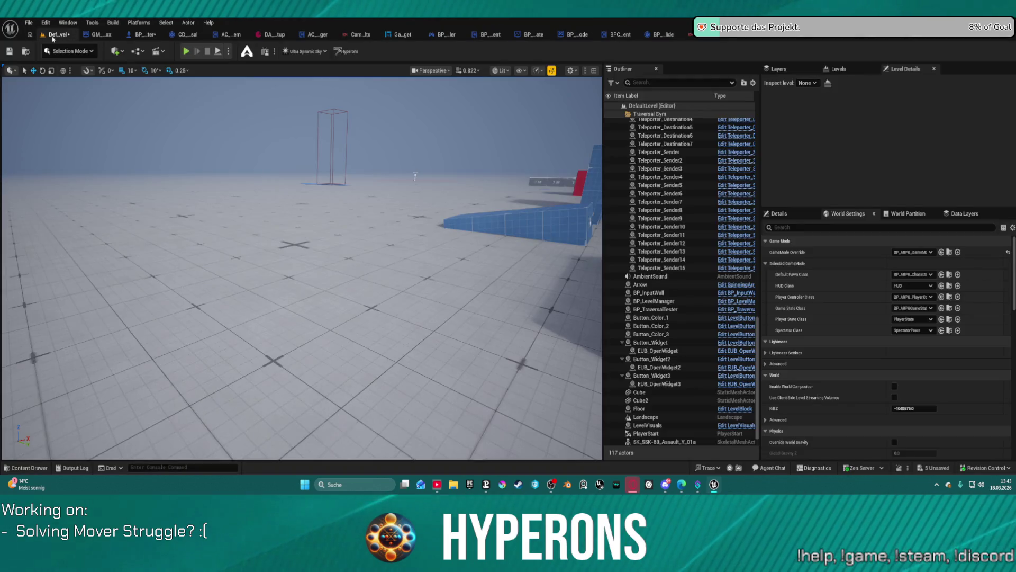
pyautogui.click(911, 252)
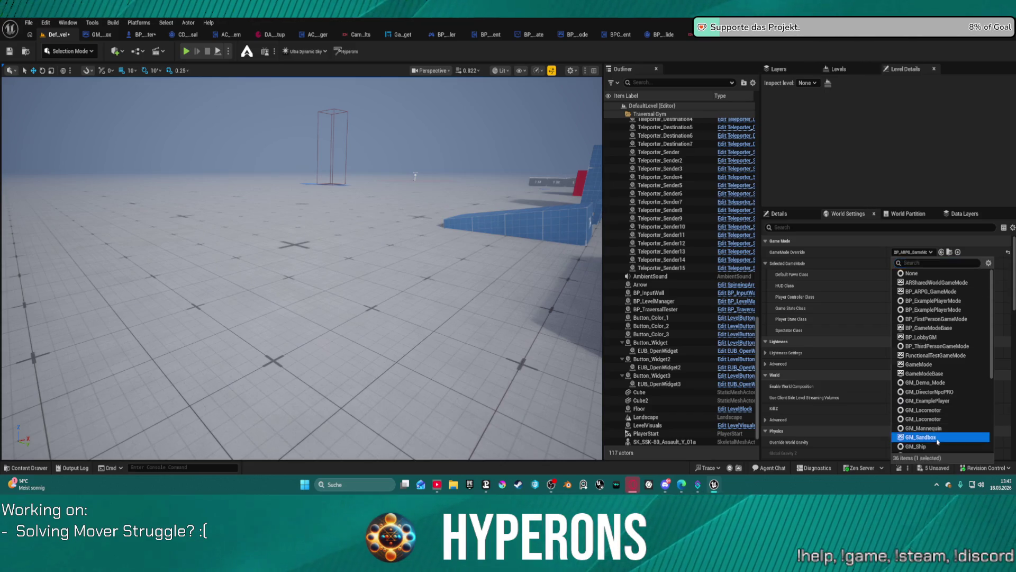
pyautogui.click(922, 437)
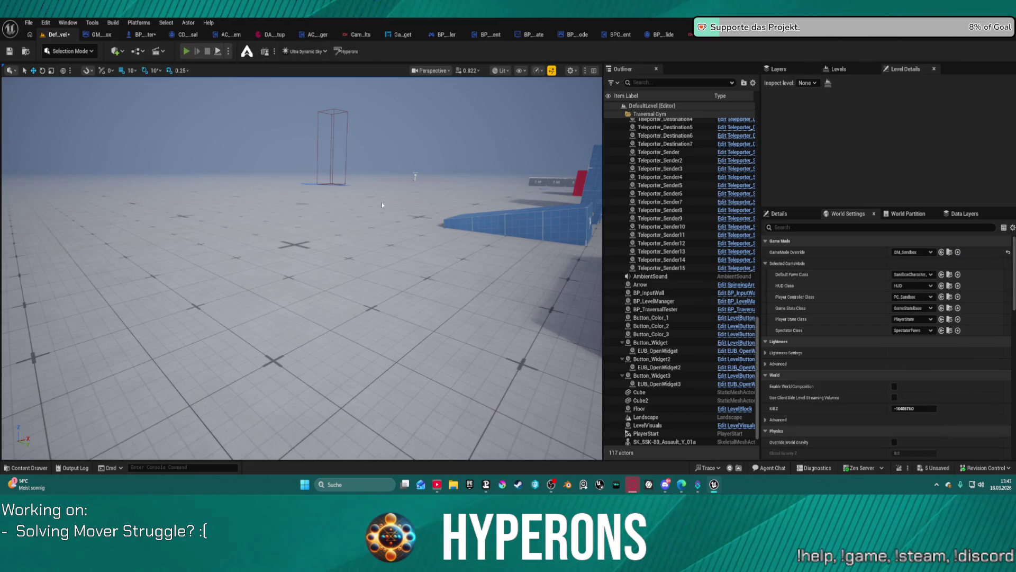
pyautogui.hotkey('alt', 'p')
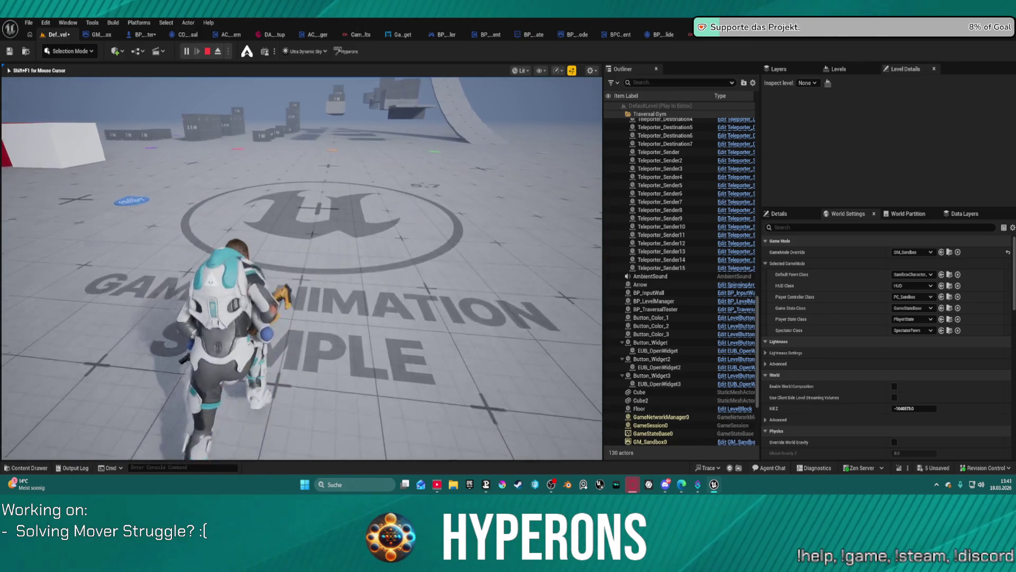
# - Run the character across the floor logo under the sandbox game mode, then stop the session
pyautogui.press('w')
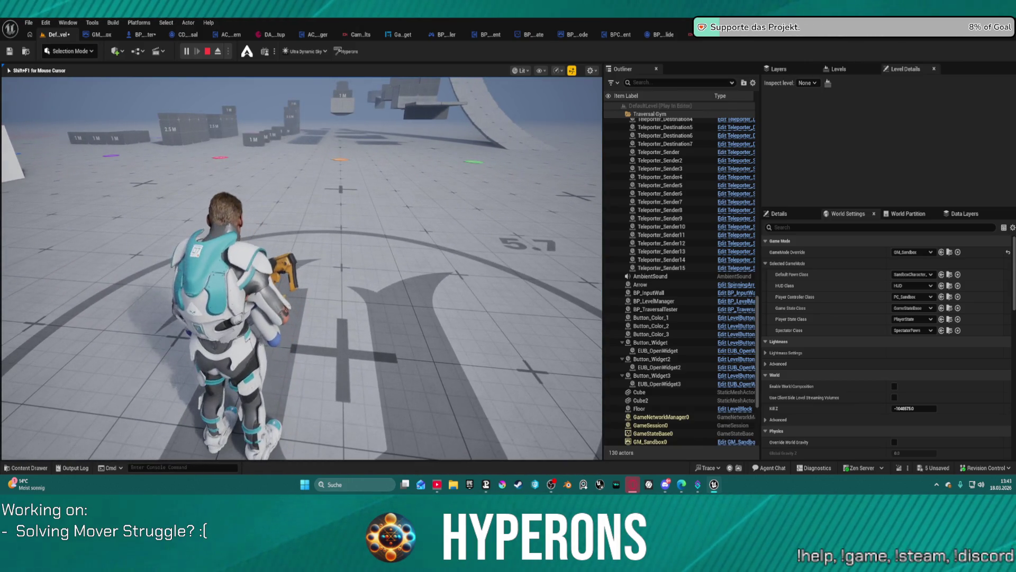
pyautogui.press('Escape')
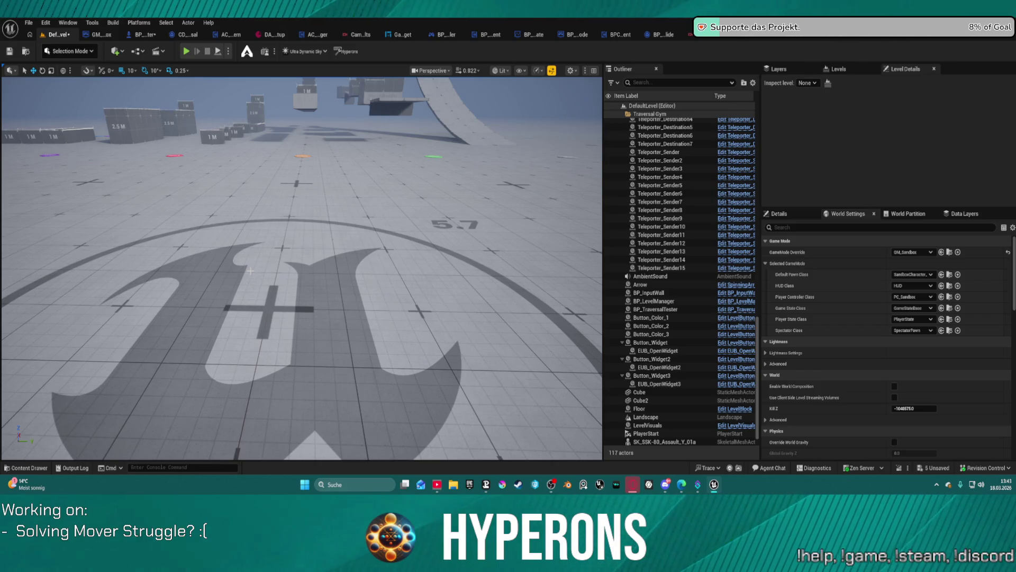
# - Restore BP_ARPG_GameMode as the game mode override and undo three BP_ARPG_Character graph edits
pyautogui.hotkey('ctrl', 'z')
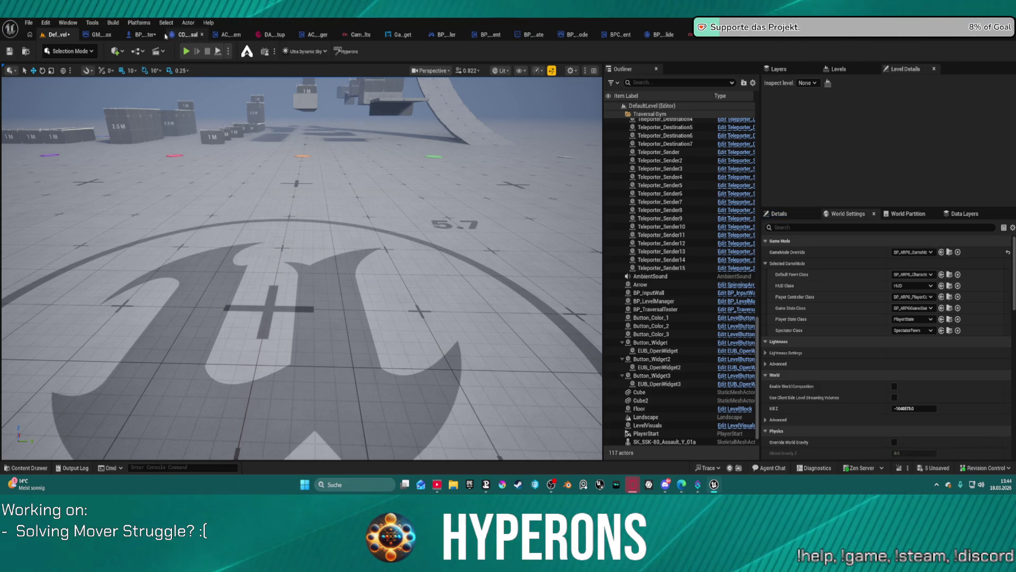
pyautogui.click(143, 35)
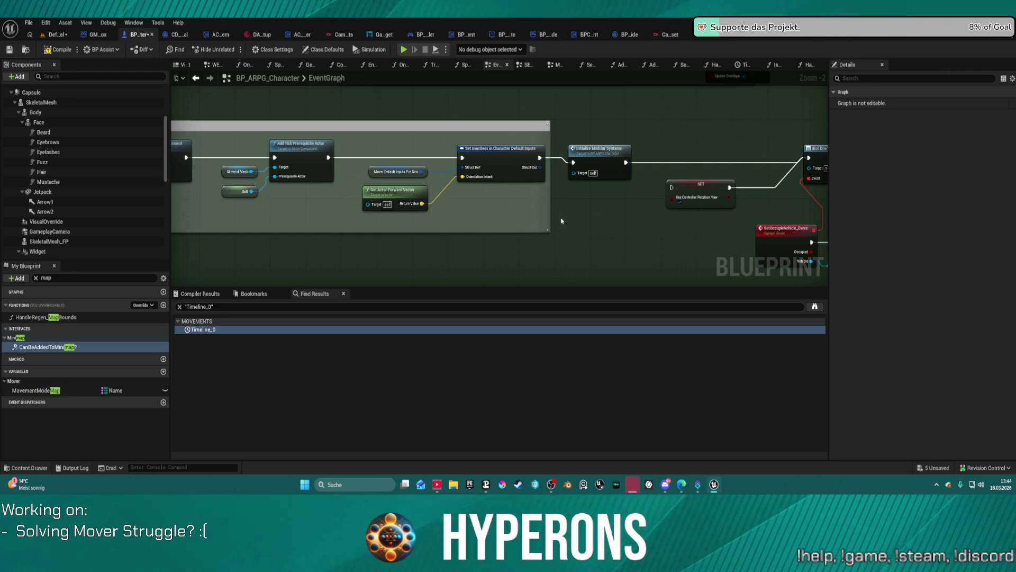
pyautogui.hotkey('ctrl', 'z')
pyautogui.hotkey('ctrl', 'z')
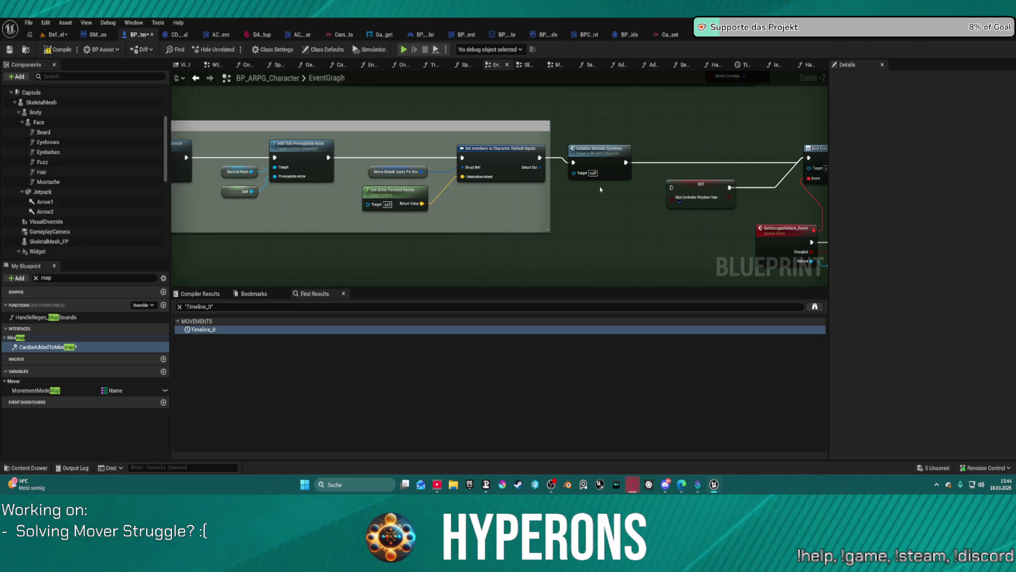
pyautogui.hotkey('ctrl', 'z')
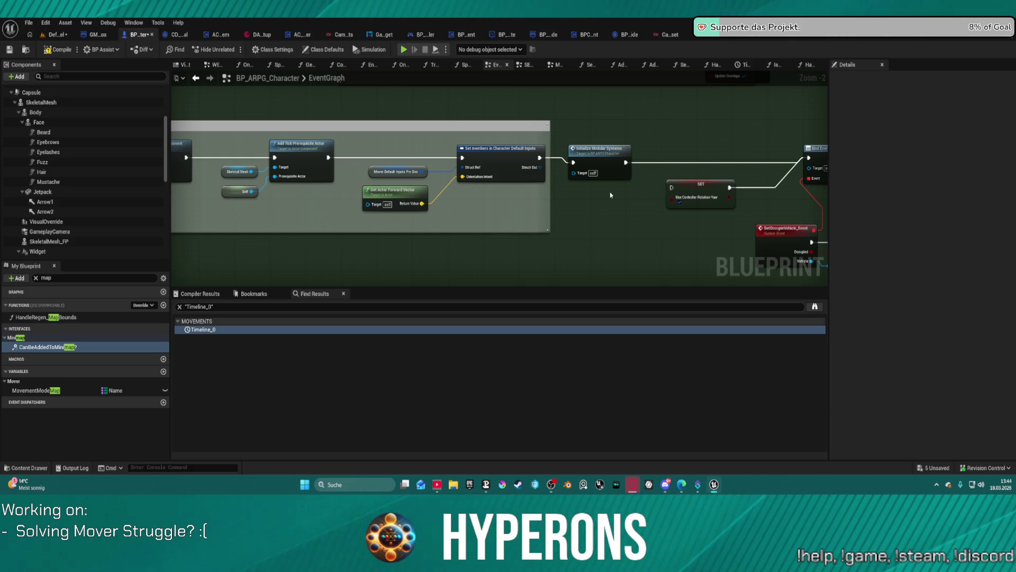
pyautogui.hotkey('ctrl', 'z')
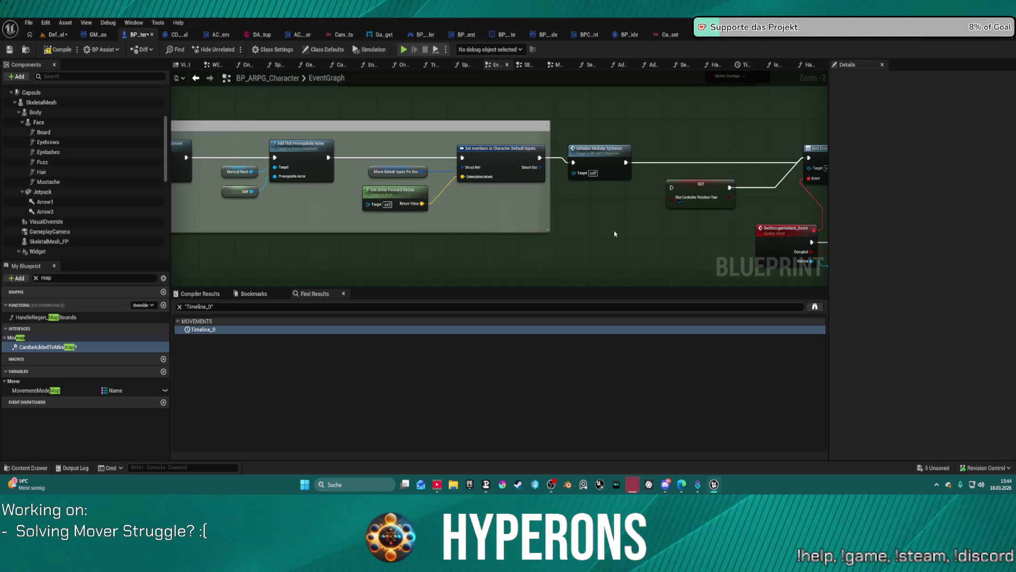
# - Select the Face component and relaunch the standalone game preview
pyautogui.scroll(-4, 615, 234)
pyautogui.moveTo(615, 231)
pyautogui.mouseDown()
pyautogui.moveTo(400, 221)
pyautogui.moveTo(420, 208)
pyautogui.moveTo(381, 105)
pyautogui.moveTo(370, 109)
pyautogui.mouseUp()
pyautogui.scroll(-3, 396, 219)
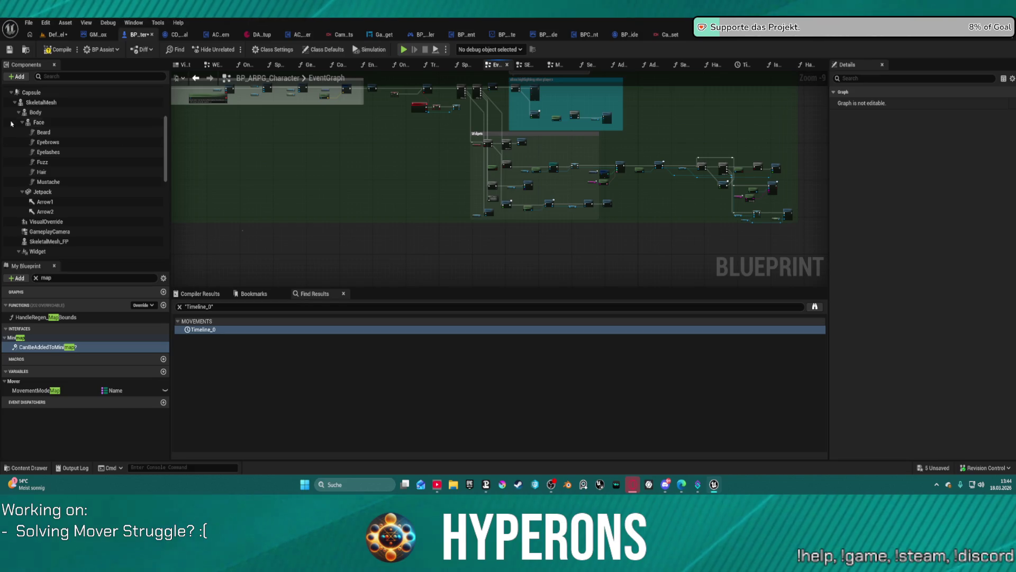
pyautogui.click(43, 123)
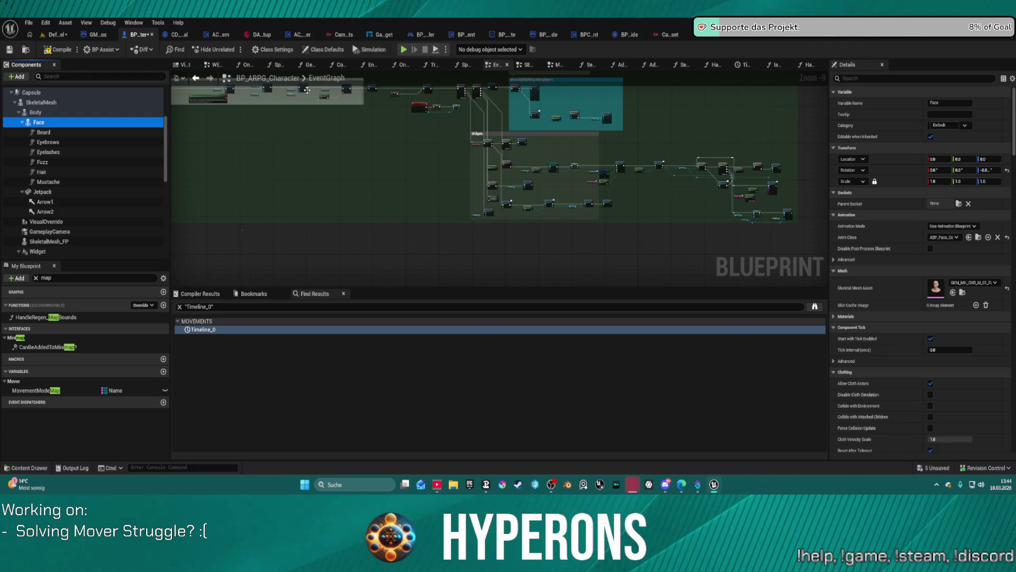
pyautogui.click(402, 50)
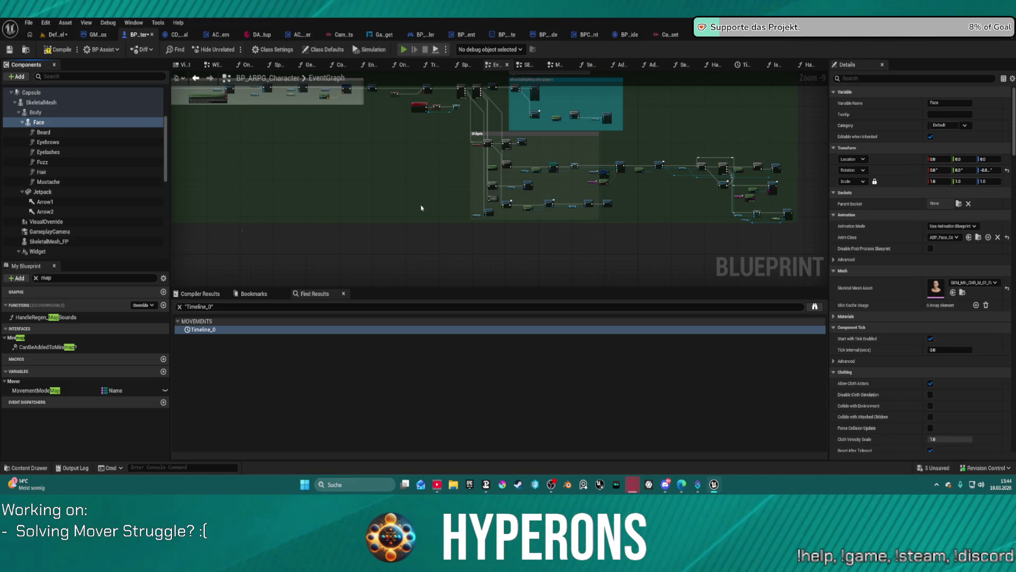
pyautogui.click(553, 266)
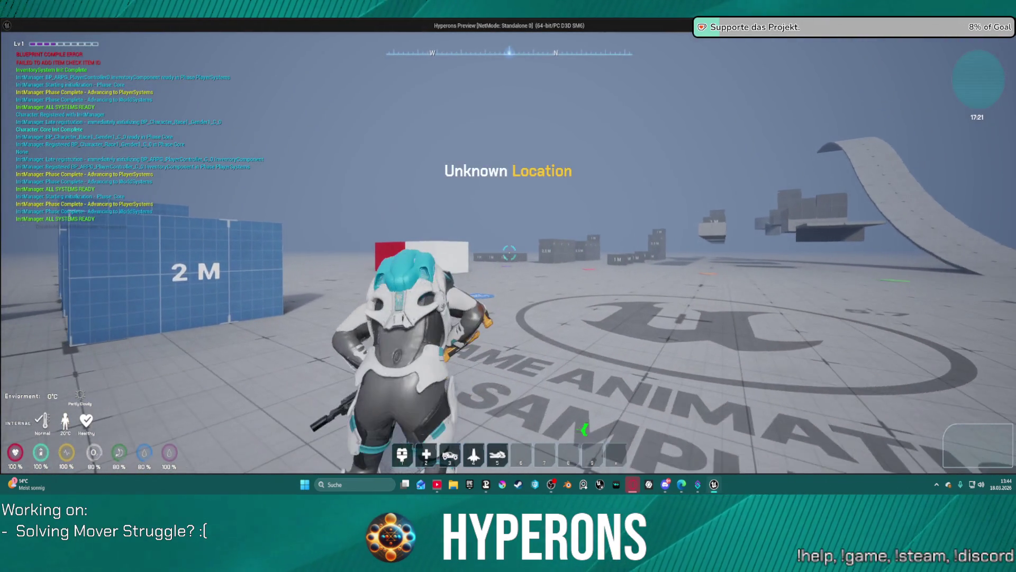
# - Run toward the red and white cube, draw the rifle, and cross the ramp beneath the floating blocks
pyautogui.press('w')
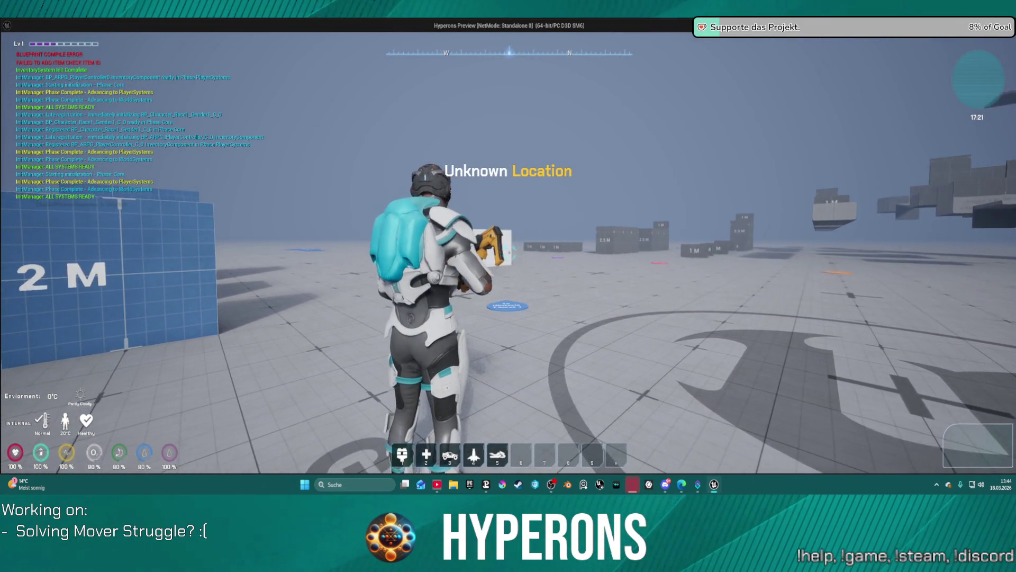
pyautogui.press('w')
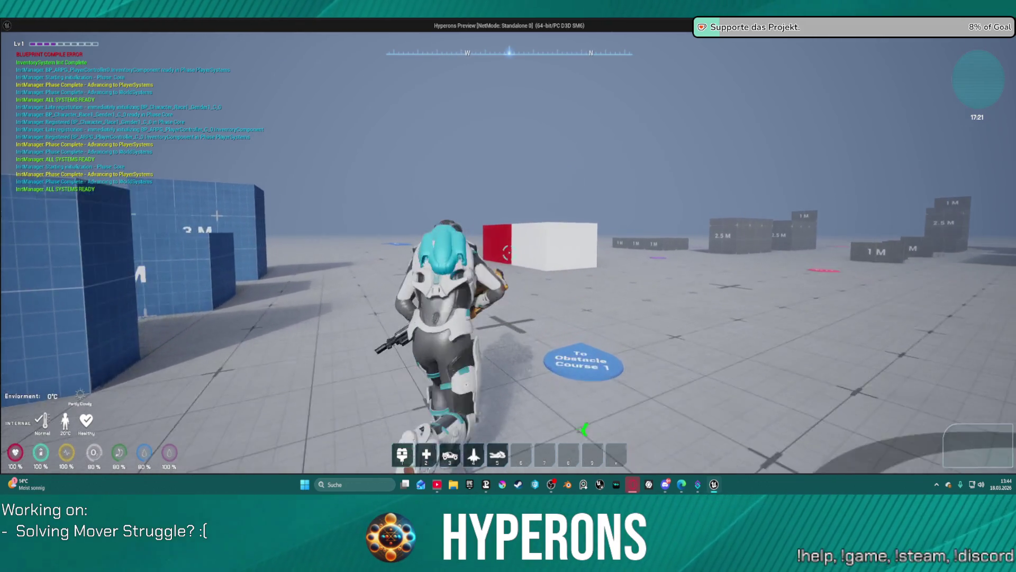
pyautogui.press('w')
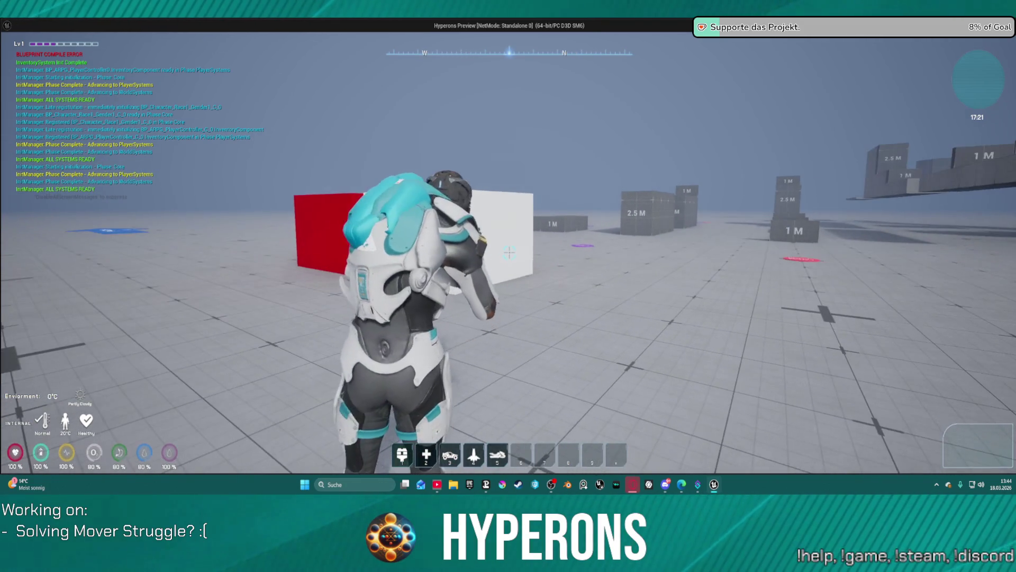
pyautogui.press('1')
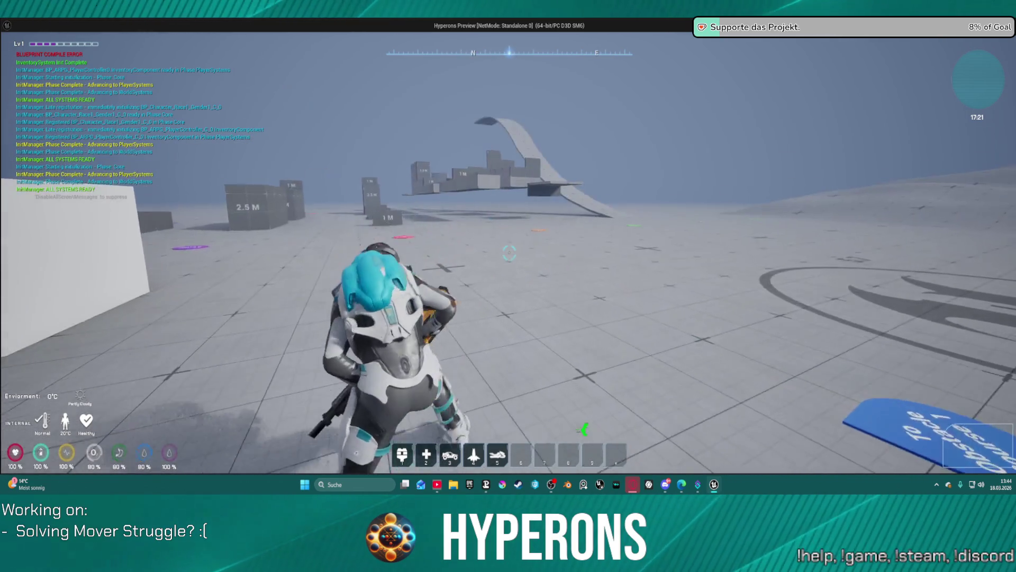
pyautogui.press('w')
pyautogui.press('w')
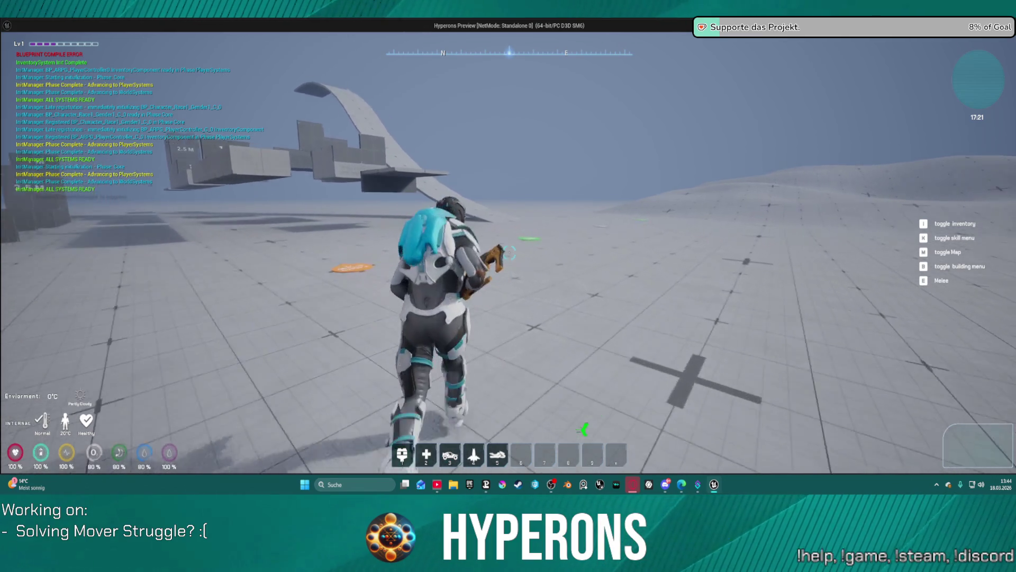
pyautogui.press('w')
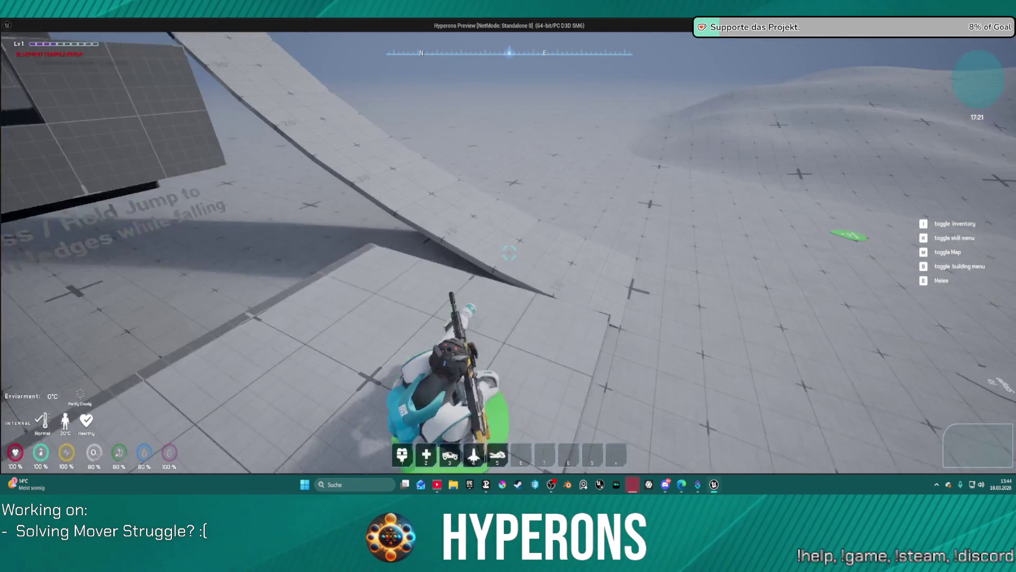
pyautogui.press('w')
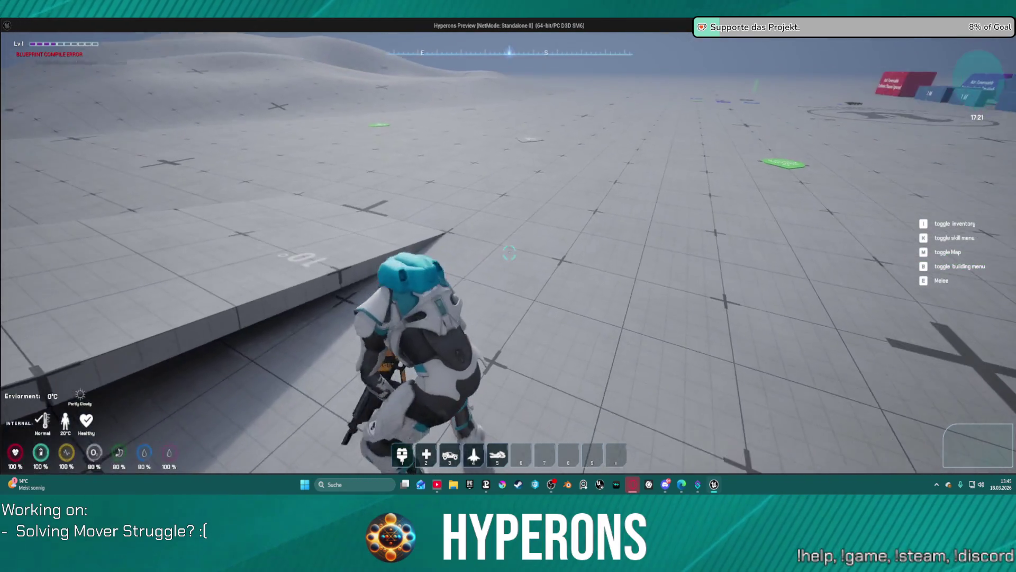
pyautogui.press('w')
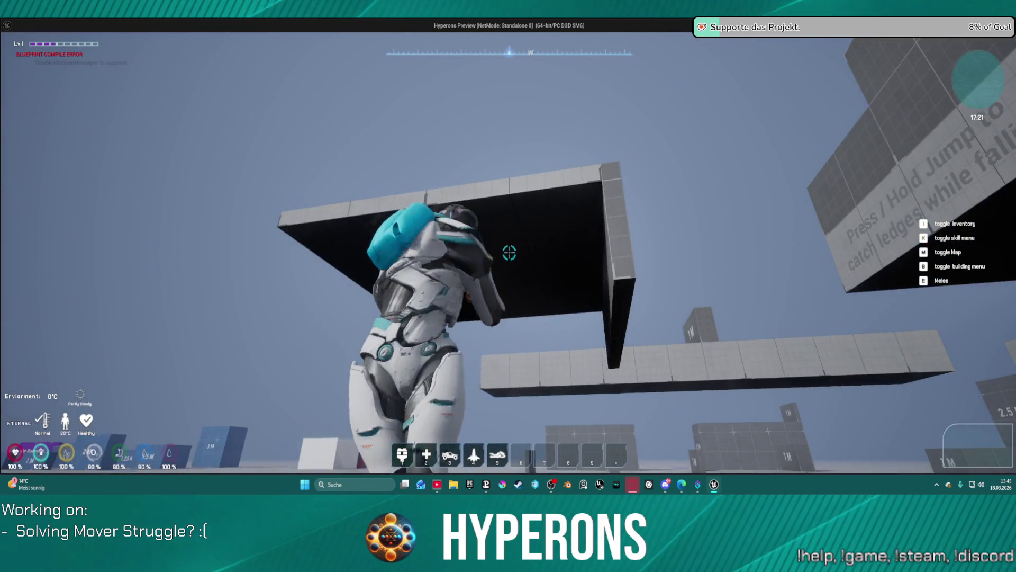
pyautogui.press('w')
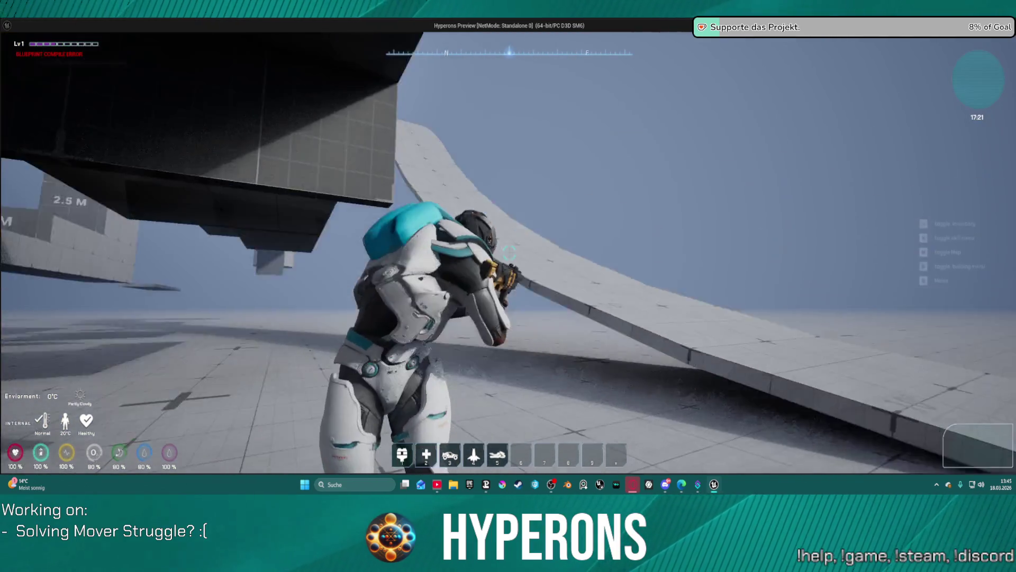
pyautogui.press('w')
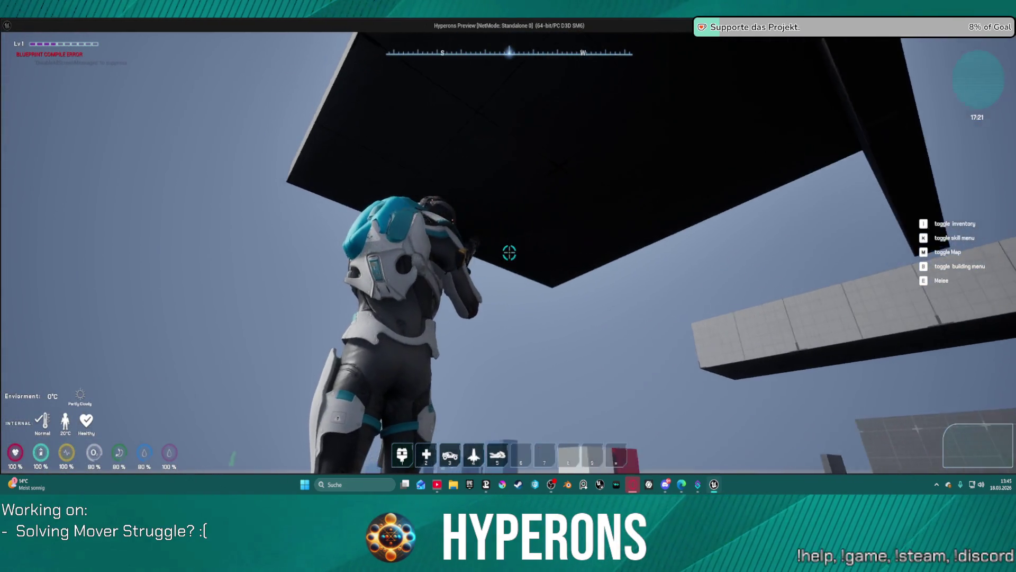
pyautogui.press('w')
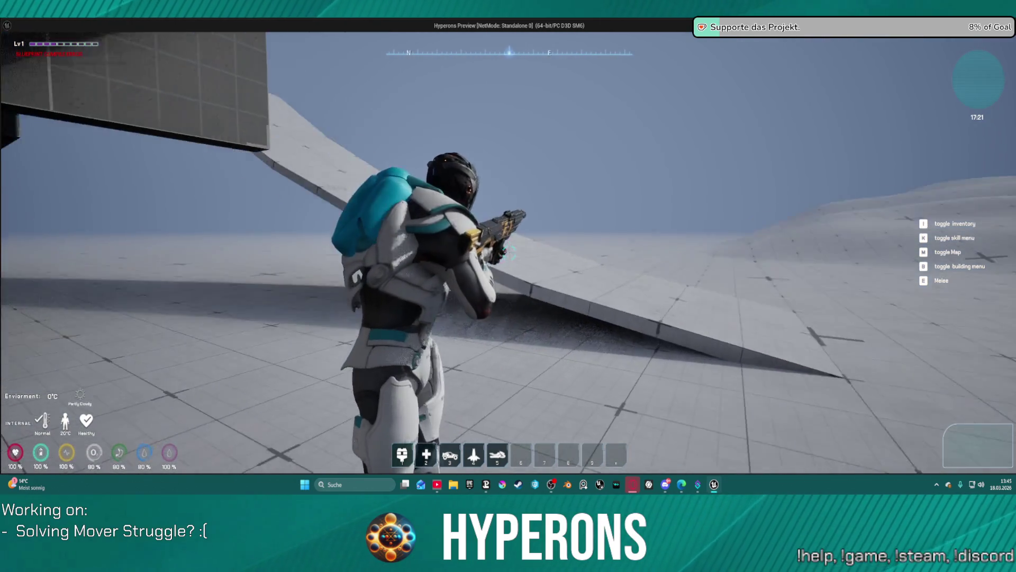
pyautogui.press('w')
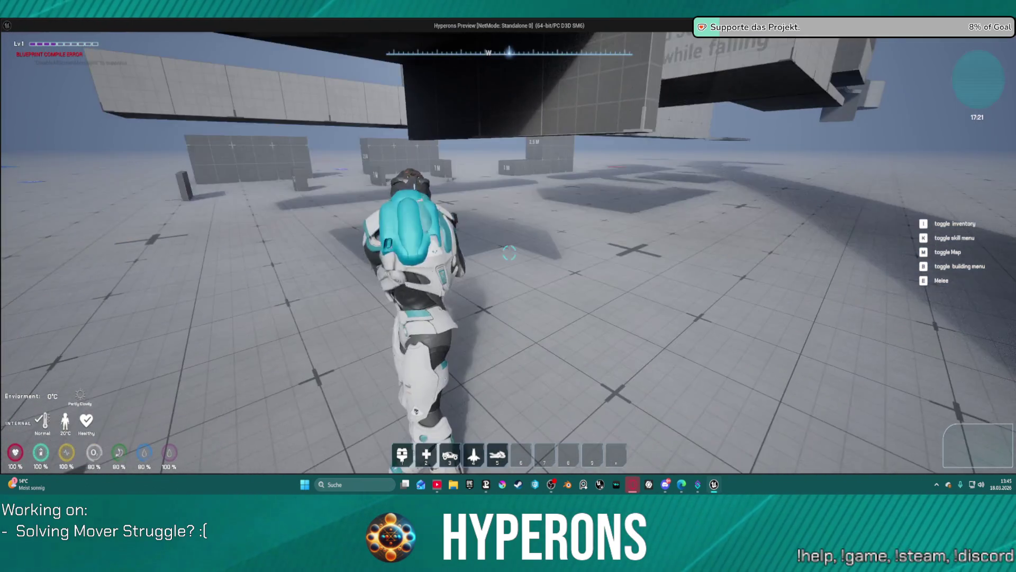
# - Run across the helipad and coloured pads, past the curved ramp, toward the coloured test blocks
pyautogui.press('w')
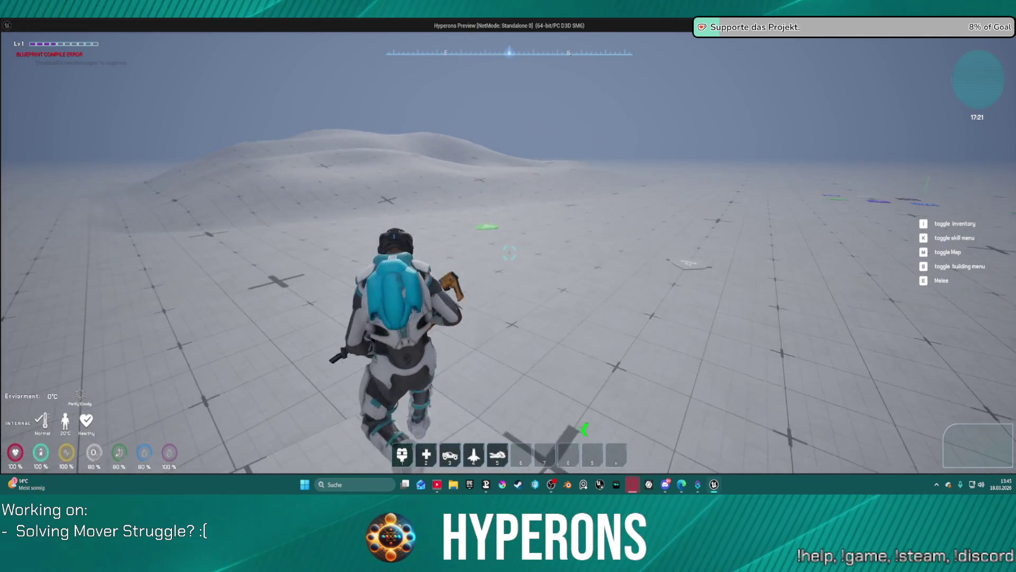
pyautogui.press('w')
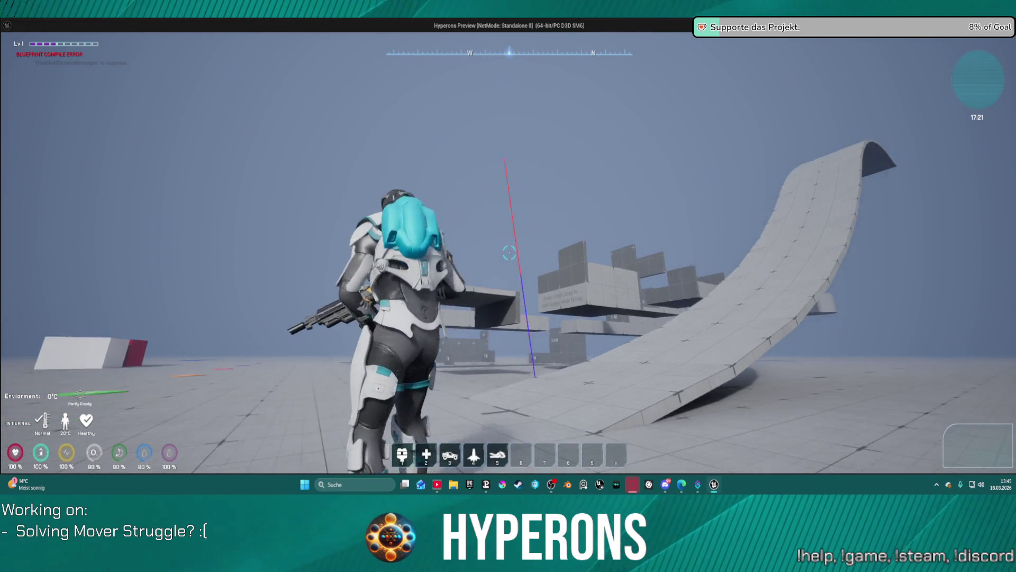
pyautogui.press('w')
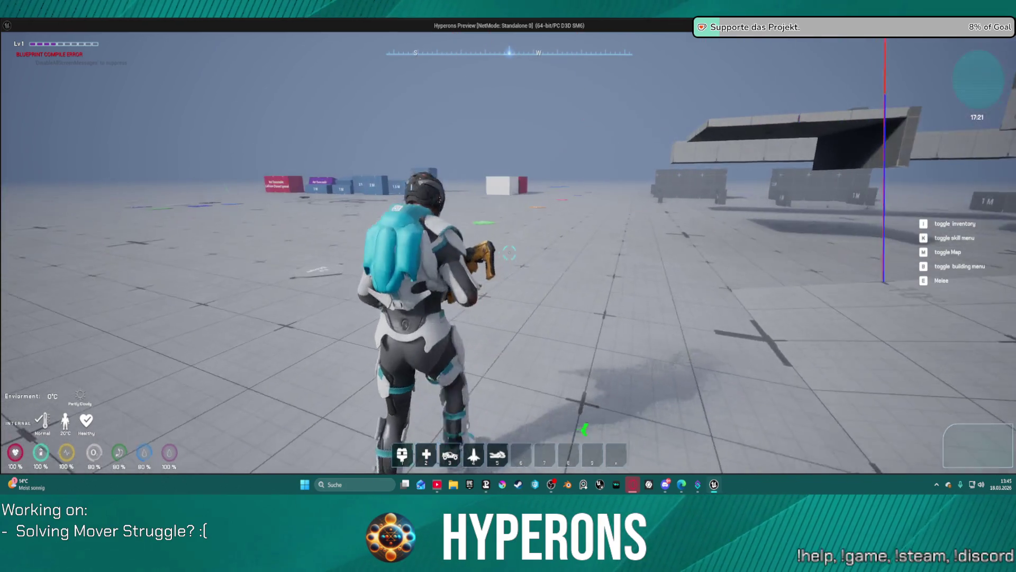
pyautogui.press('w')
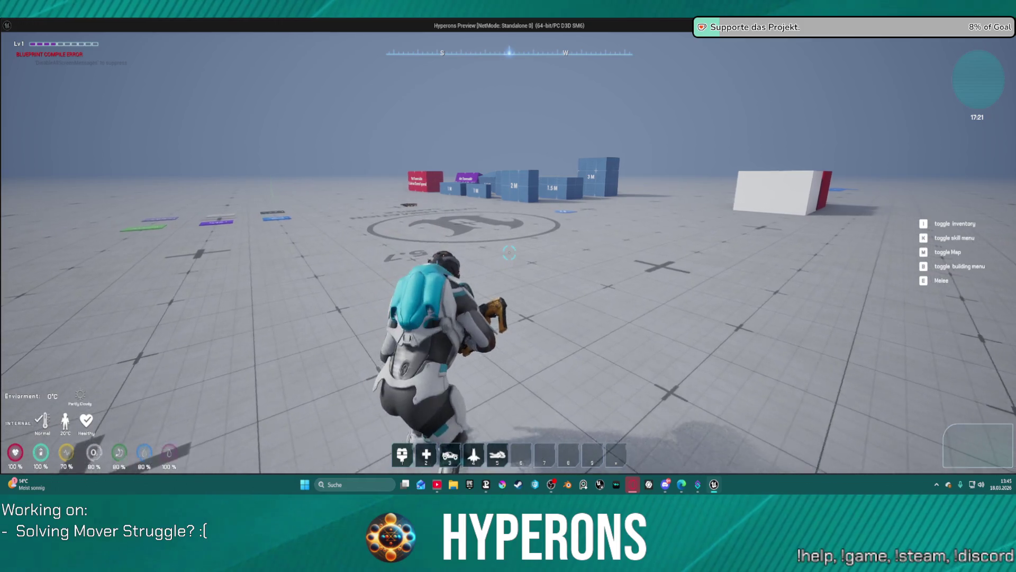
pyautogui.press('w')
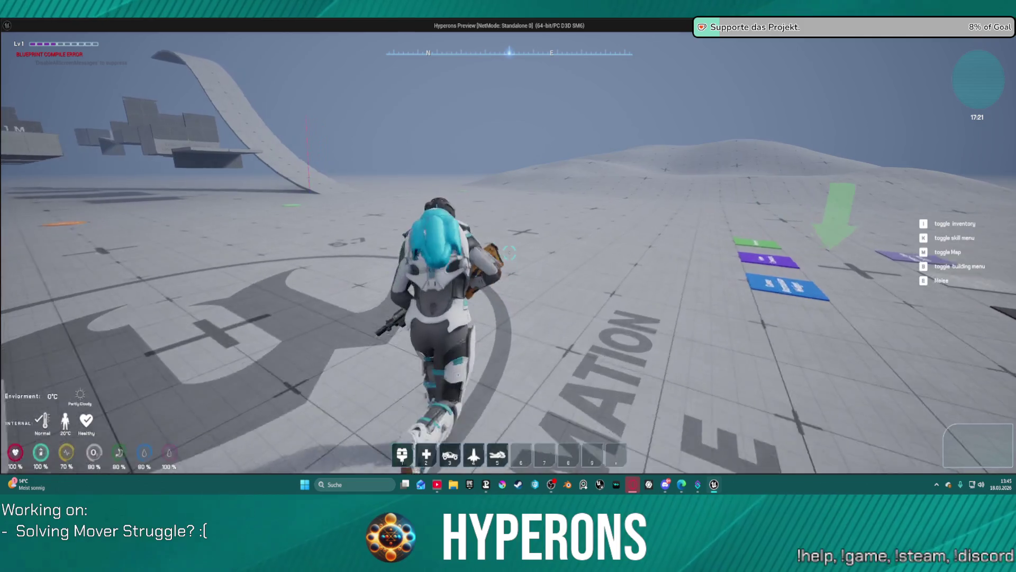
pyautogui.press('w')
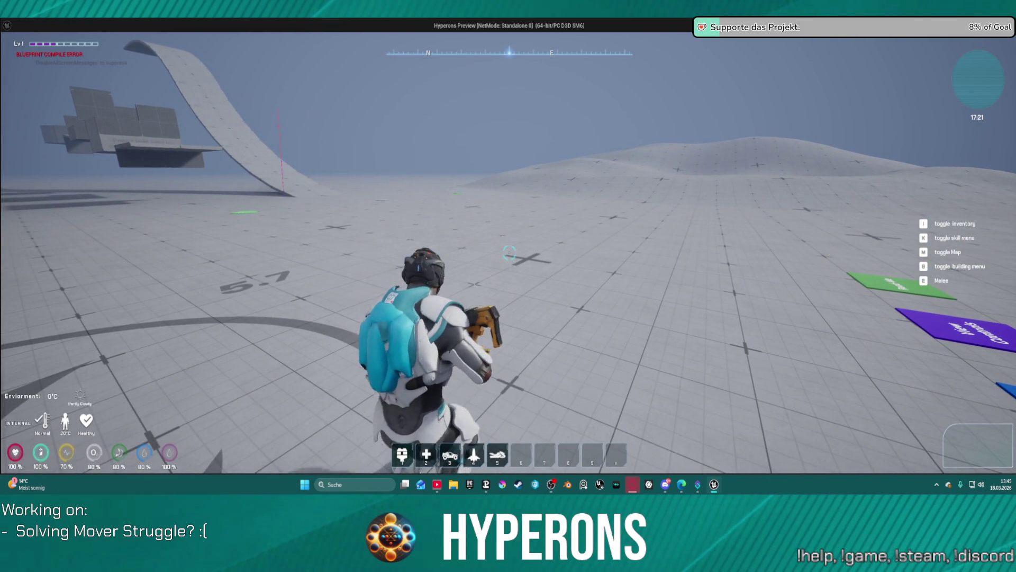
pyautogui.press('w')
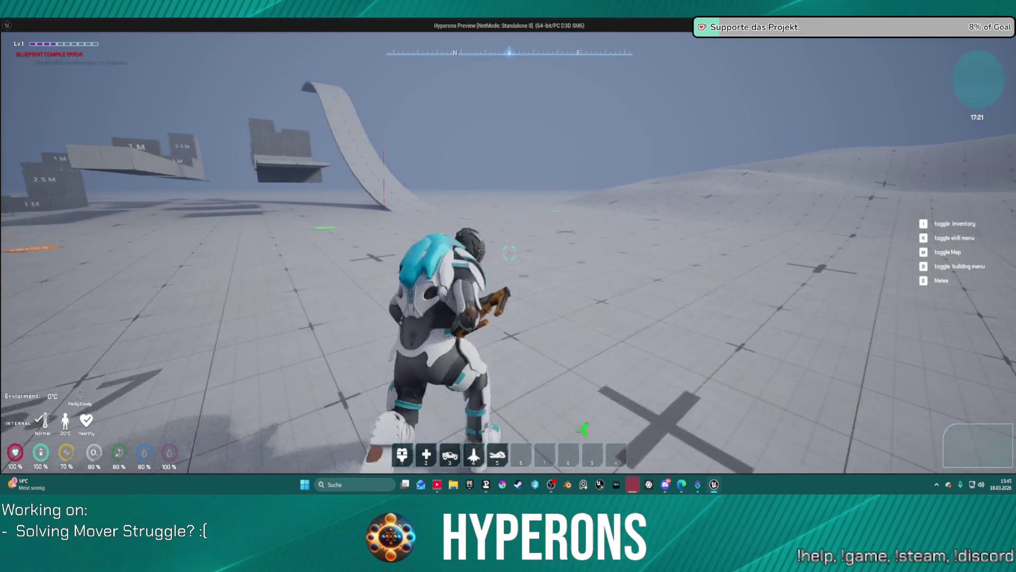
pyautogui.press('w')
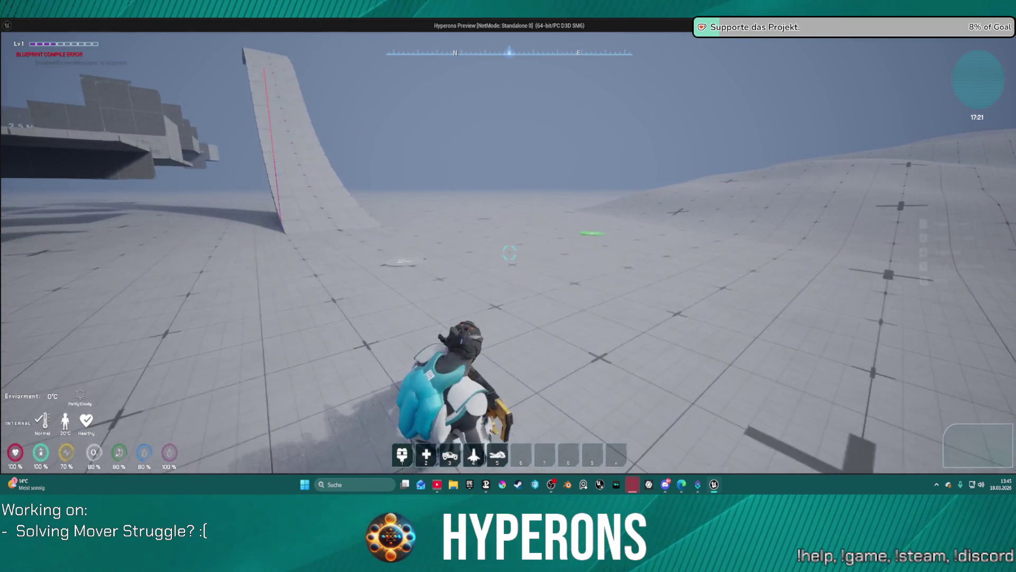
pyautogui.press('w')
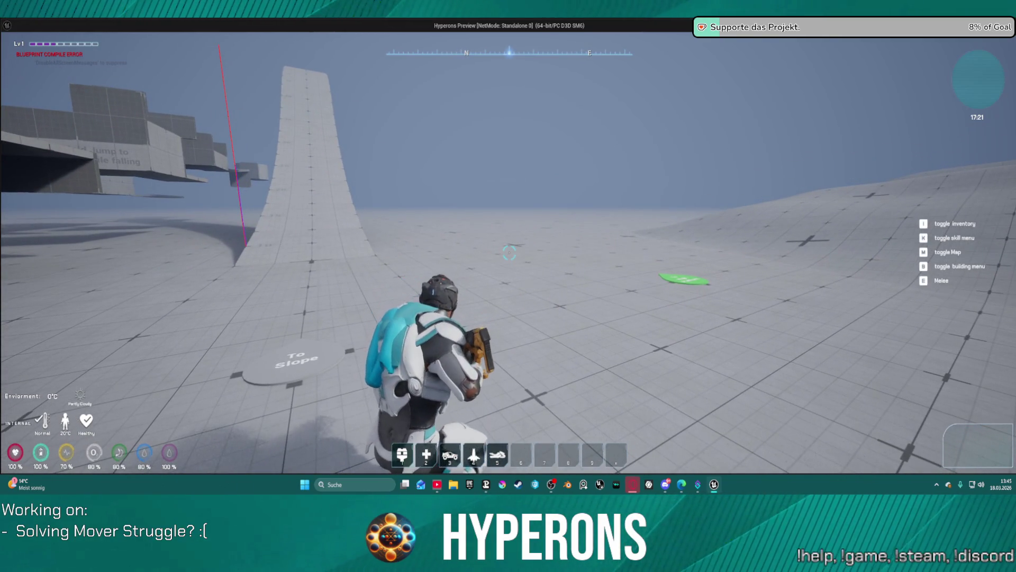
pyautogui.press('w')
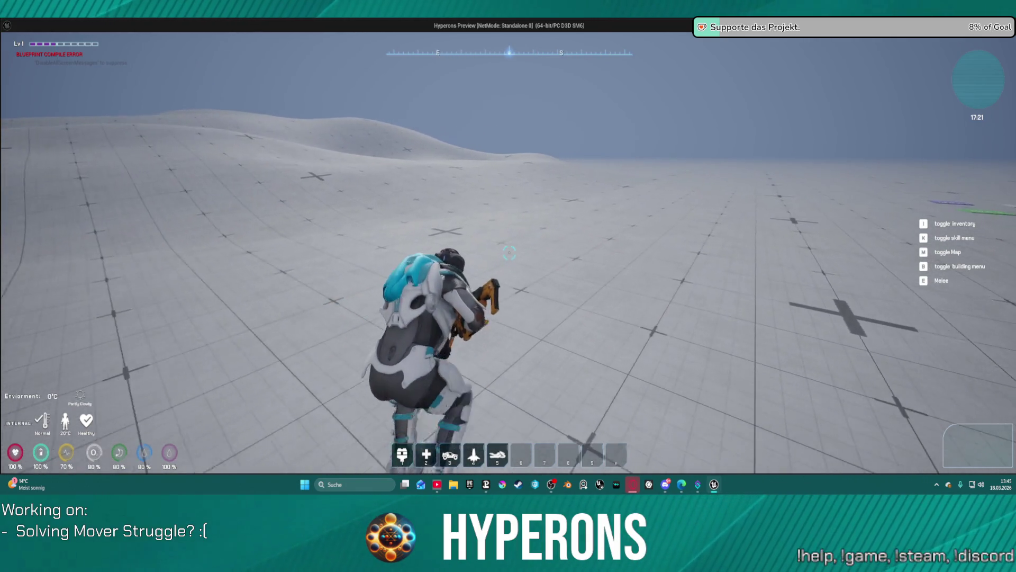
pyautogui.press('w')
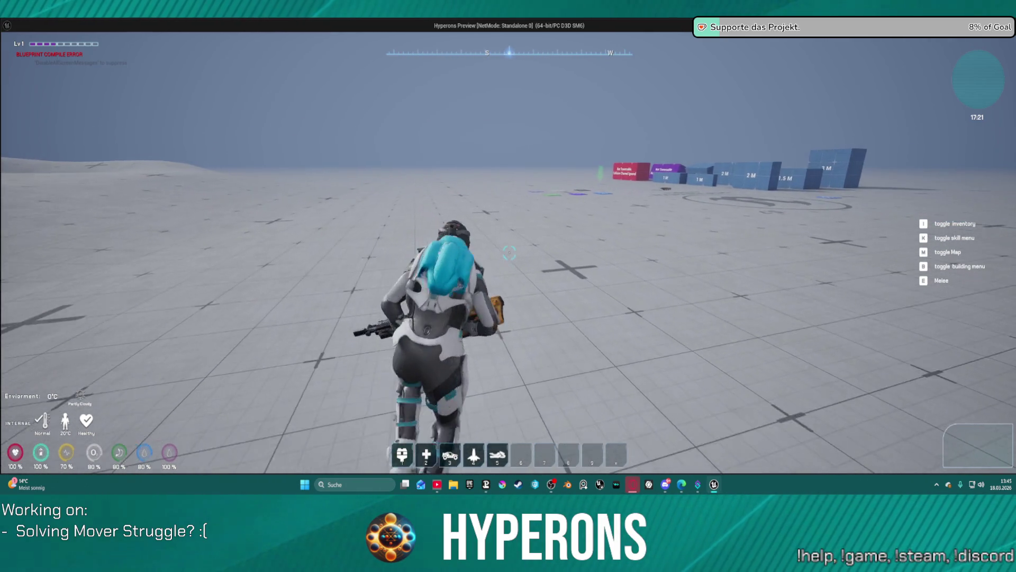
pyautogui.press('w')
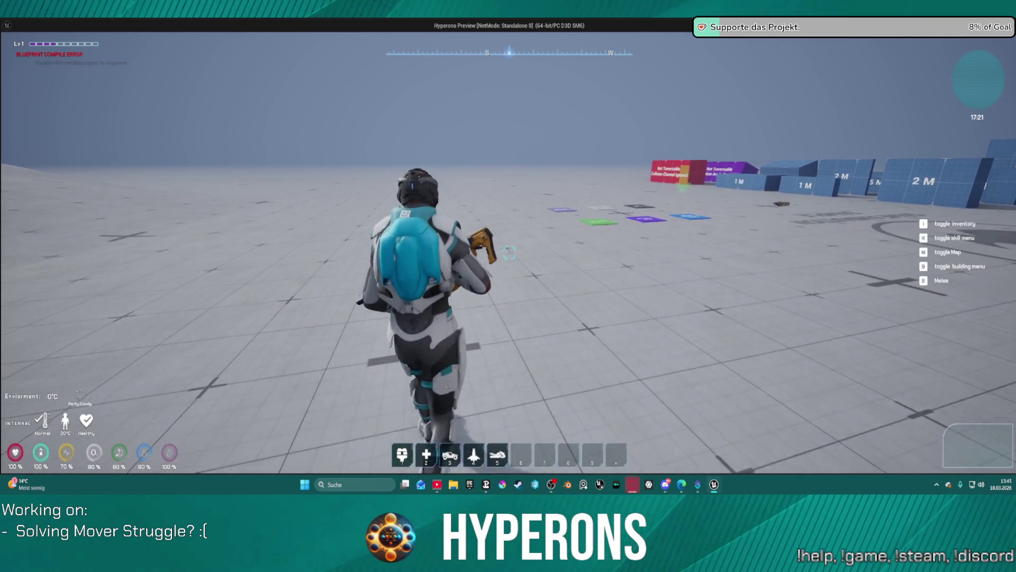
pyautogui.press('w')
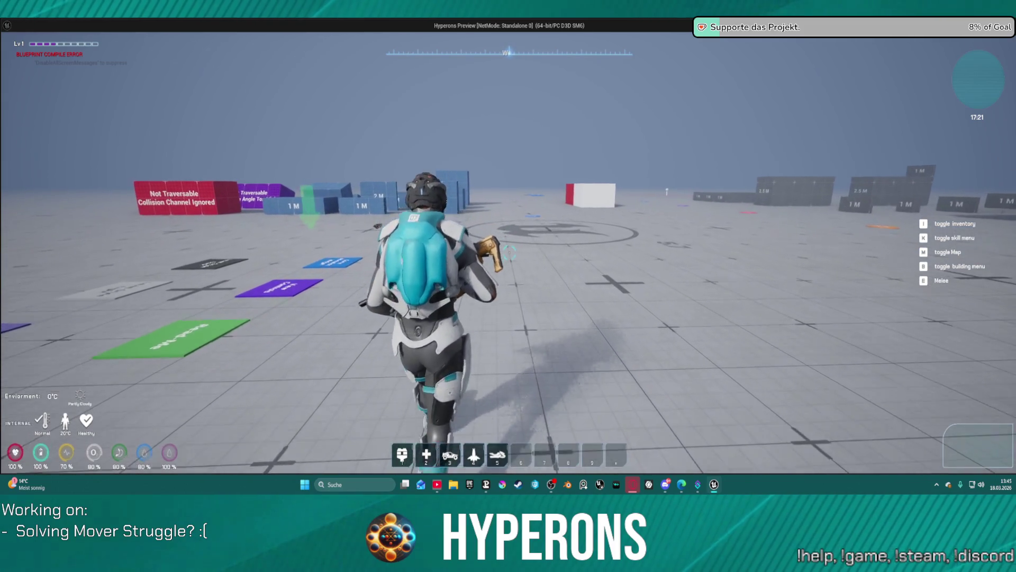
# - Approach the blue blocks and the 2 M block, then back away from the box course
pyautogui.press('w')
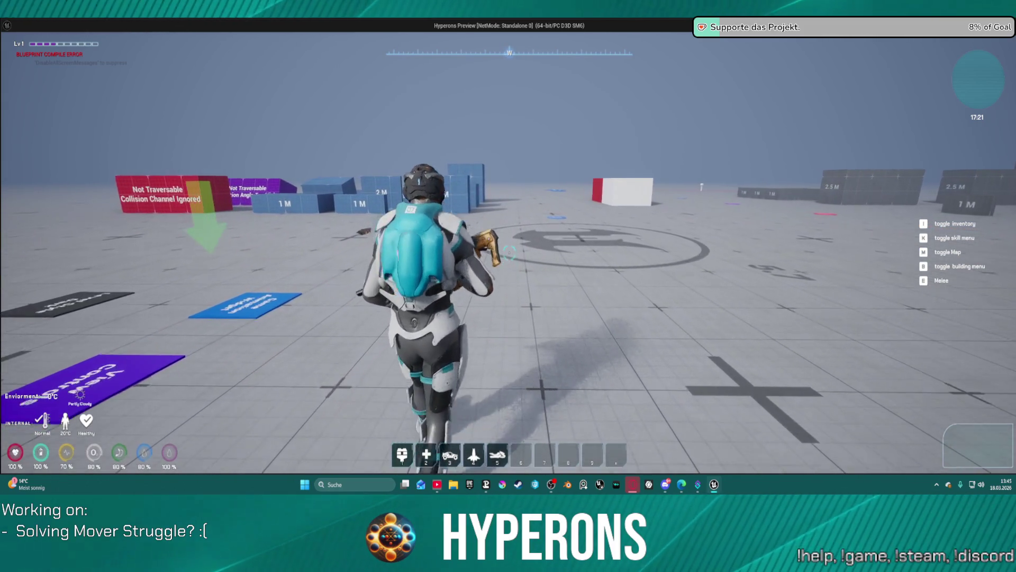
pyautogui.press('w')
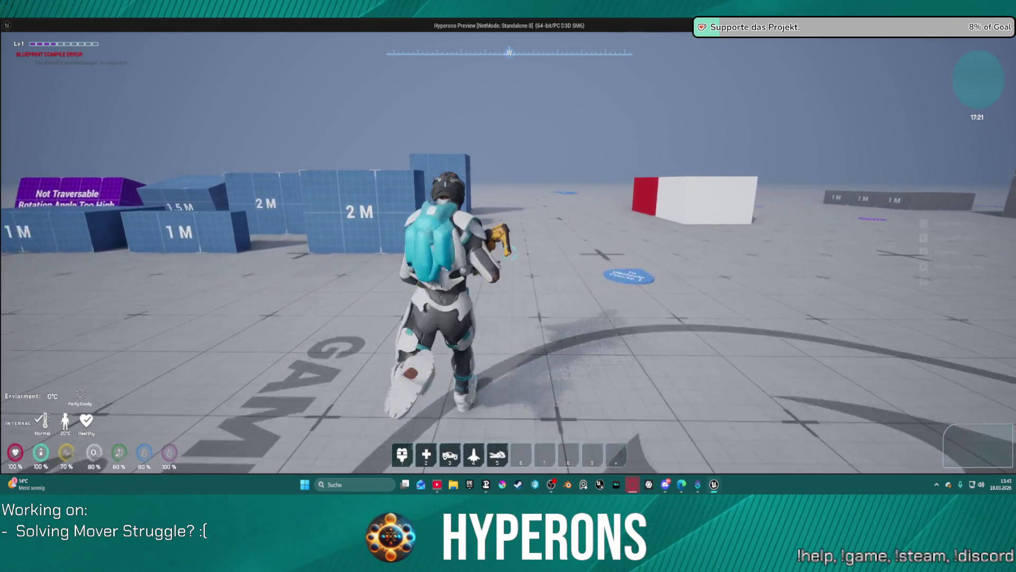
pyautogui.press('w')
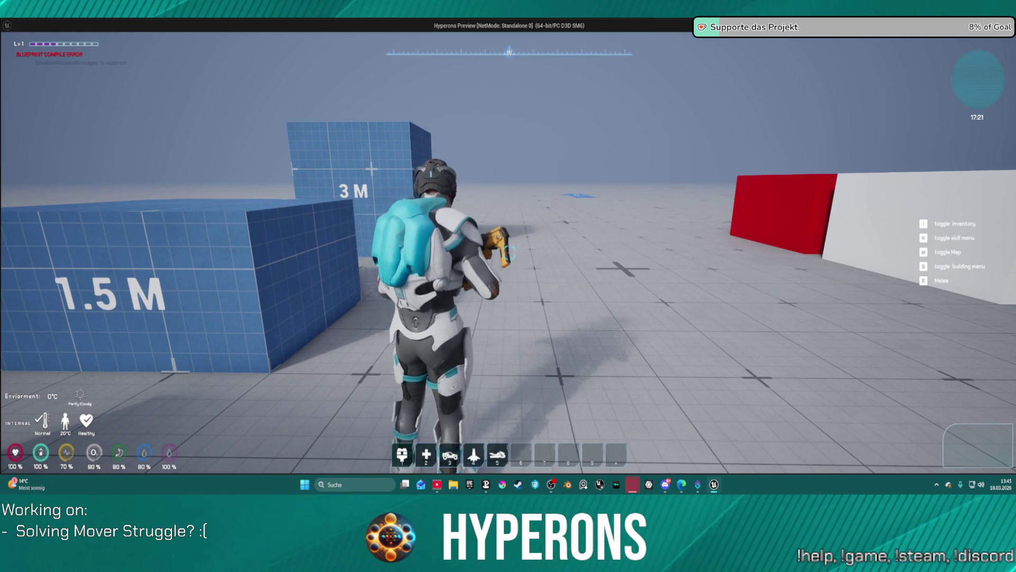
pyautogui.press('w')
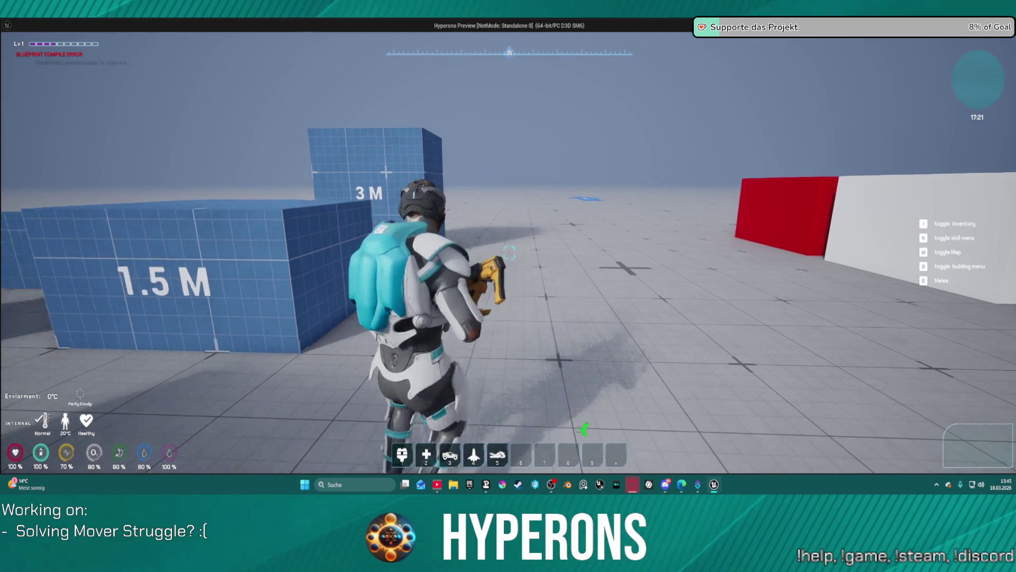
pyautogui.press('s')
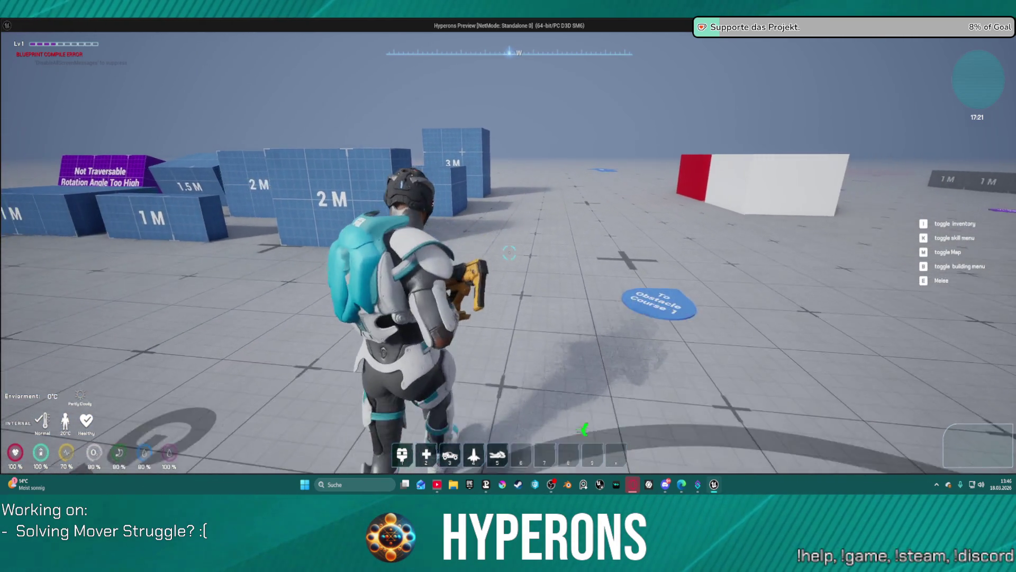
pyautogui.press('s')
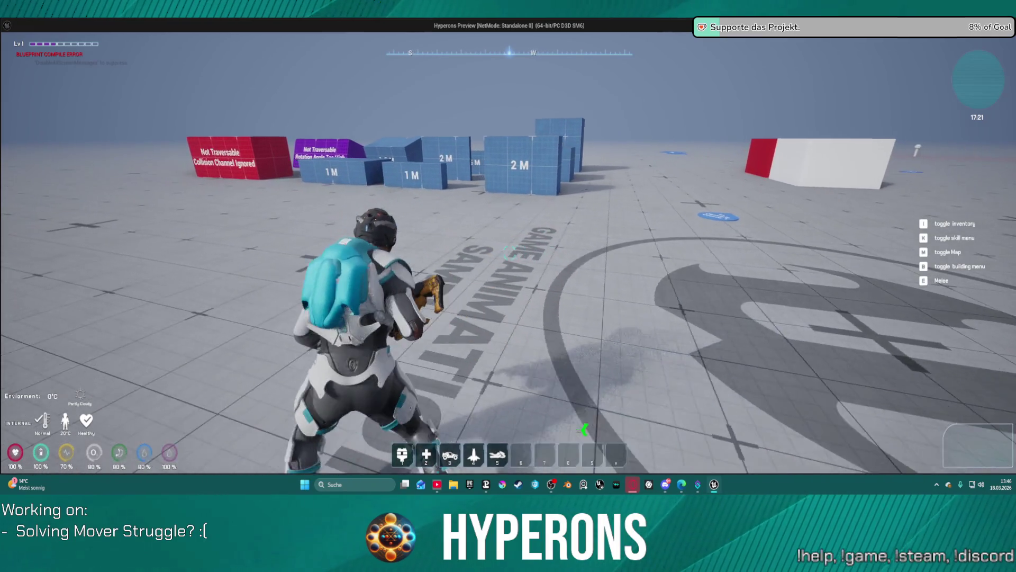
pyautogui.press('s')
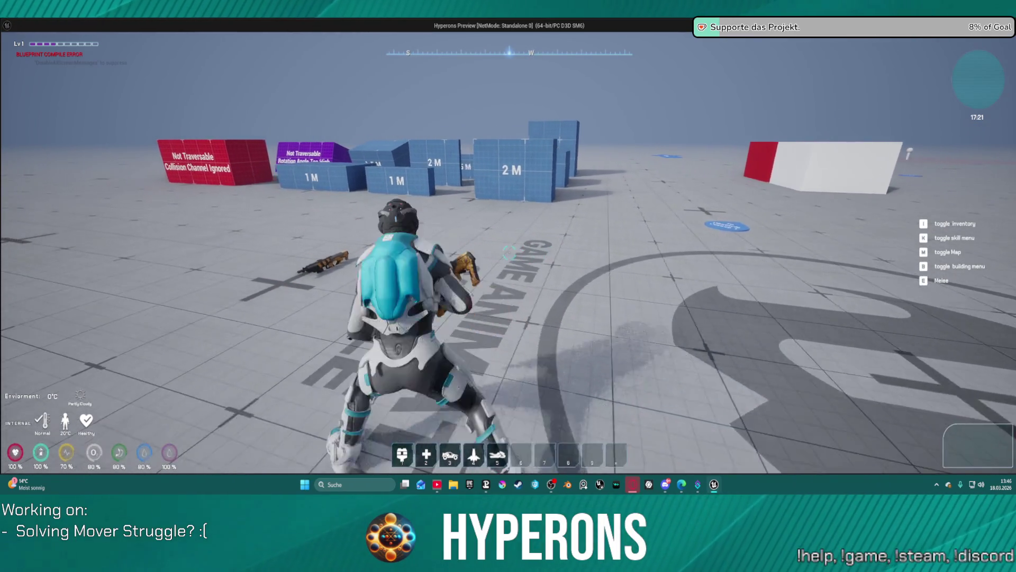
# - Climb onto the blue blocks, walk toward the red box, and run past the 1 M block
pyautogui.press('w')
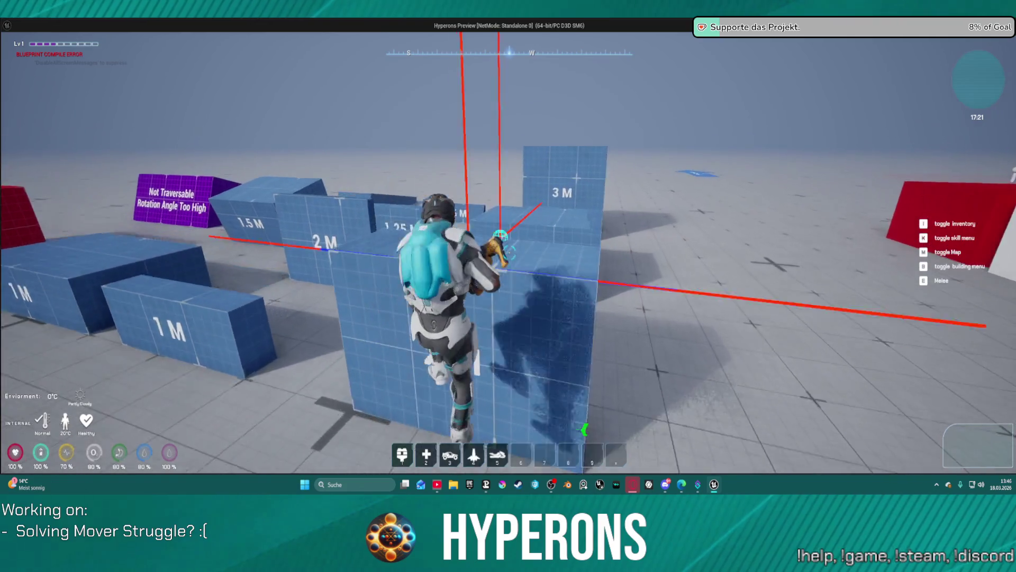
pyautogui.press('w')
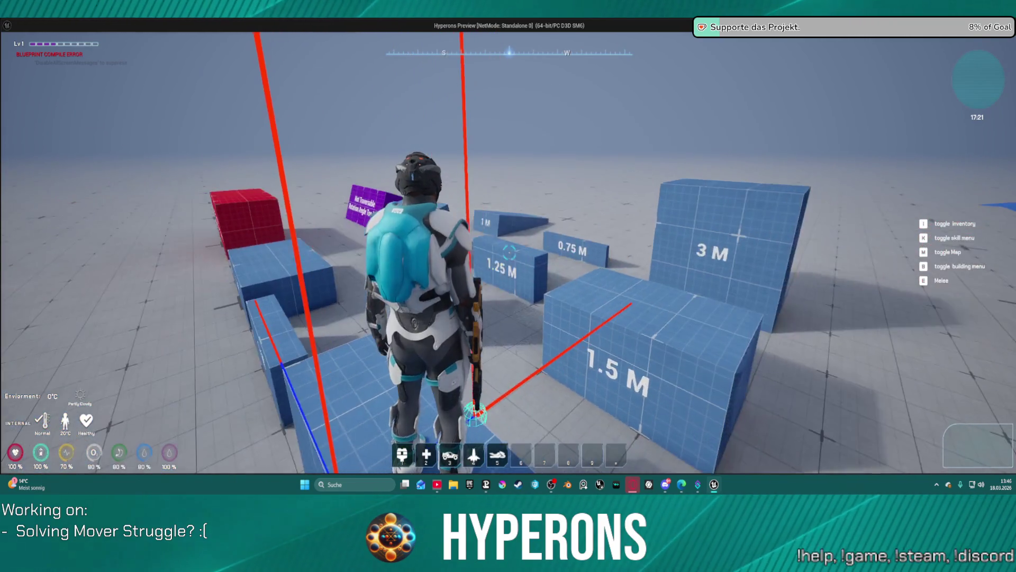
pyautogui.press('w')
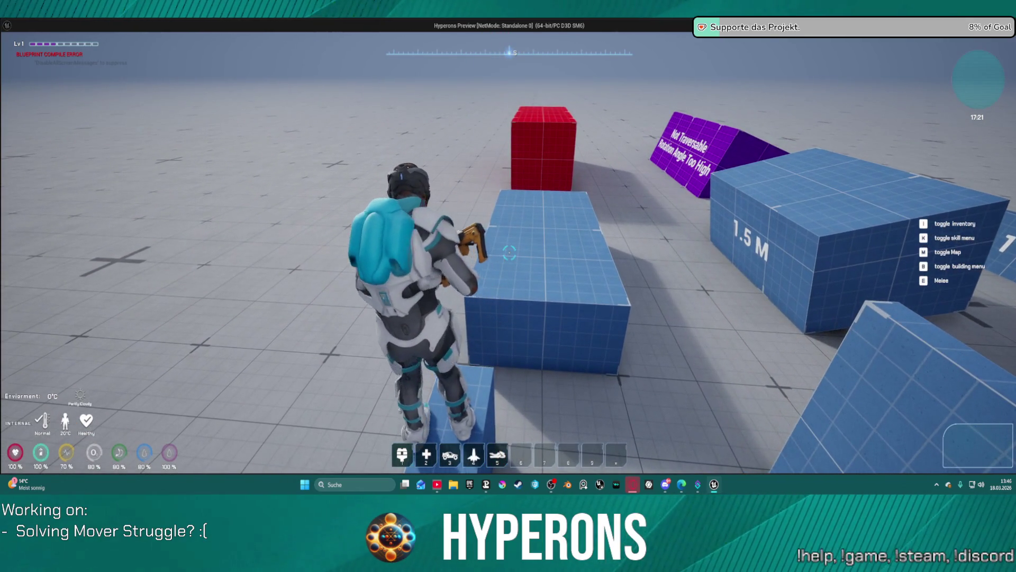
pyautogui.press('w')
pyautogui.press('w')
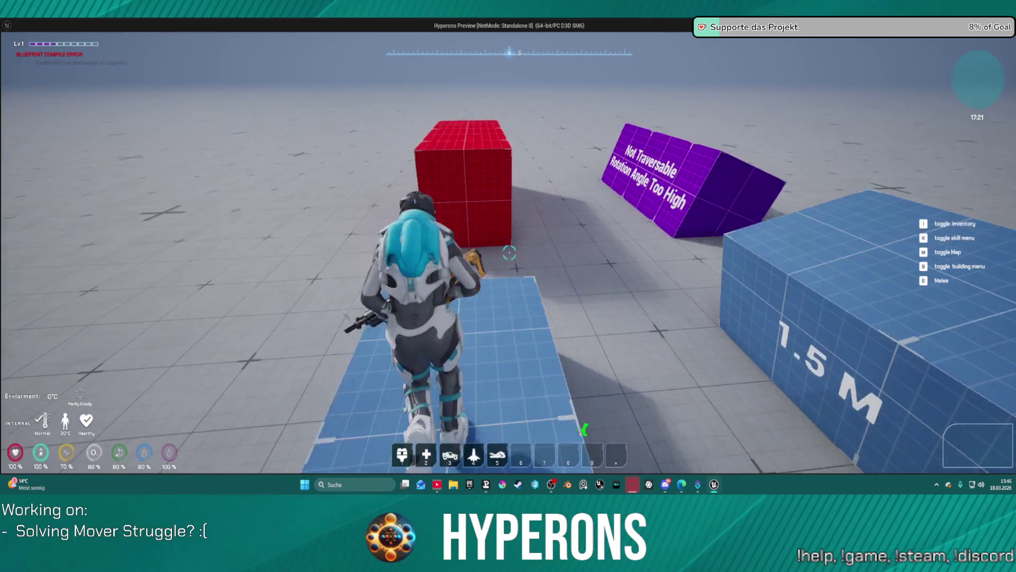
pyautogui.press('w')
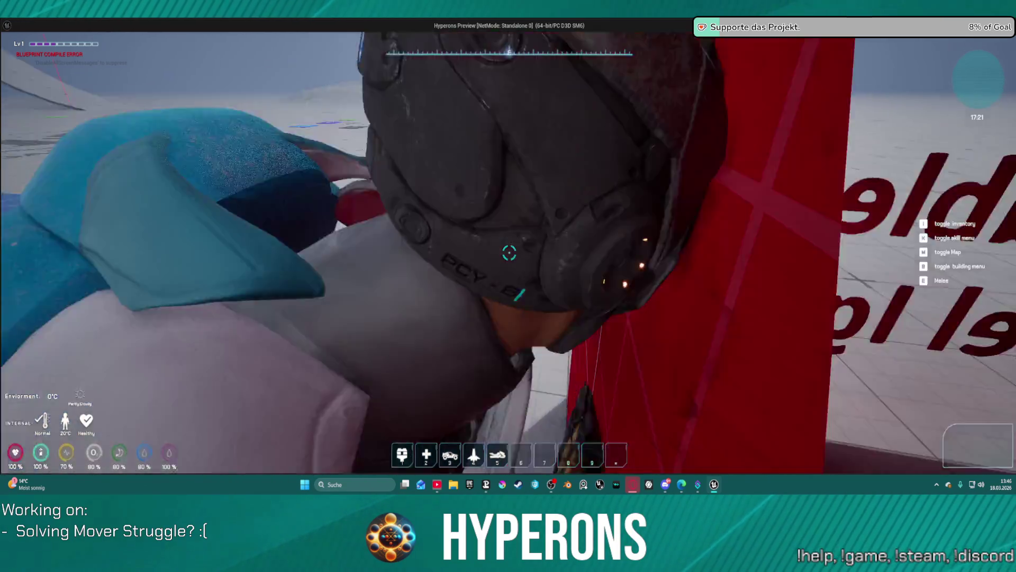
pyautogui.press('w')
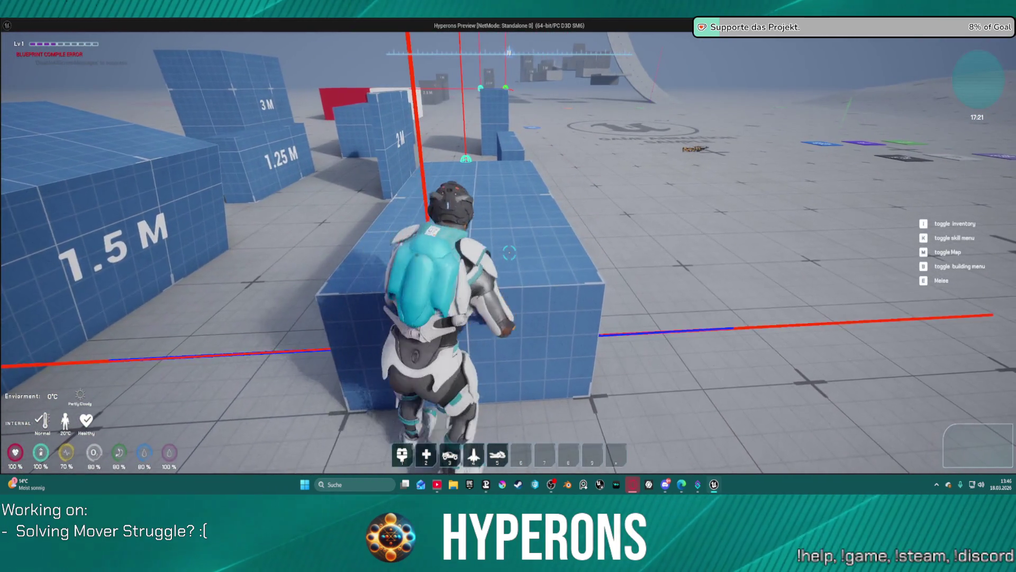
pyautogui.press('w')
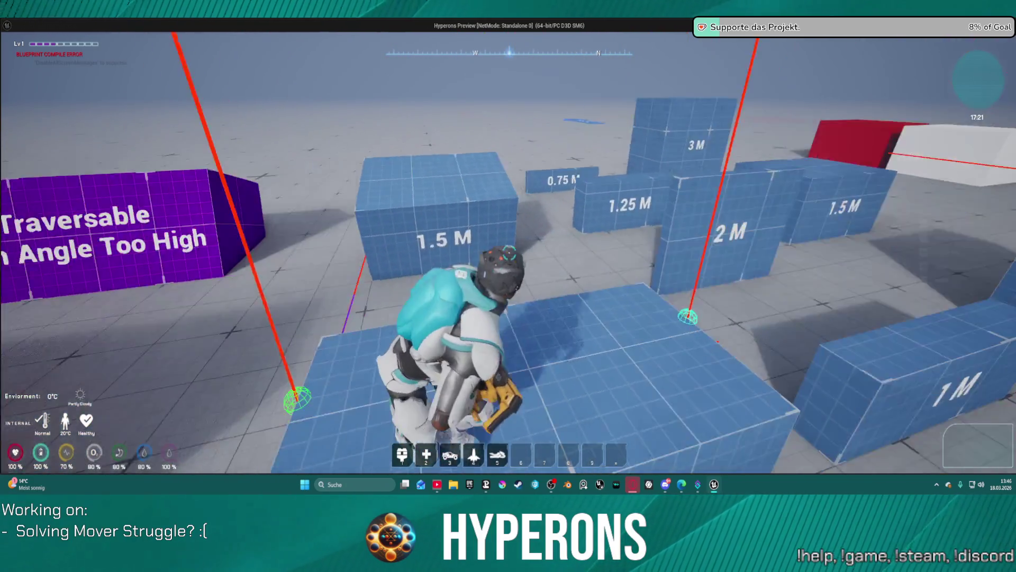
pyautogui.press('w')
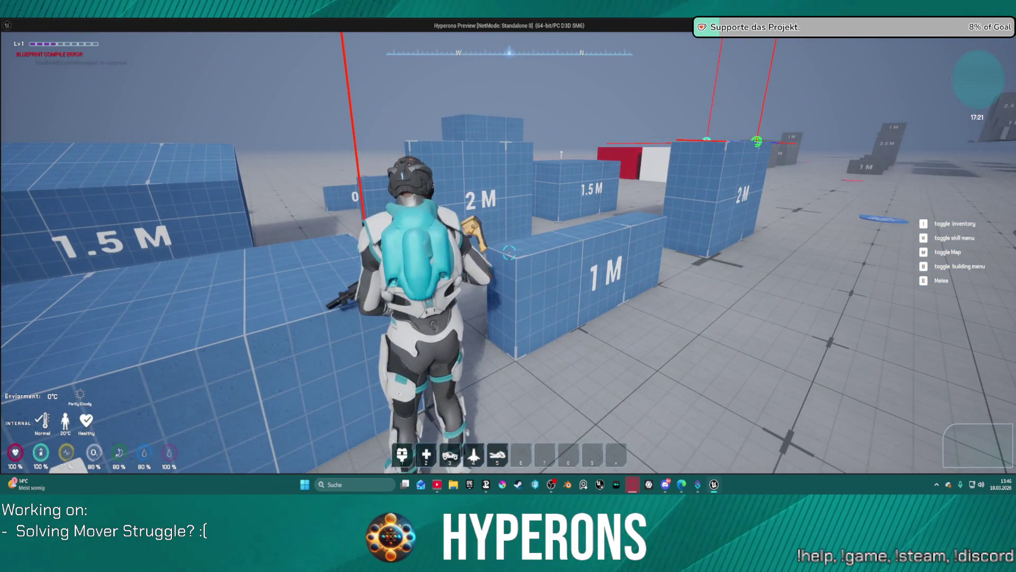
pyautogui.press('w')
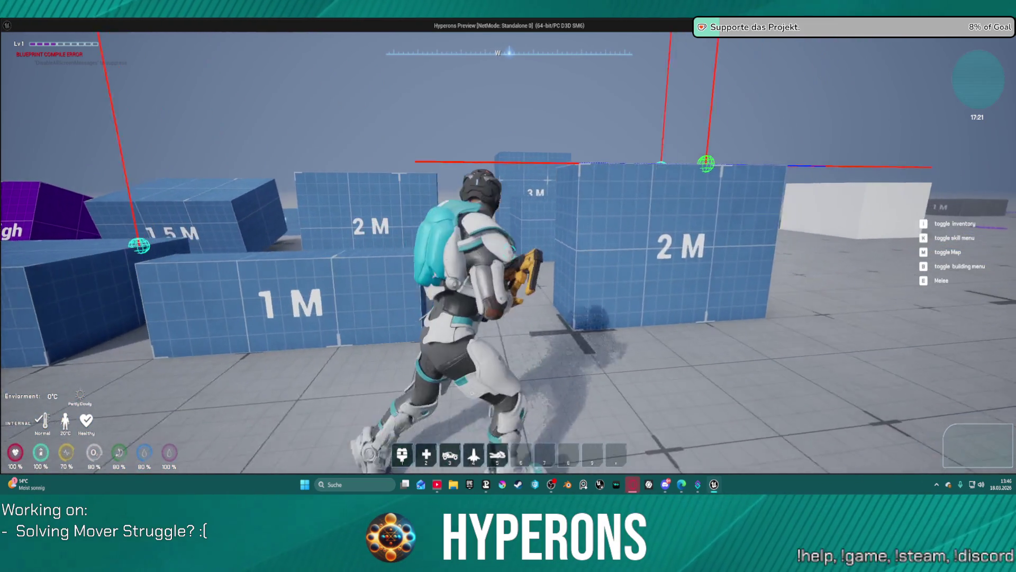
# - Strafe left and right, then close the standalone preview
pyautogui.press('a')
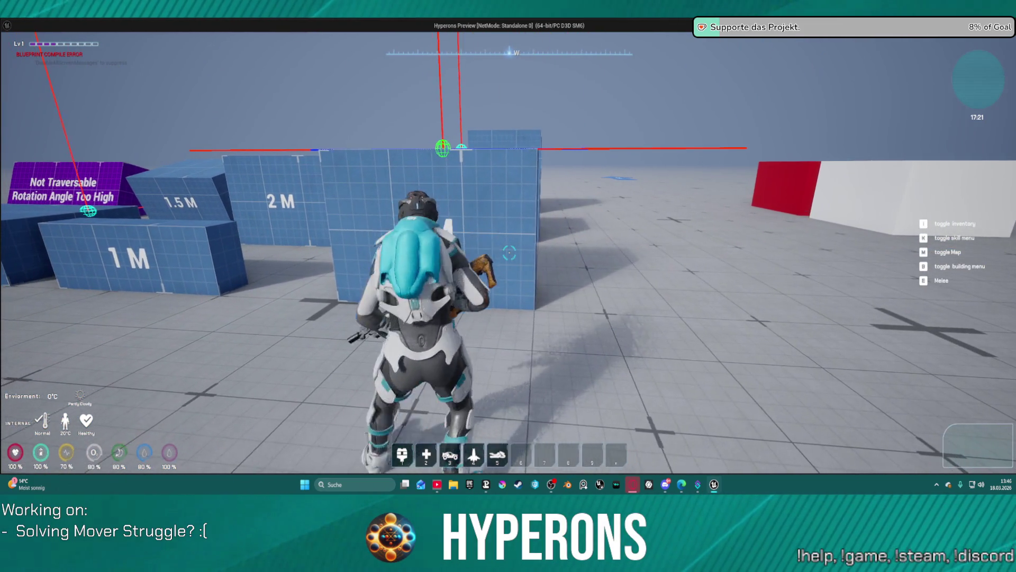
pyautogui.press('d')
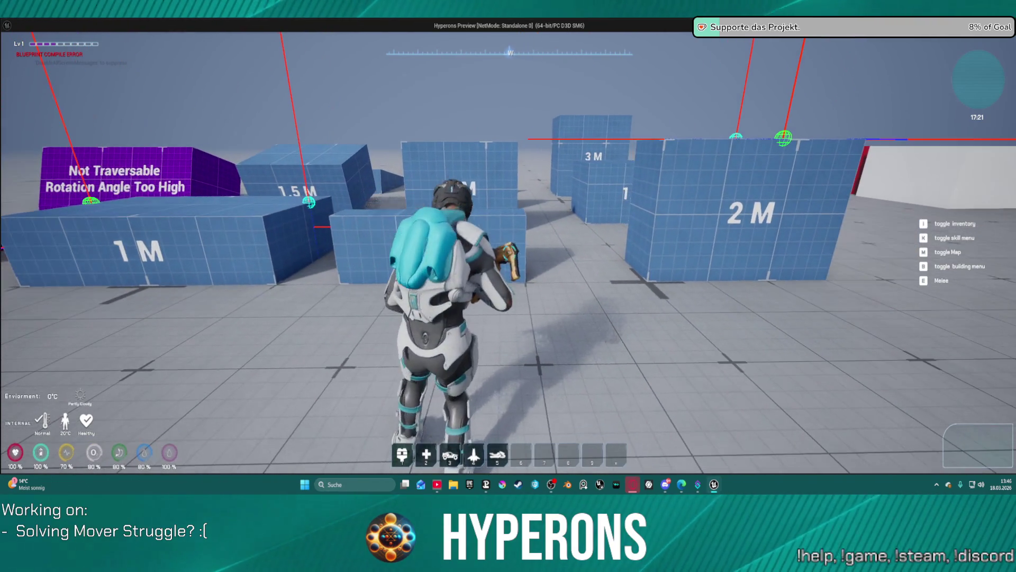
pyautogui.press('Escape')
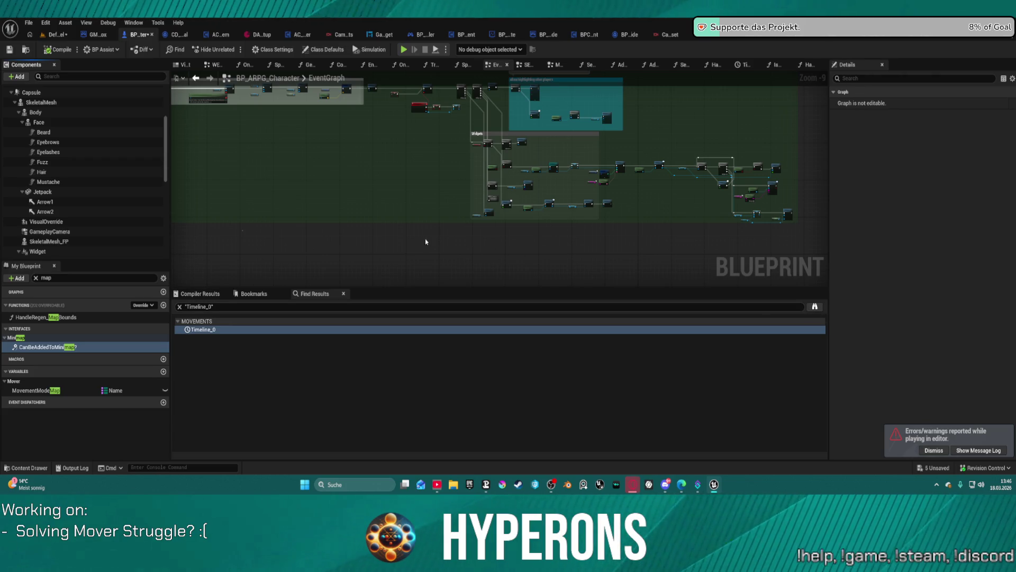
# - Bring the Begin Play nodes into view and open the Setup Camera function graph
pyautogui.moveTo(339, 216)
pyautogui.mouseDown()
pyautogui.moveTo(404, 231)
pyautogui.moveTo(542, 319)
pyautogui.mouseUp()
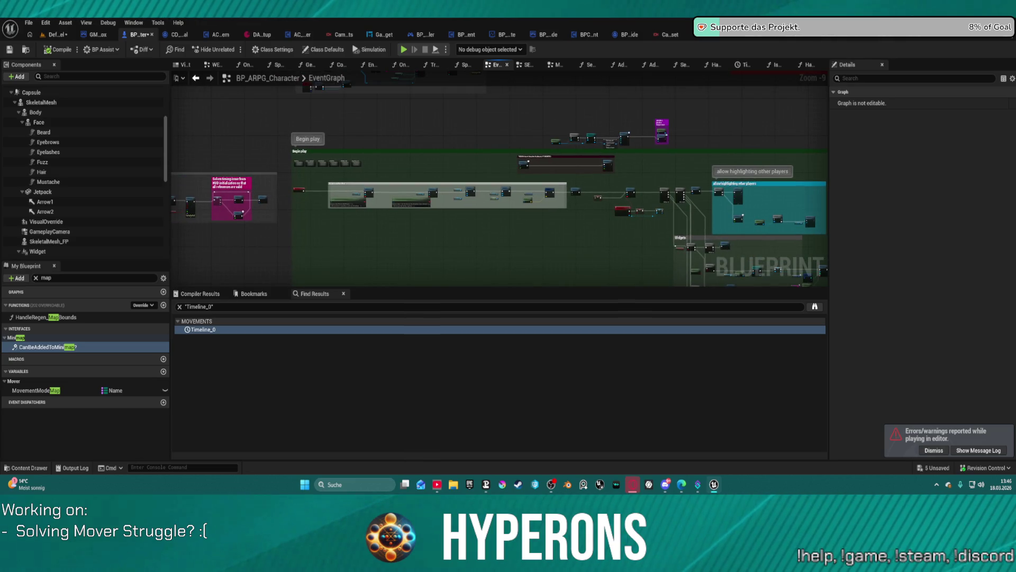
pyautogui.scroll(-3, 500, 183)
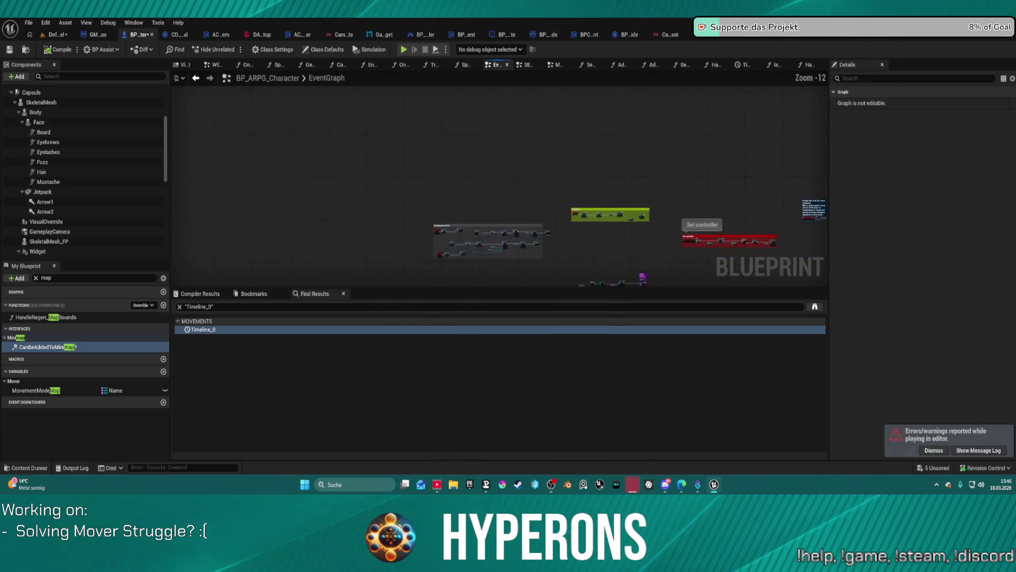
pyautogui.scroll(9, 654, 214)
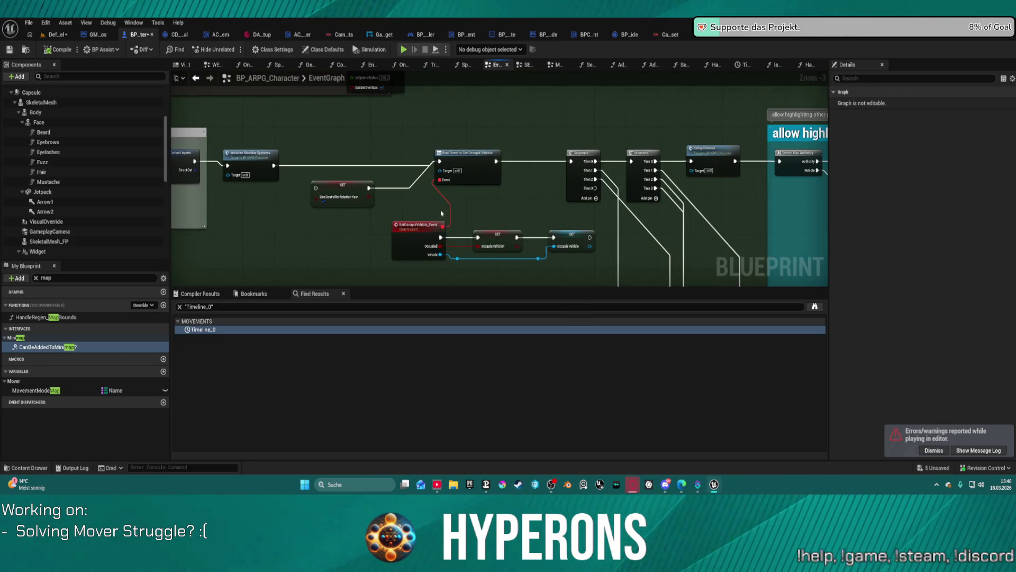
pyautogui.moveTo(441, 213); pyautogui.dragTo(436, 209)
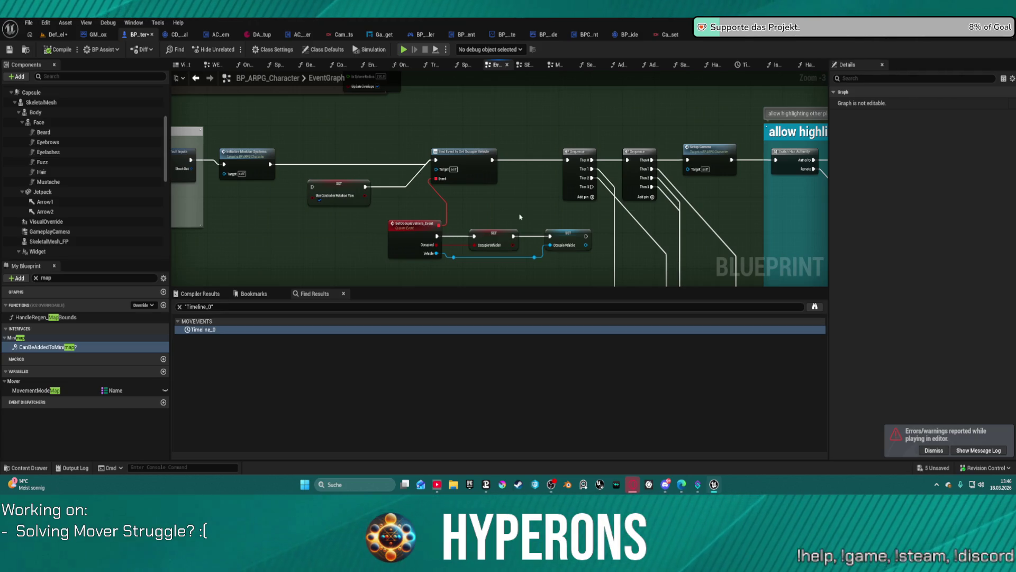
pyautogui.doubleClick(696, 161)
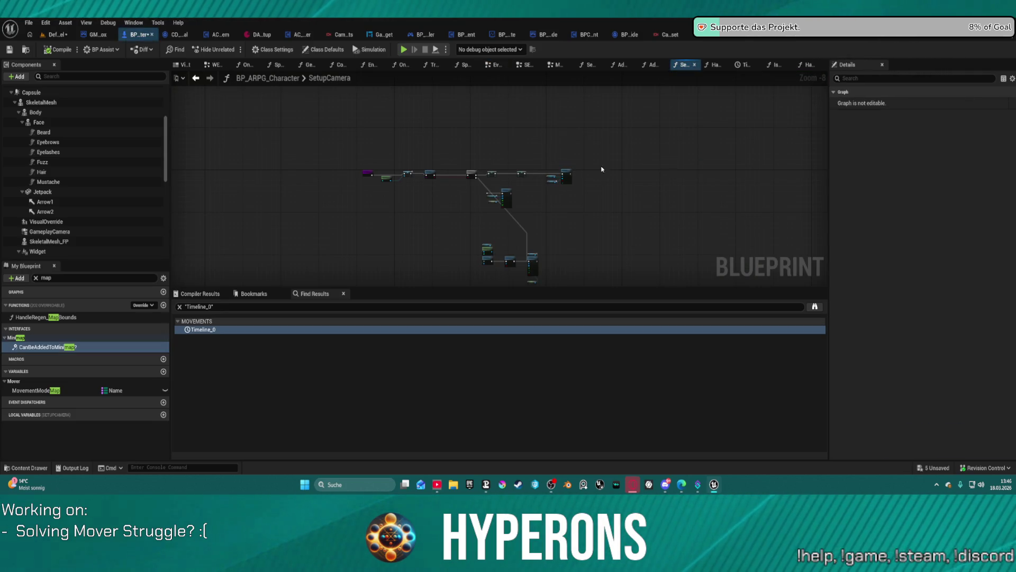
# - Add a breakpoint on the Camera Style SET node, run the game until it breaks, then stop
pyautogui.moveTo(420, 191); pyautogui.dragTo(445, 48)
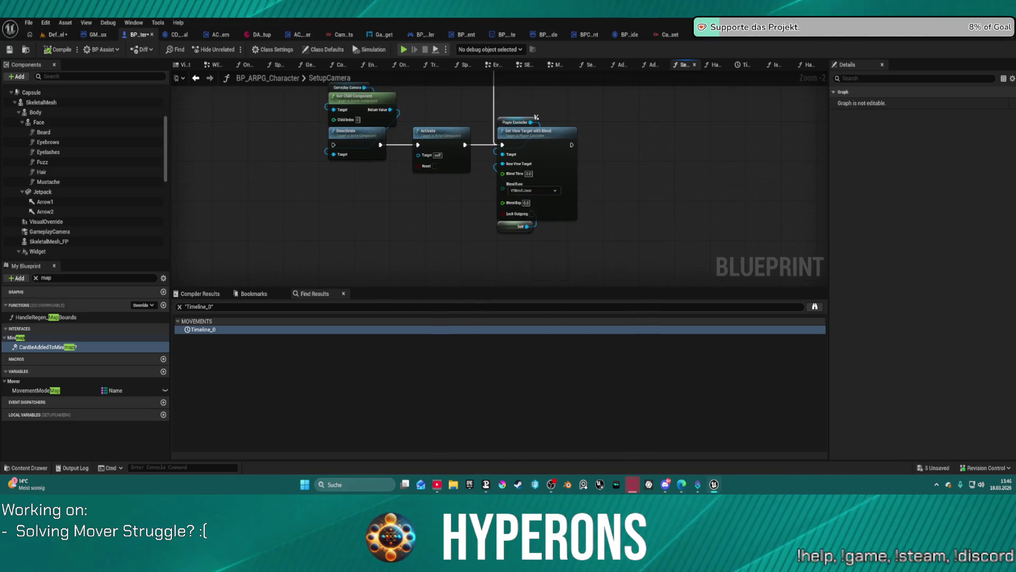
pyautogui.moveTo(487, 88)
pyautogui.mouseDown()
pyautogui.moveTo(420, 105)
pyautogui.moveTo(432, 140)
pyautogui.moveTo(553, 164)
pyautogui.mouseUp()
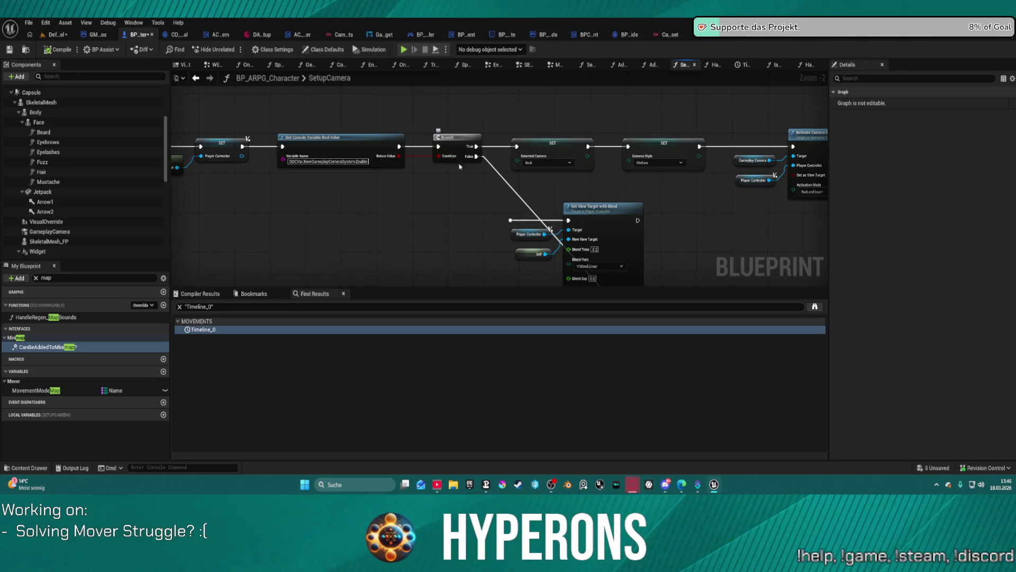
pyautogui.moveTo(425, 190); pyautogui.dragTo(447, 191)
pyautogui.rightClick(680, 139)
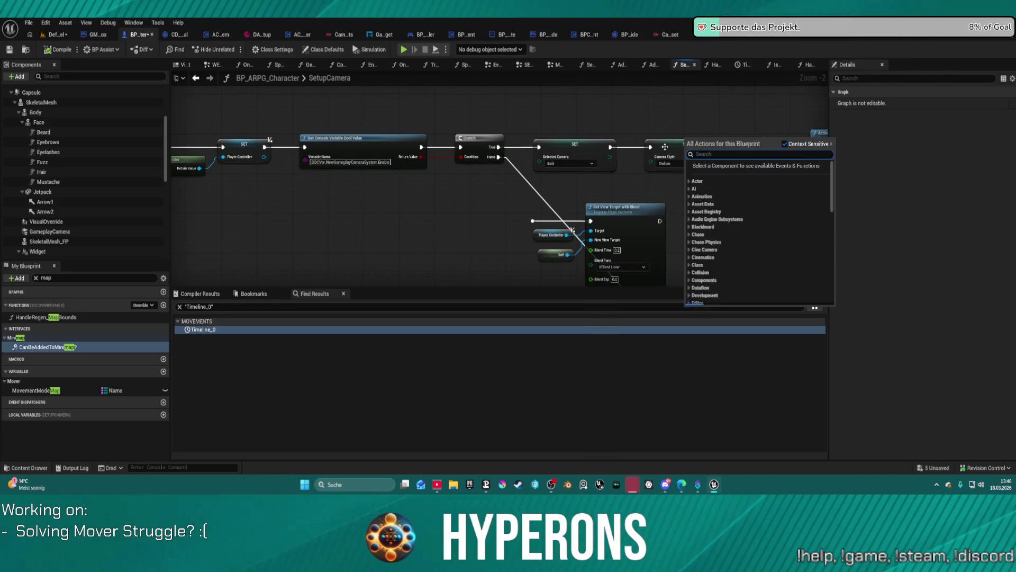
pyautogui.rightClick(669, 152)
pyautogui.click(701, 366)
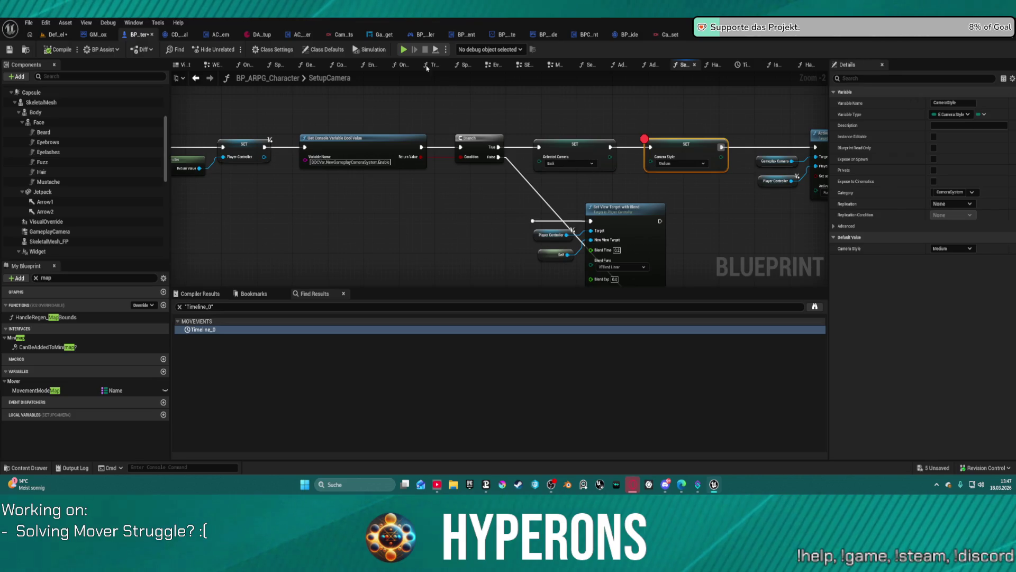
pyautogui.click(403, 49)
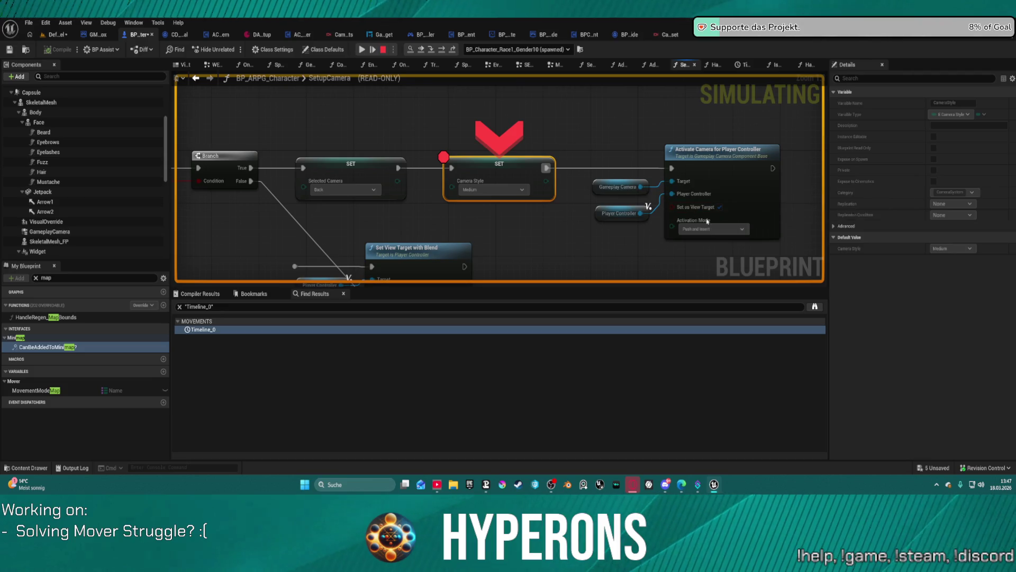
pyautogui.click(384, 49)
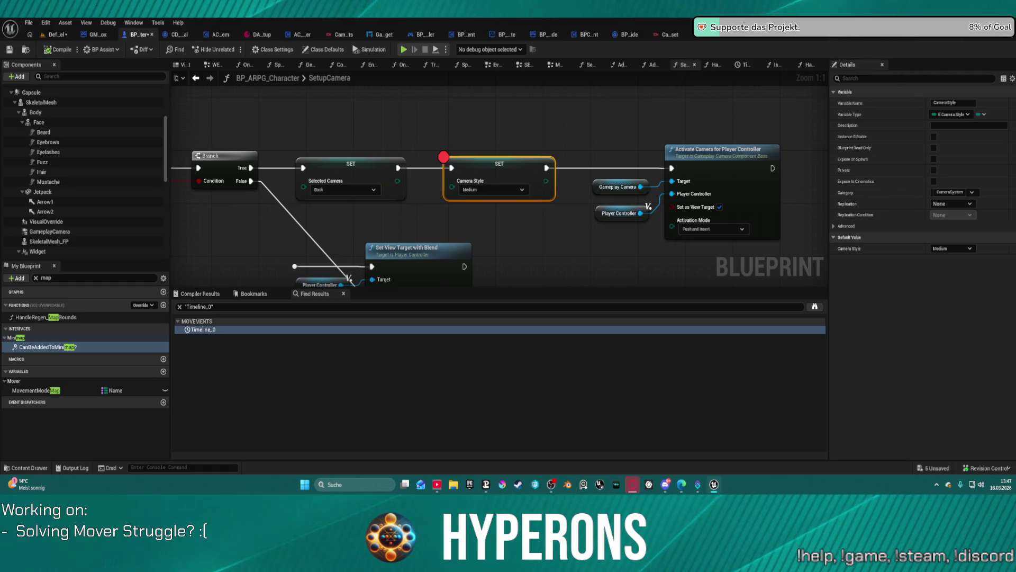
# - Set the Activate Camera for Player Controller node's Activation Mode to Push and compile
pyautogui.click(688, 219)
pyautogui.click(712, 229)
pyautogui.click(694, 239)
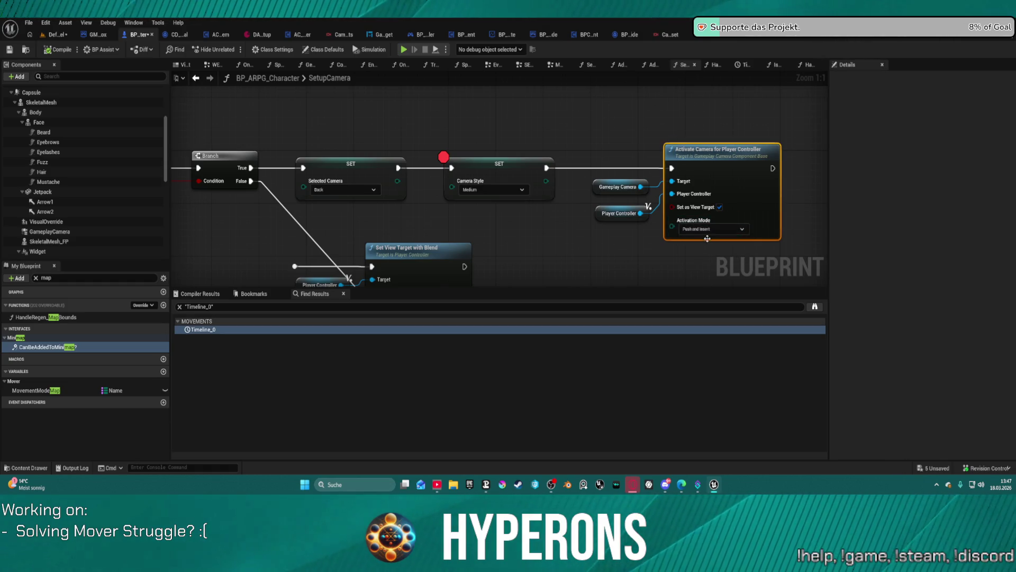
pyautogui.click(607, 97)
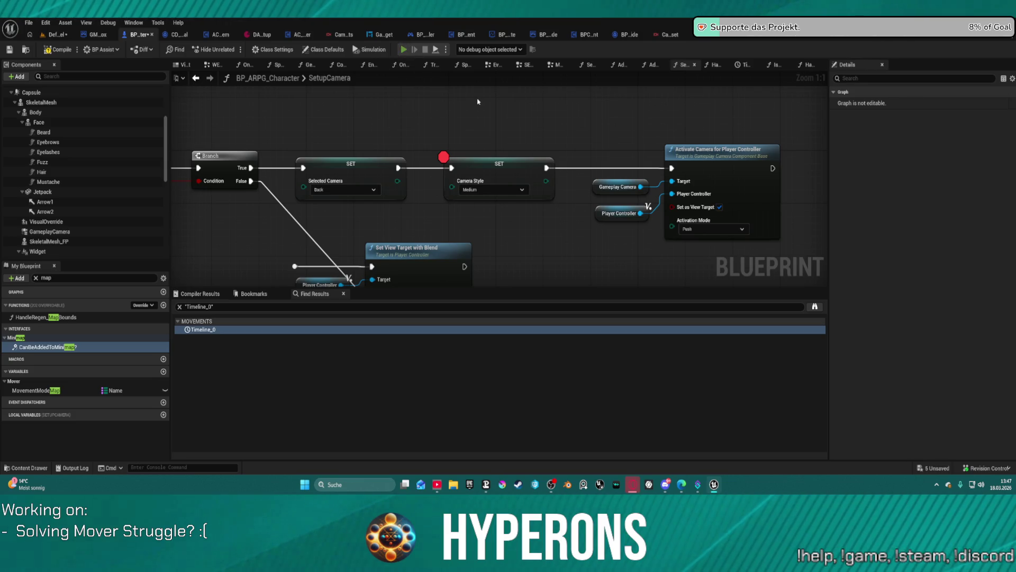
pyautogui.press('F7')
# - Start the game, remove the Camera Style breakpoint, and resume play with F5
pyautogui.hotkey('alt', 'p')
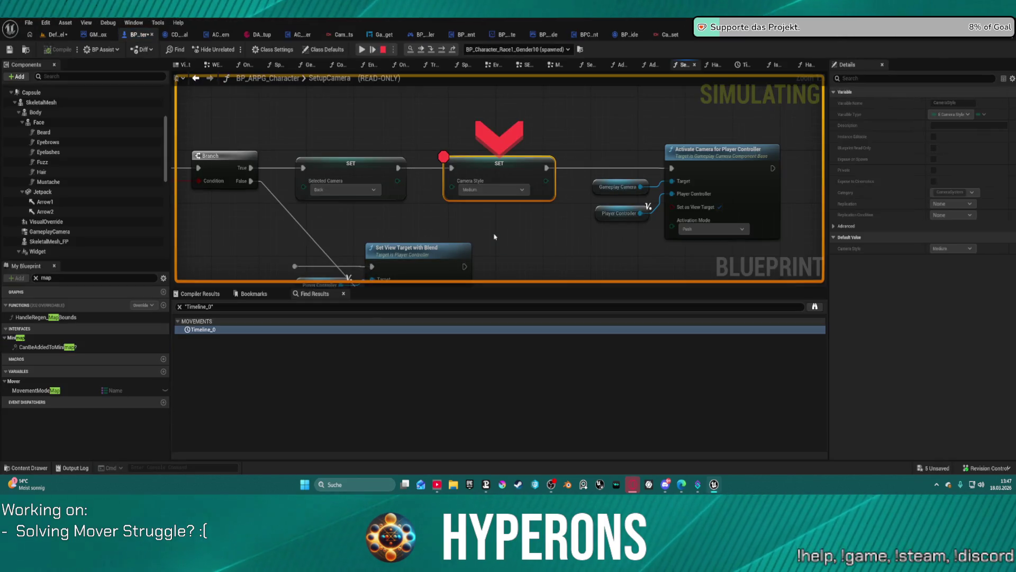
pyautogui.rightClick(477, 161)
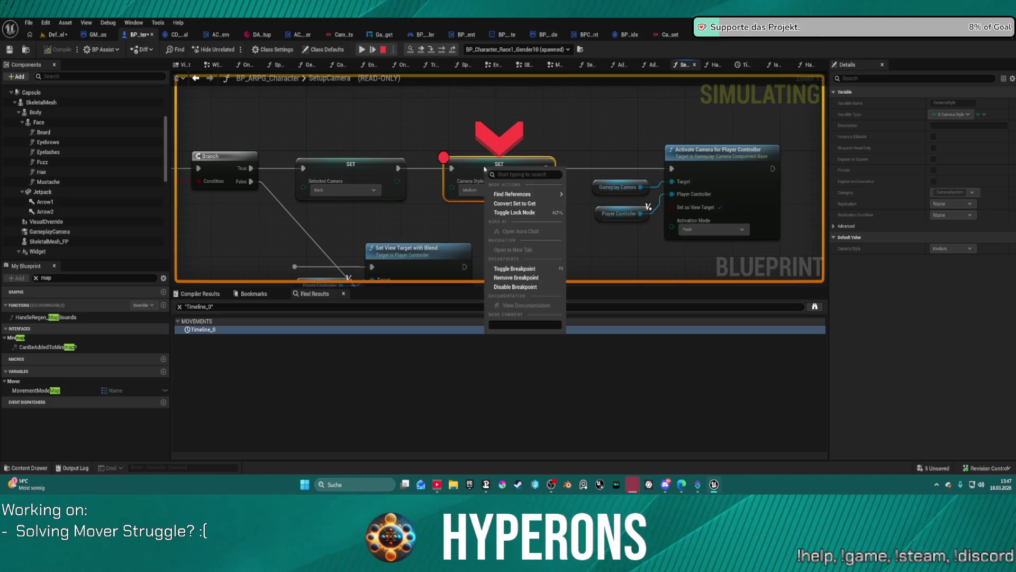
pyautogui.click(509, 270)
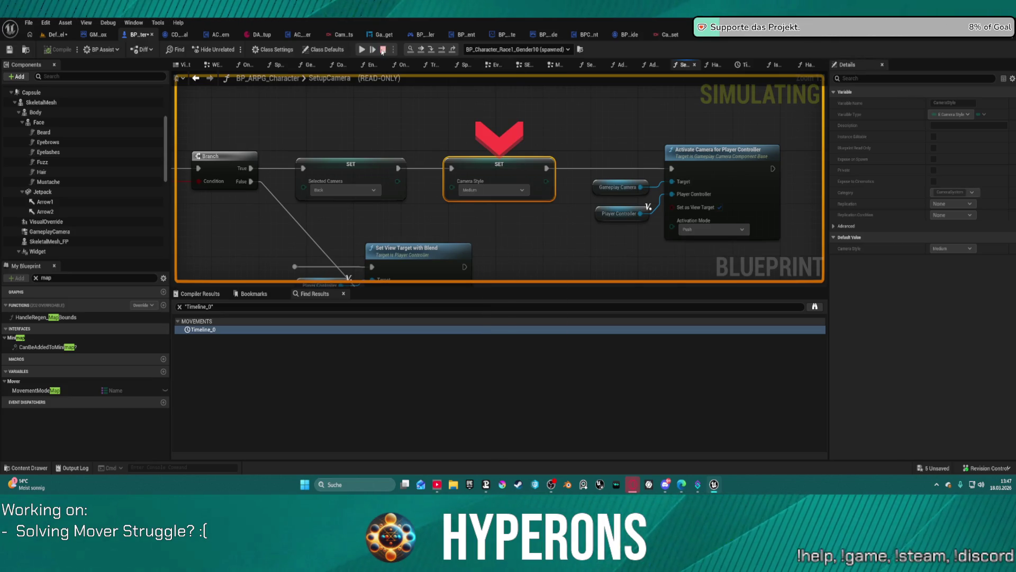
pyautogui.press('F5')
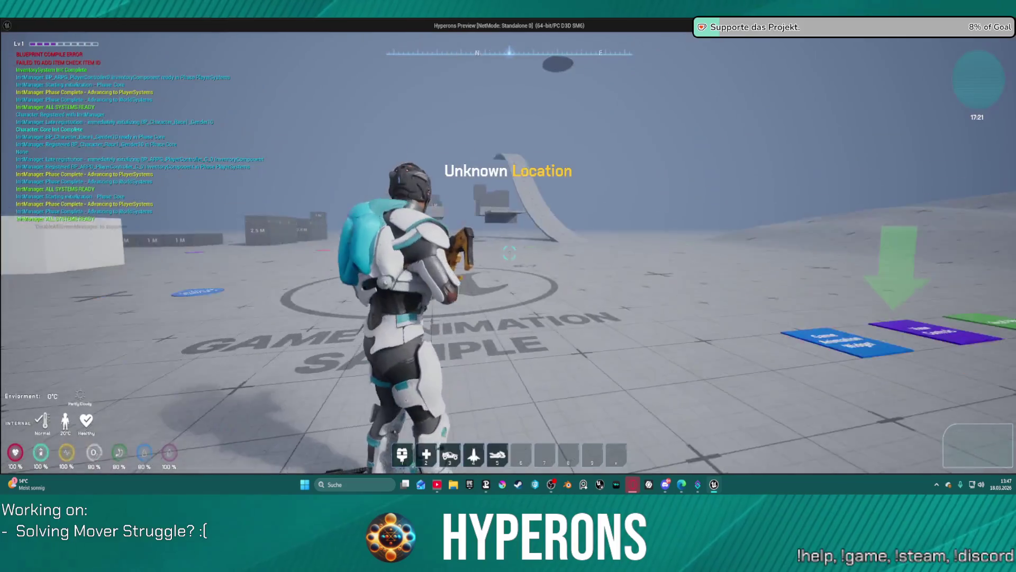
# - Walk toward the blue, red and 1M blocks, swapping rifles along the way
pyautogui.press('w')
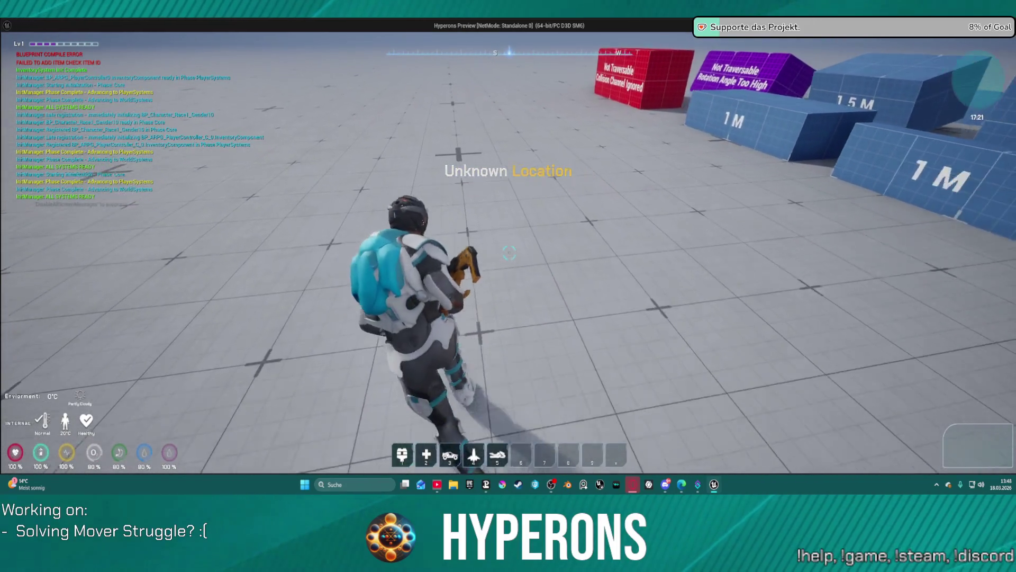
pyautogui.press('s')
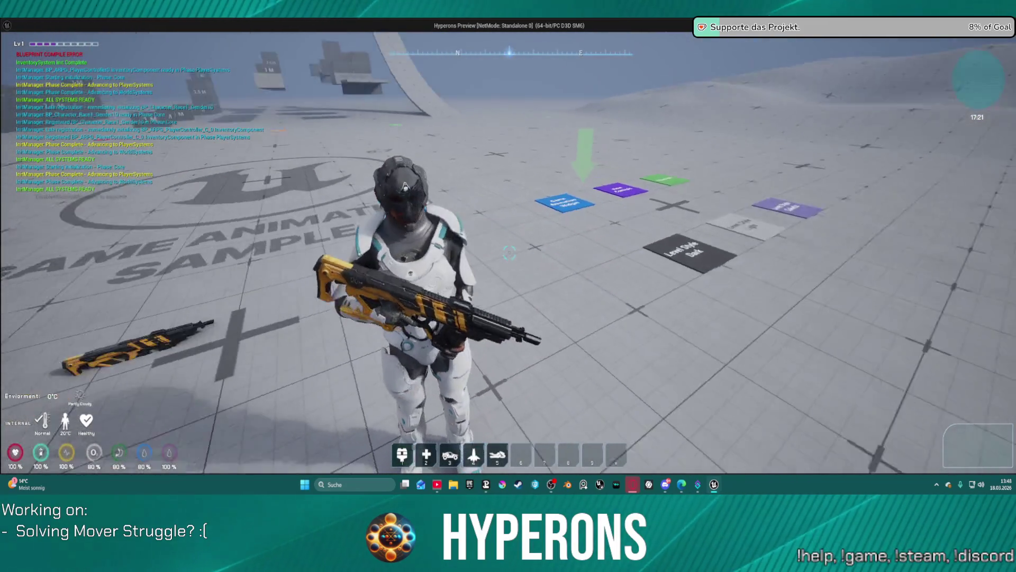
pyautogui.press('w')
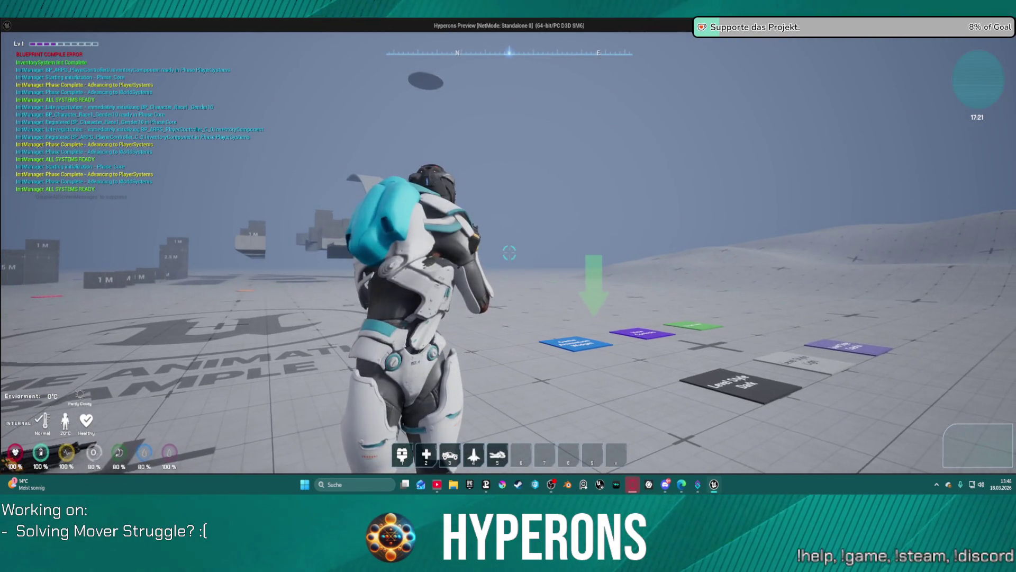
pyautogui.press('w')
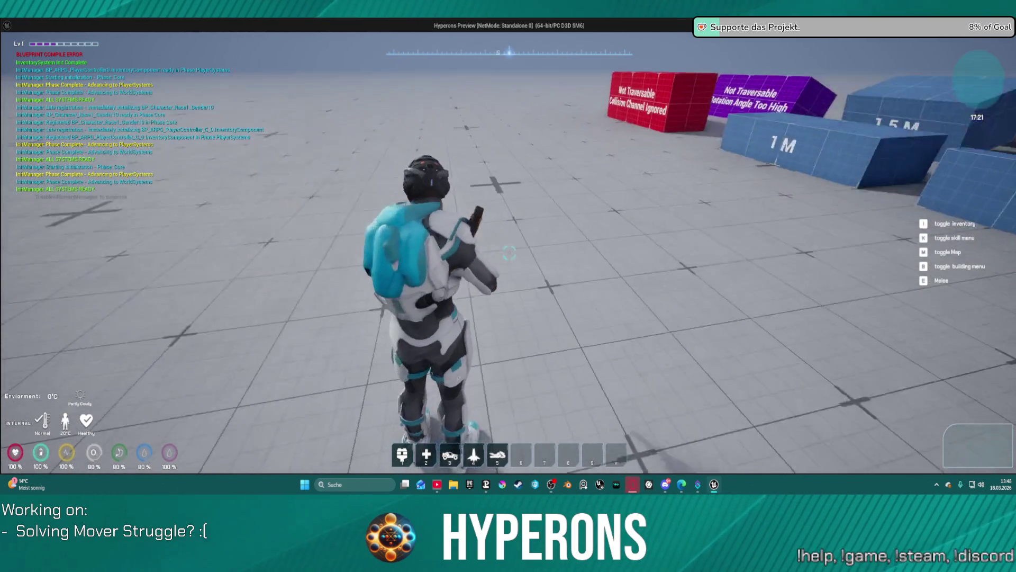
pyautogui.press('s')
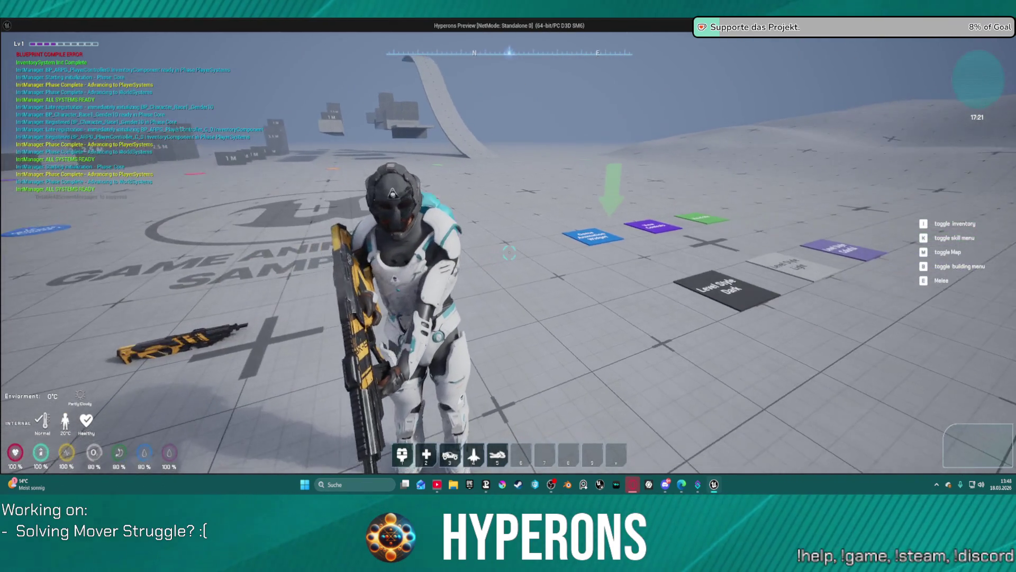
pyautogui.press('w')
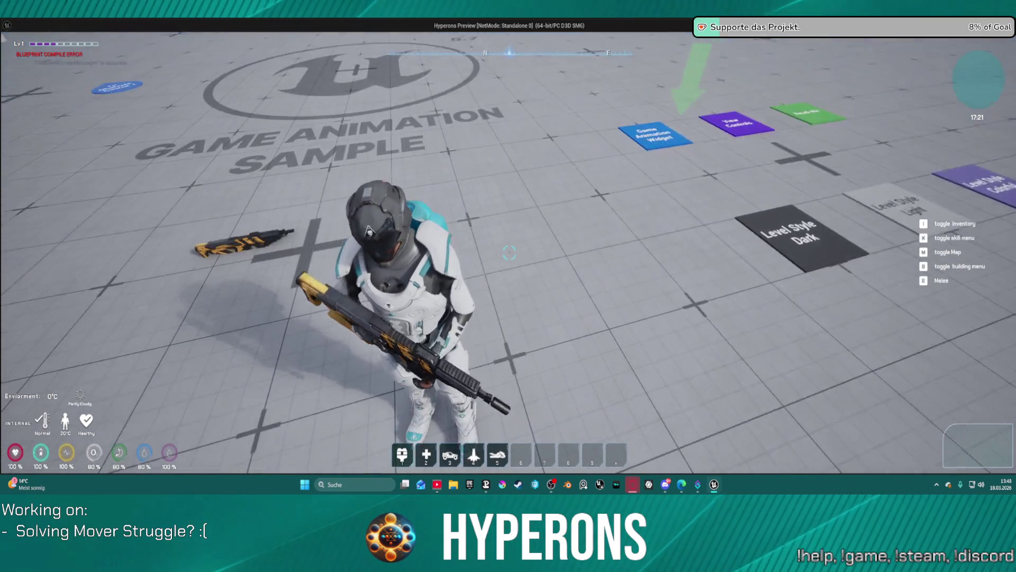
pyautogui.press('w')
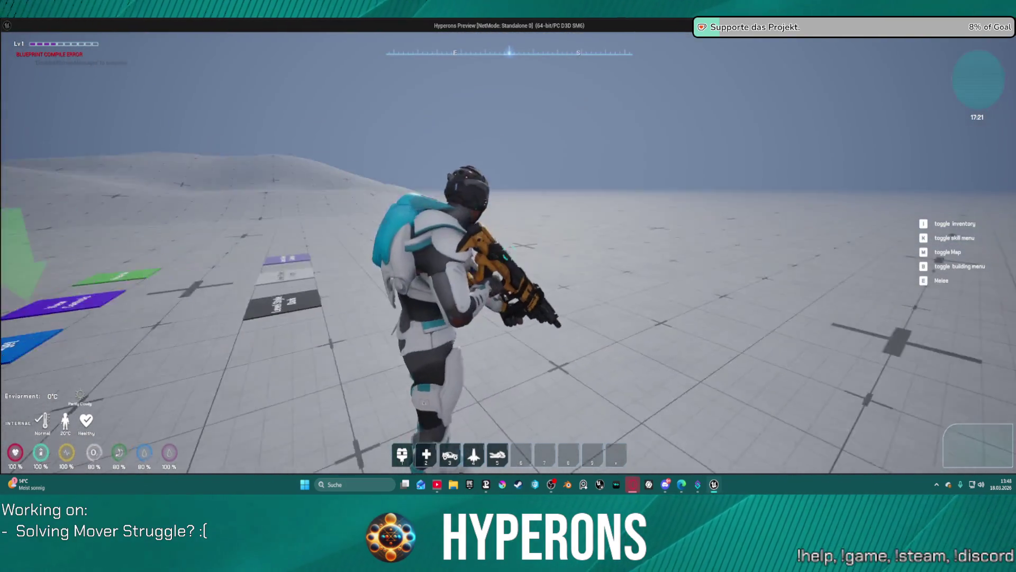
# - Circle the coloured pads and 2 M walls, then leave and stop the standalone preview
pyautogui.press('s')
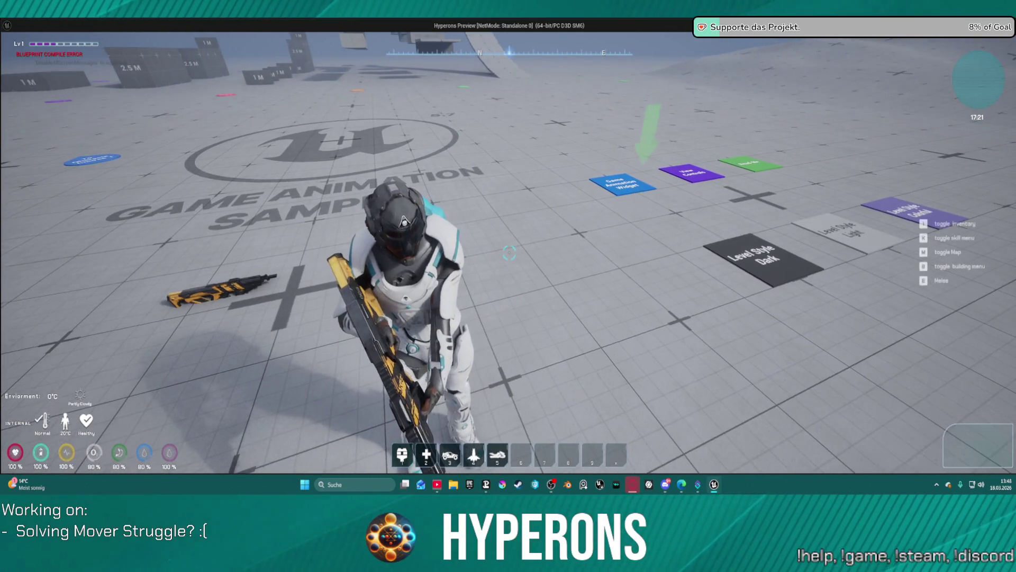
pyautogui.press('a')
pyautogui.press('w')
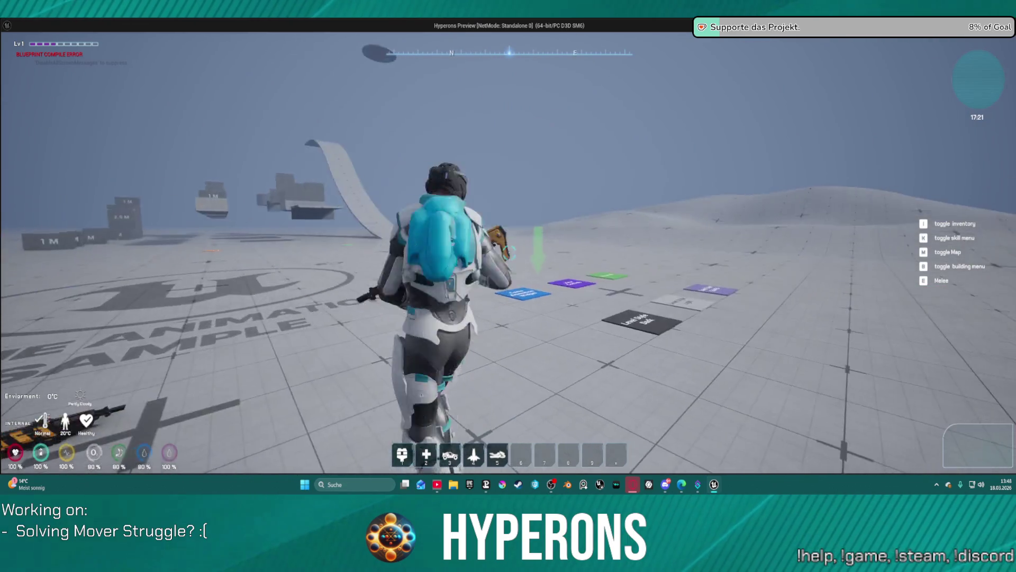
pyautogui.press('s')
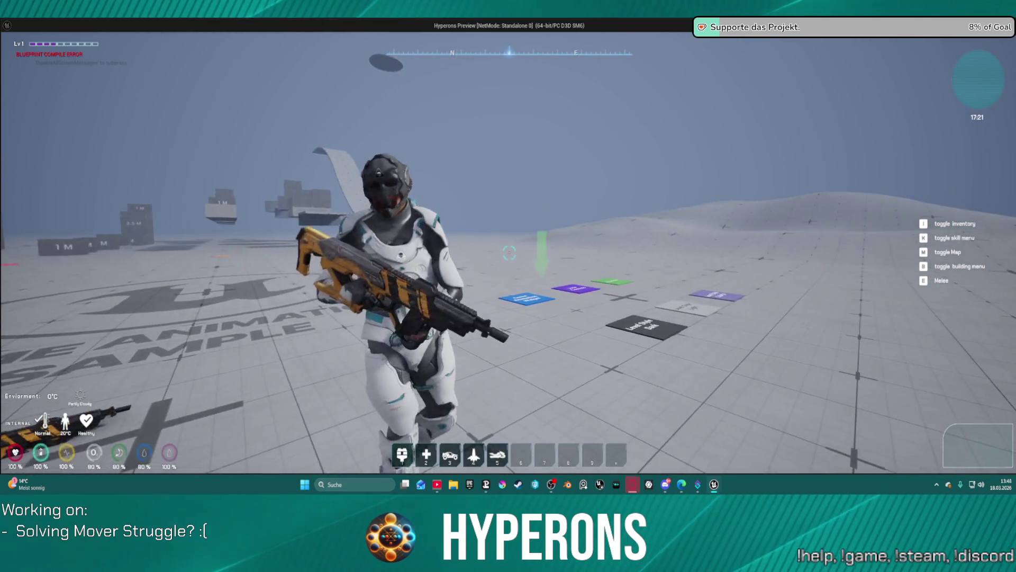
pyautogui.press('s')
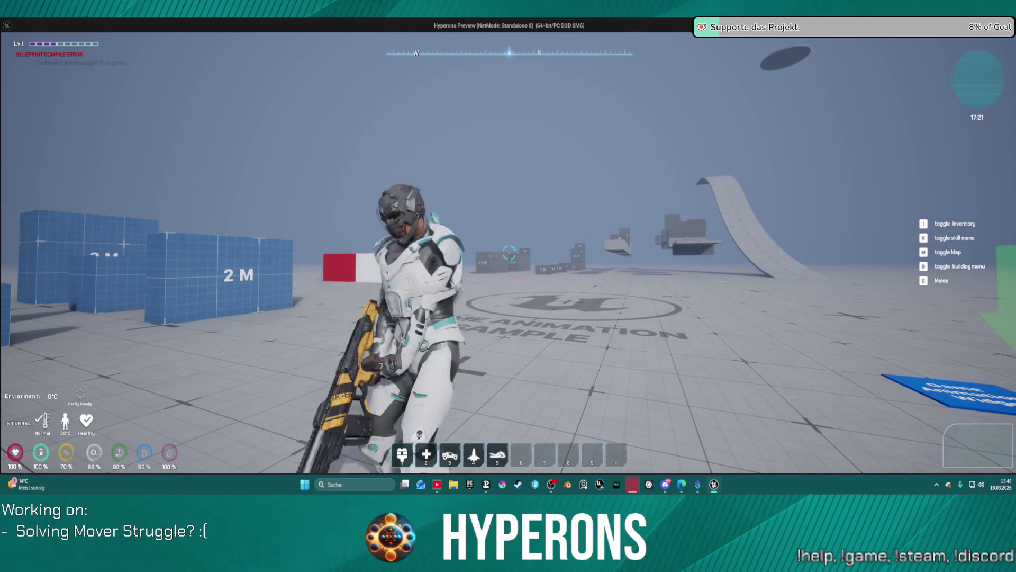
pyautogui.press('w')
pyautogui.hotkey('alt', 'Tab')
pyautogui.press('Escape')
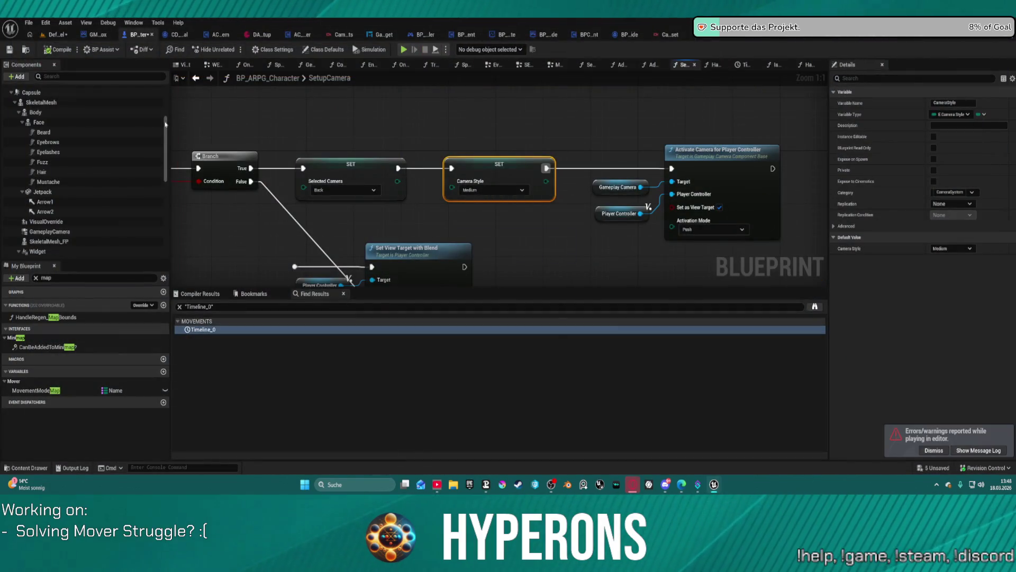
# - Select GameplayCamera and paste CameraAsset_Sandbox into its Camera Asset field
pyautogui.click(114, 240)
pyautogui.press('Up')
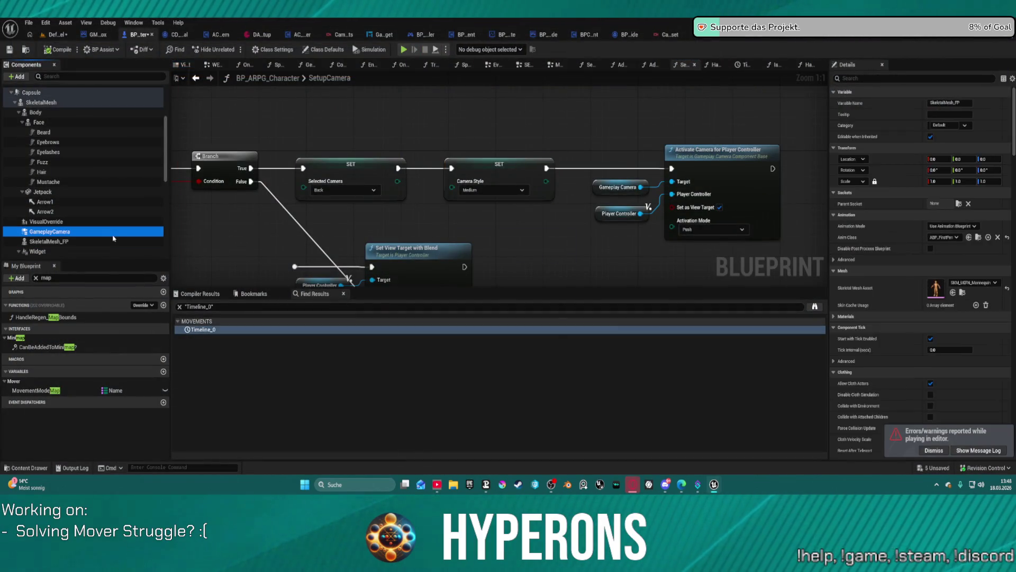
pyautogui.hotkey('alt', 'Tab')
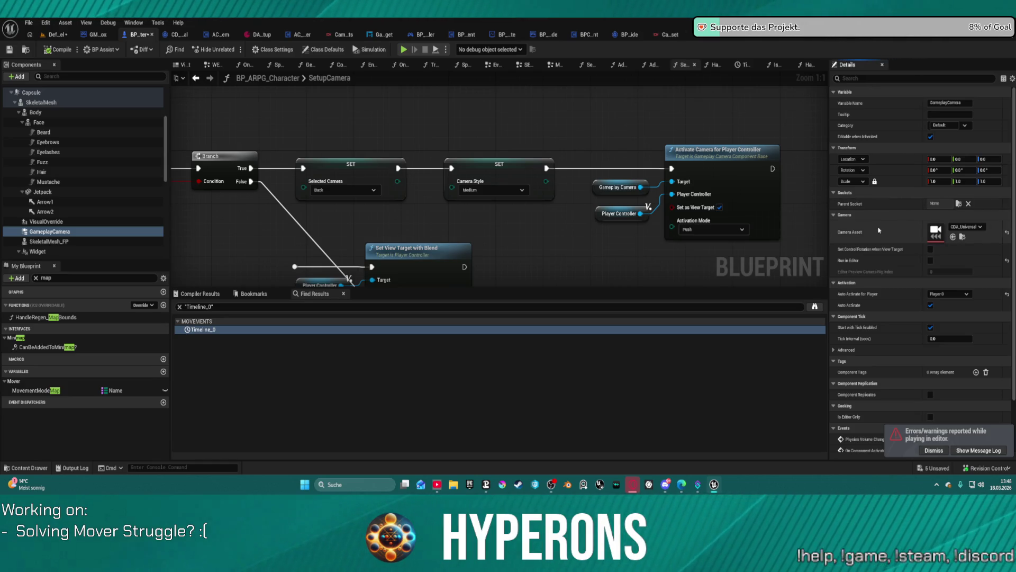
pyautogui.hotkey('ctrl', 'v')
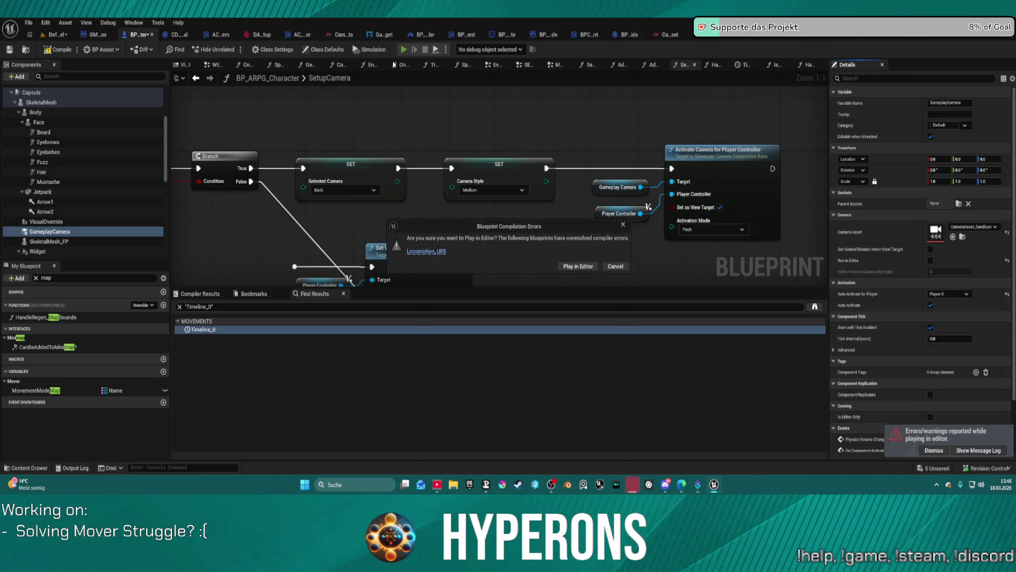
# - Play despite the compile errors, move the character to check the sandbox camera, then close the preview
pyautogui.click(581, 269)
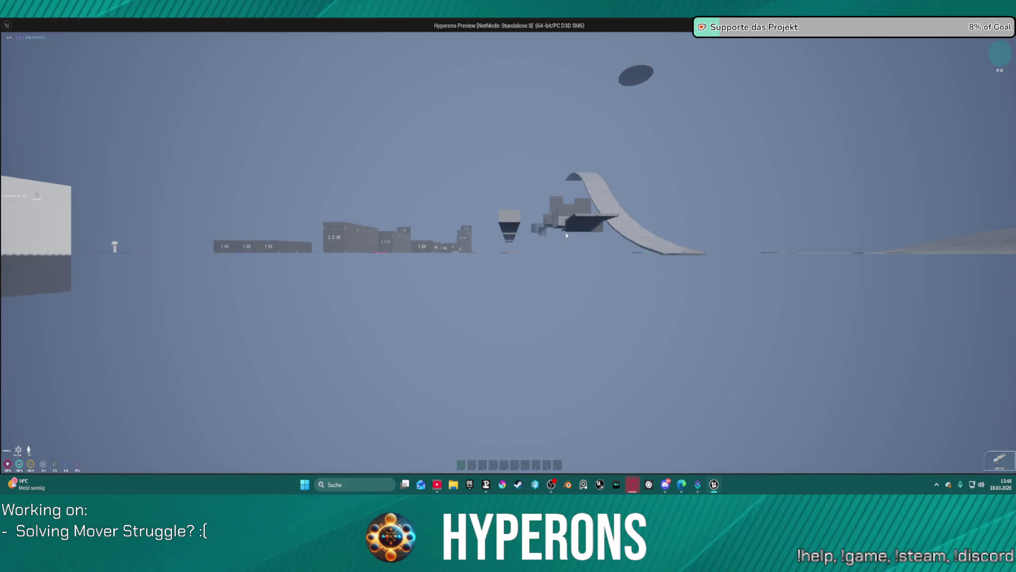
pyautogui.press('w')
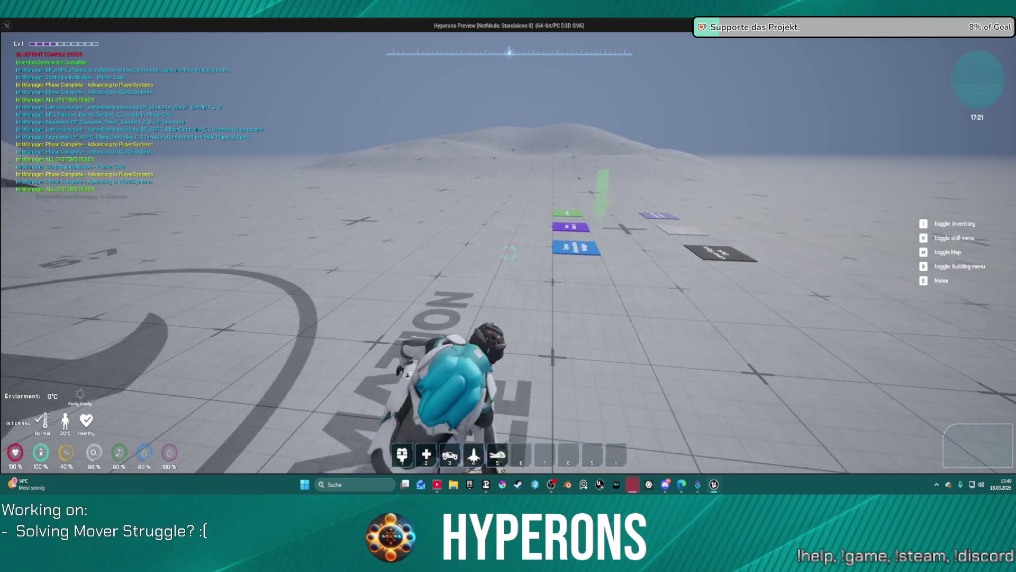
pyautogui.press('Escape')
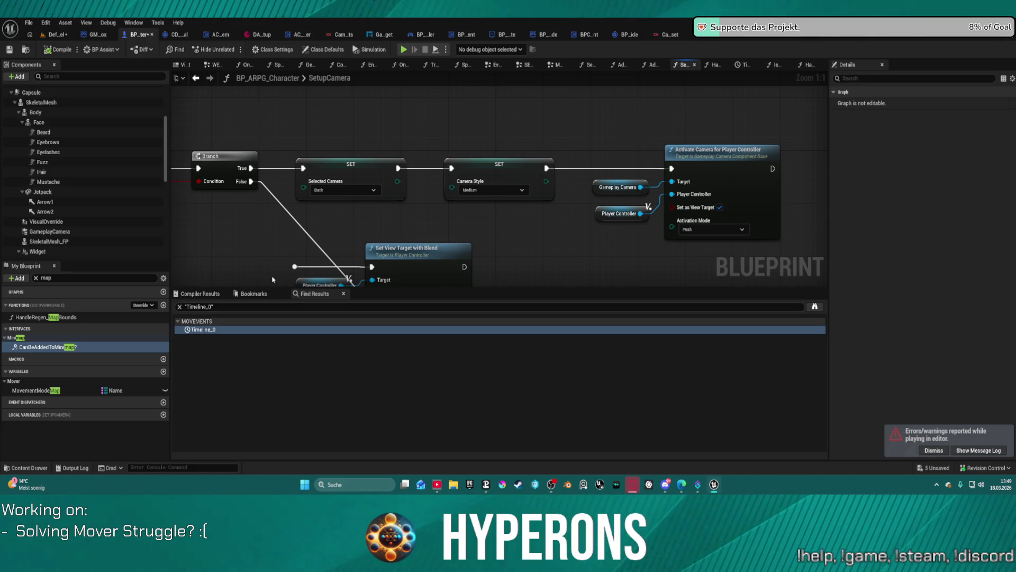
# - Undo the GameplayCamera edits, restoring Camera Asset CDA_Universal and activation mode Push and Insert
pyautogui.click(49, 231)
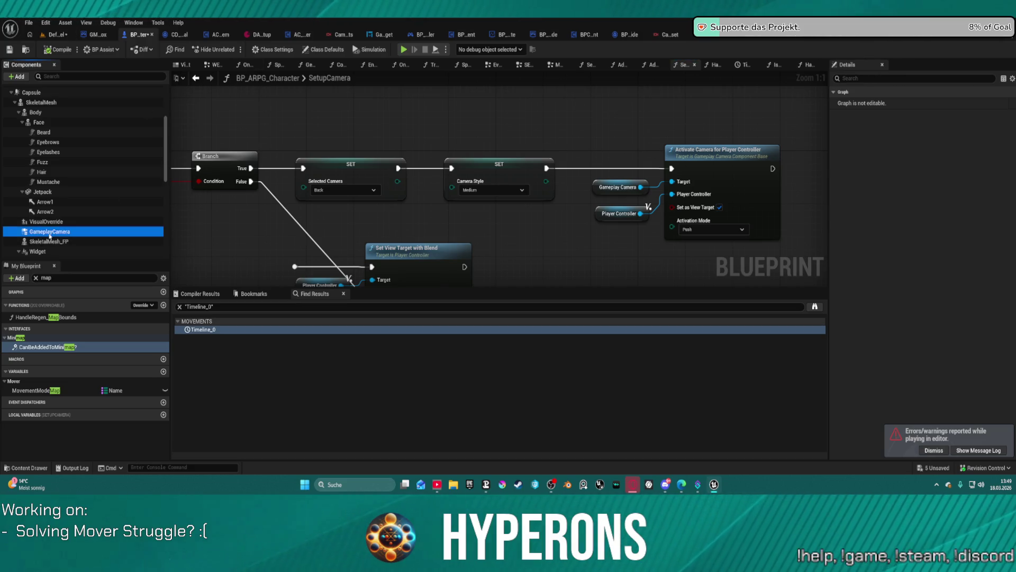
pyautogui.scroll(-1, 898, 220)
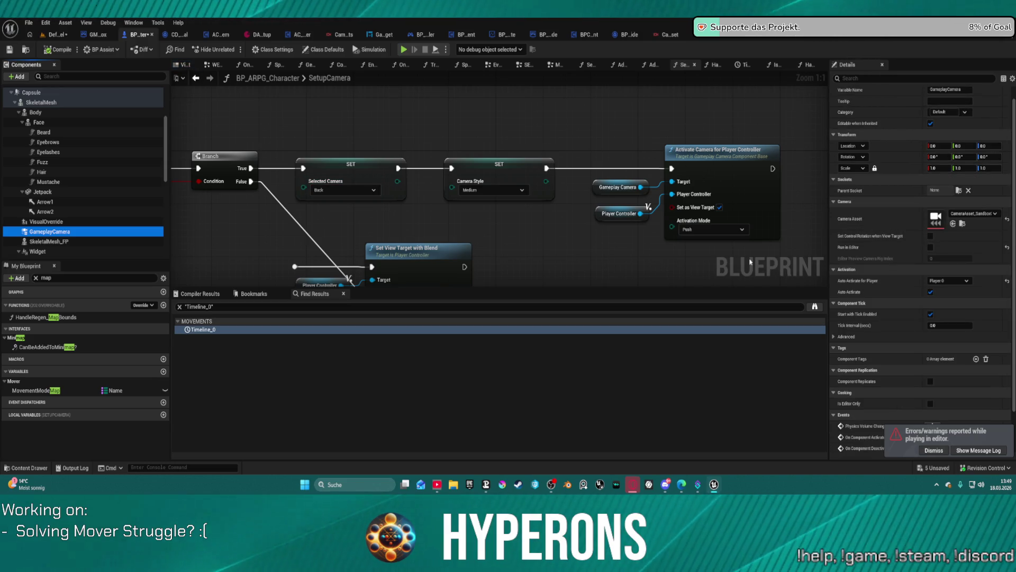
pyautogui.hotkey('ctrl', 'z')
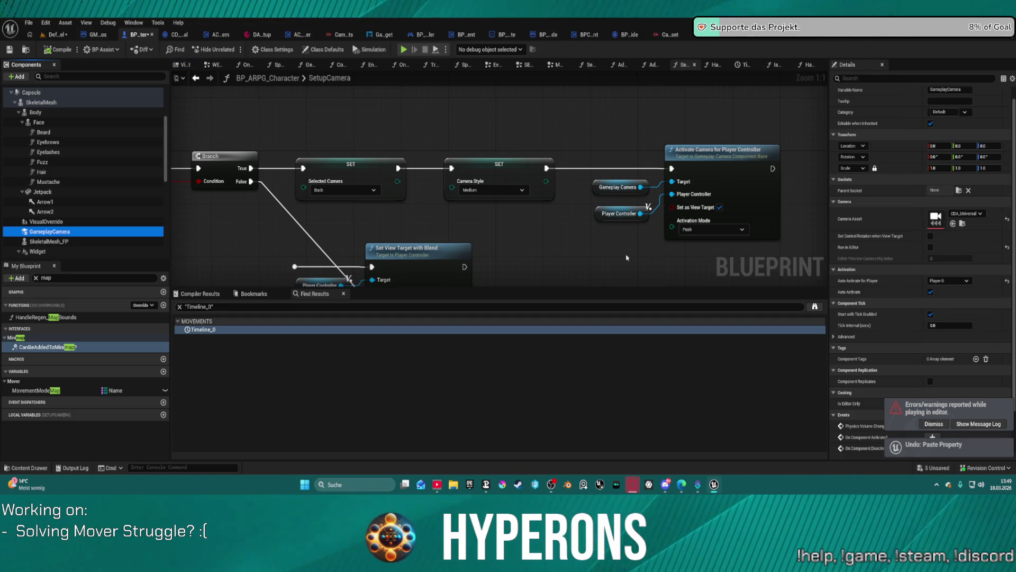
pyautogui.hotkey('ctrl', 'z')
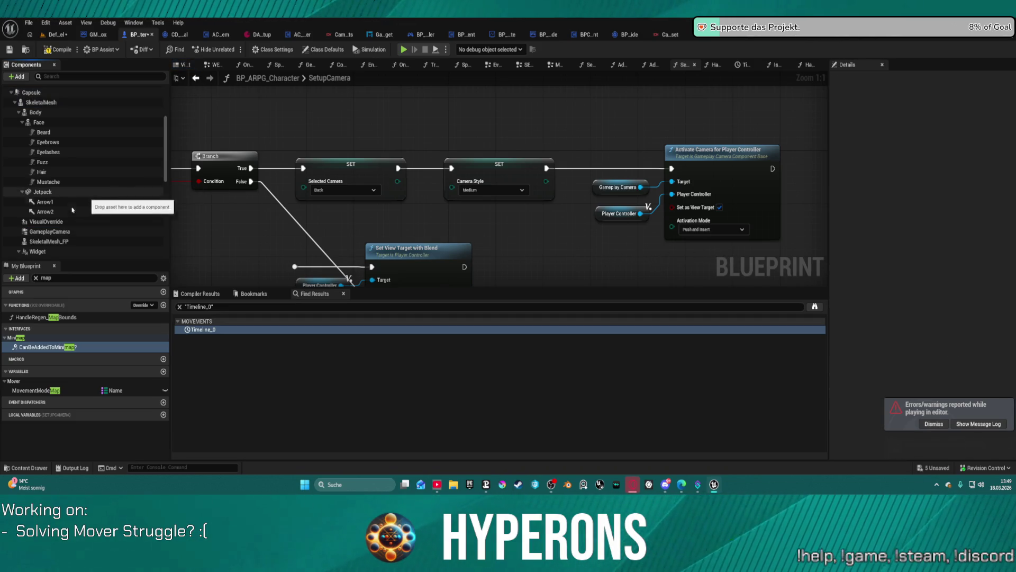
# - Review the SkeletalMesh and Body mesh components, then bring up the character's class defaults
pyautogui.scroll(-5, 70, 231)
pyautogui.scroll(-6, 69, 231)
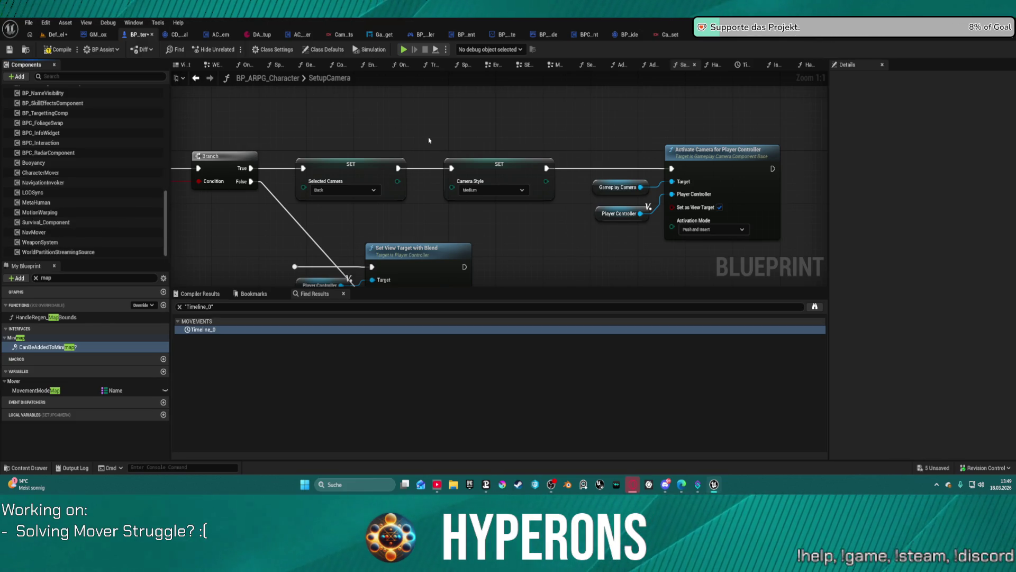
pyautogui.scroll(-7, 480, 216)
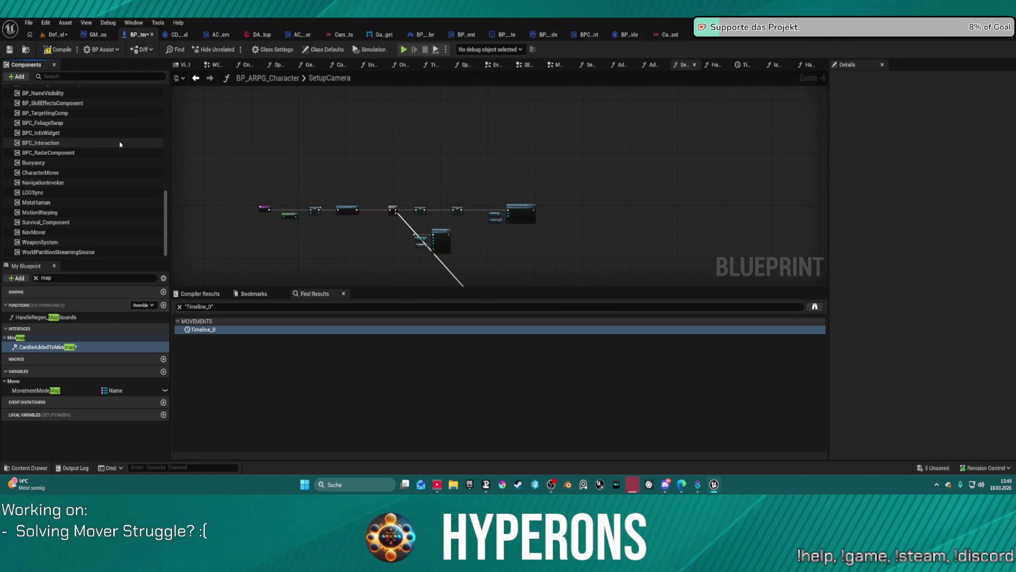
pyautogui.scroll(10, 134, 143)
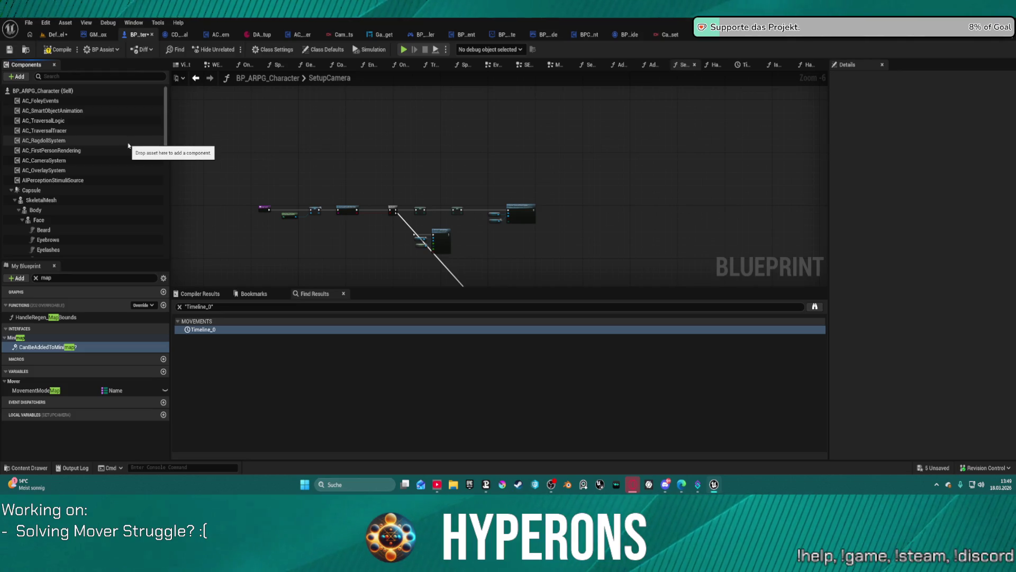
pyautogui.click(26, 200)
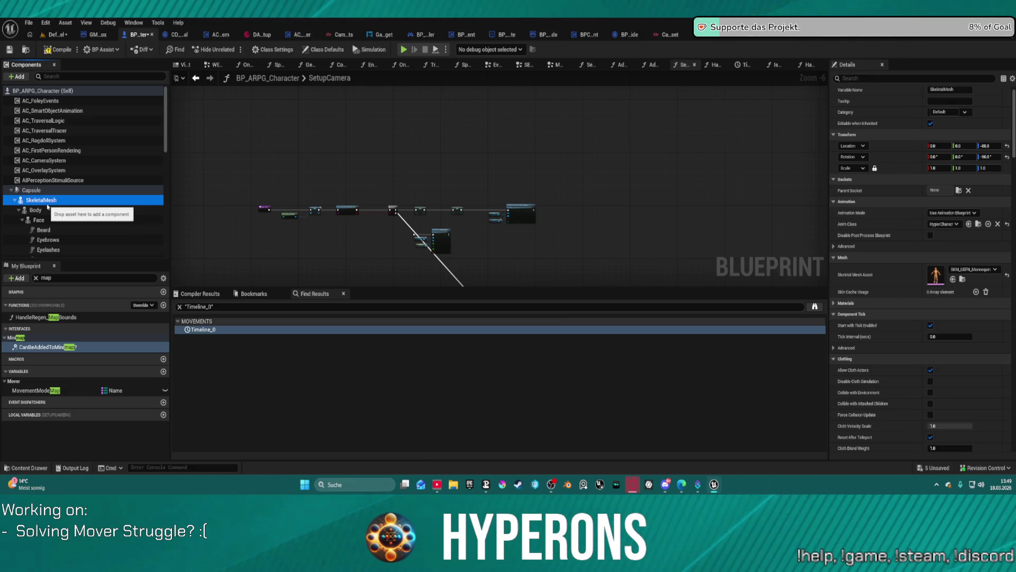
pyautogui.click(37, 210)
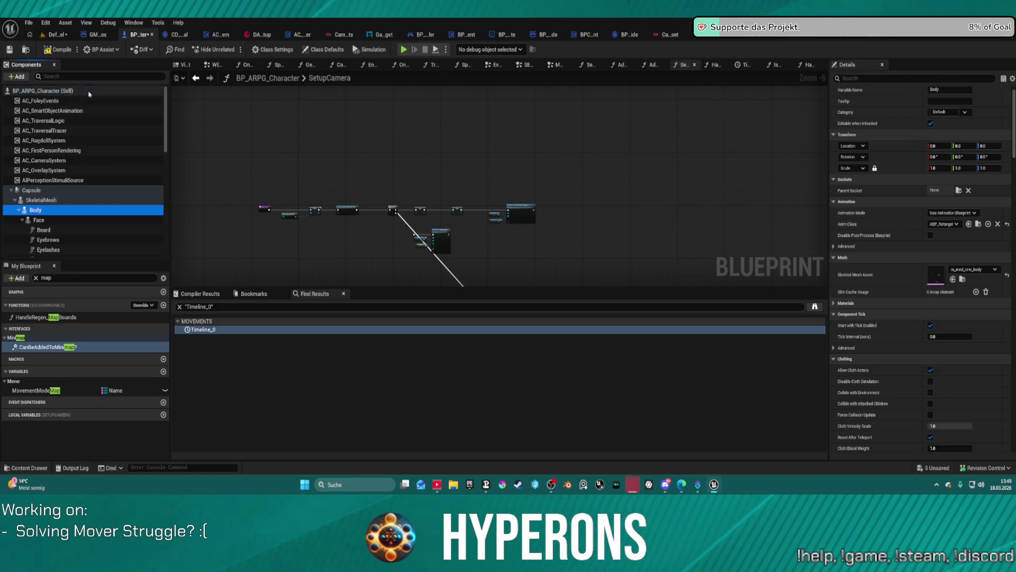
pyautogui.click(47, 91)
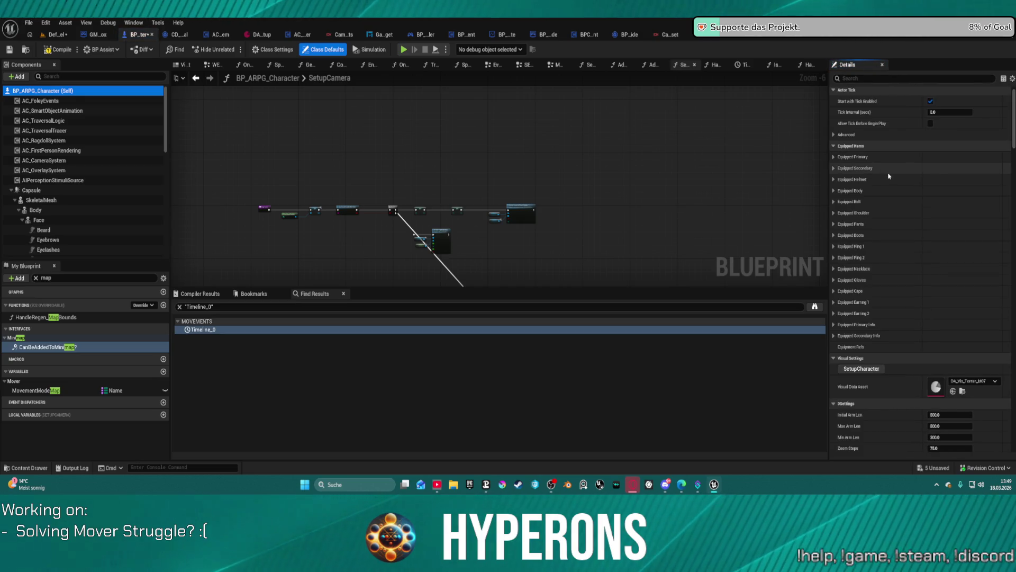
# - Set the Visual Data Asset to DA_Vis_Terran_M06 in Class Defaults and start a test run
pyautogui.click(834, 146)
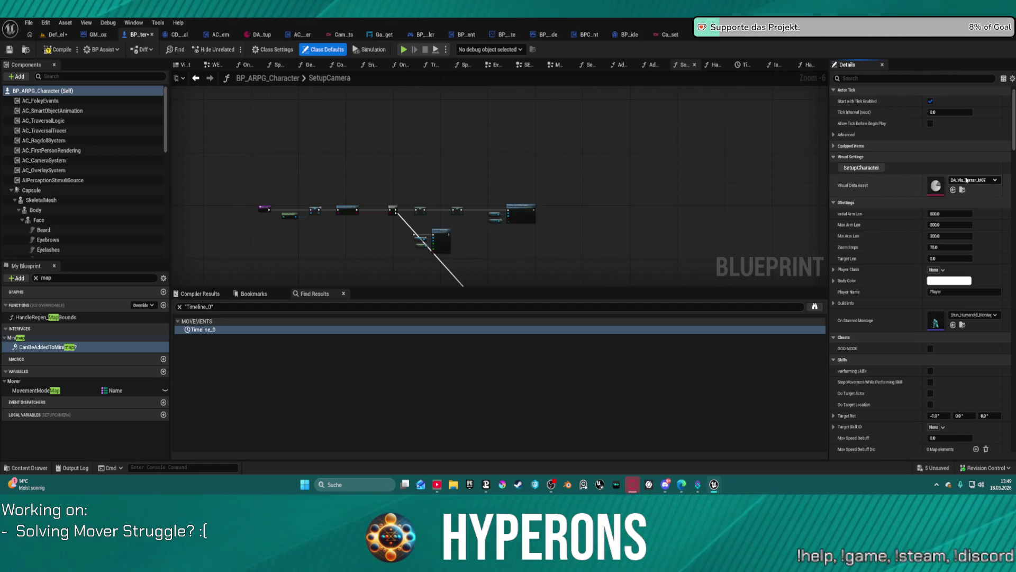
pyautogui.click(972, 181)
pyautogui.click(966, 347)
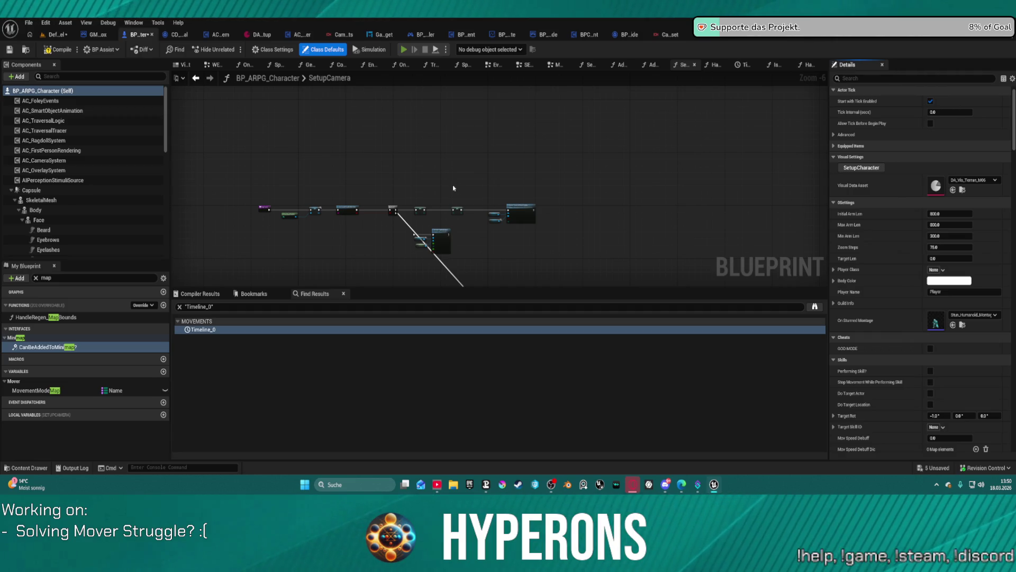
pyautogui.hotkey('alt', 'p')
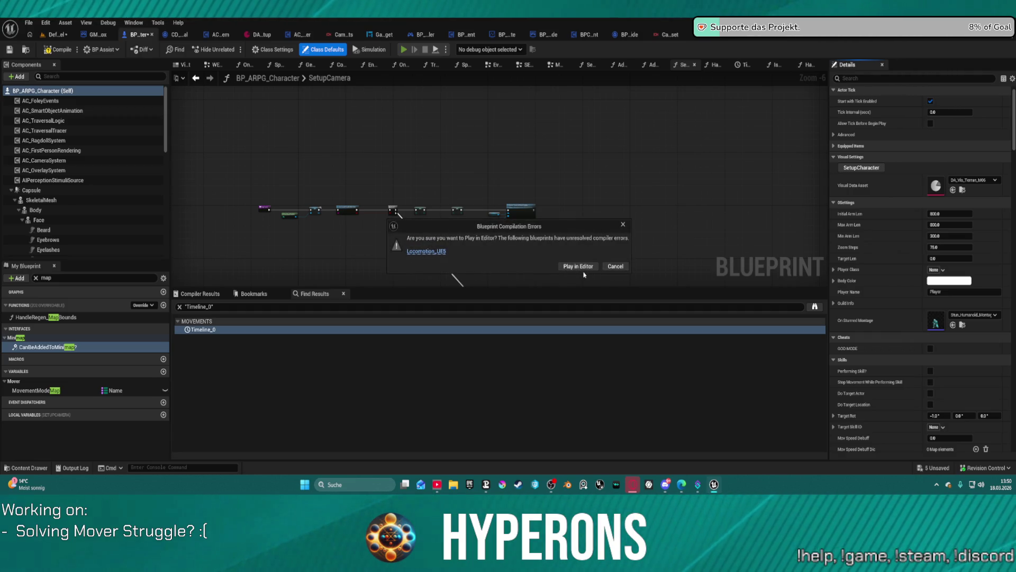
# - Play past the compile errors, switch Visual Data Asset to DA_Vis_Terran_M02, and relaunch the game
pyautogui.click(580, 266)
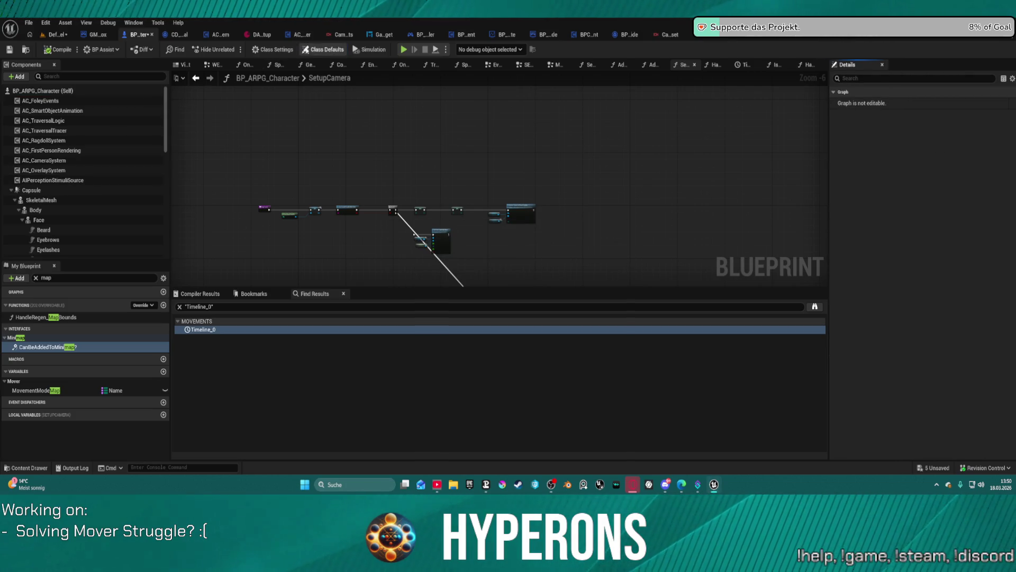
pyautogui.click(334, 49)
pyautogui.click(974, 193)
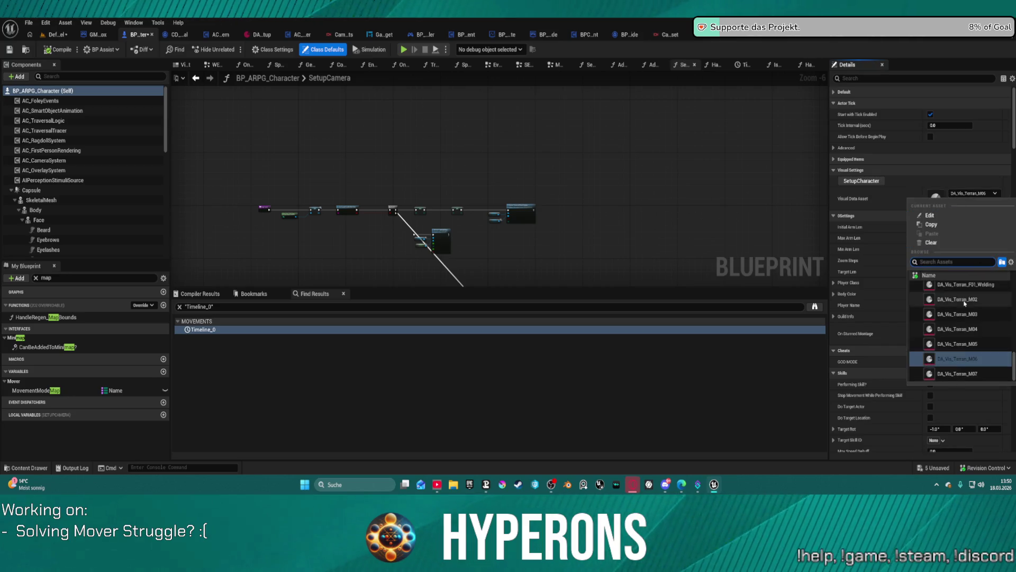
pyautogui.scroll(-1, 977, 318)
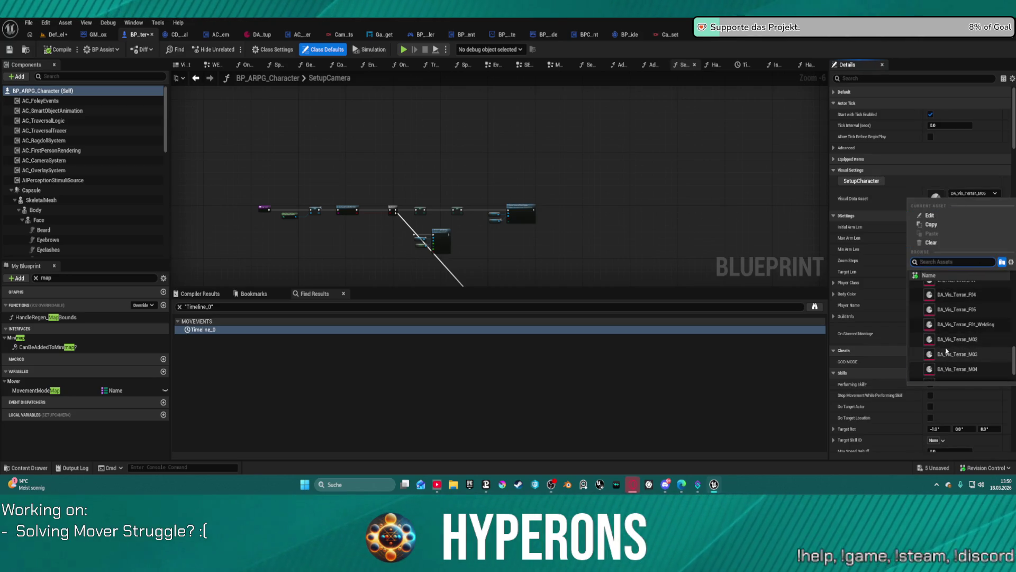
pyautogui.scroll(-2, 986, 338)
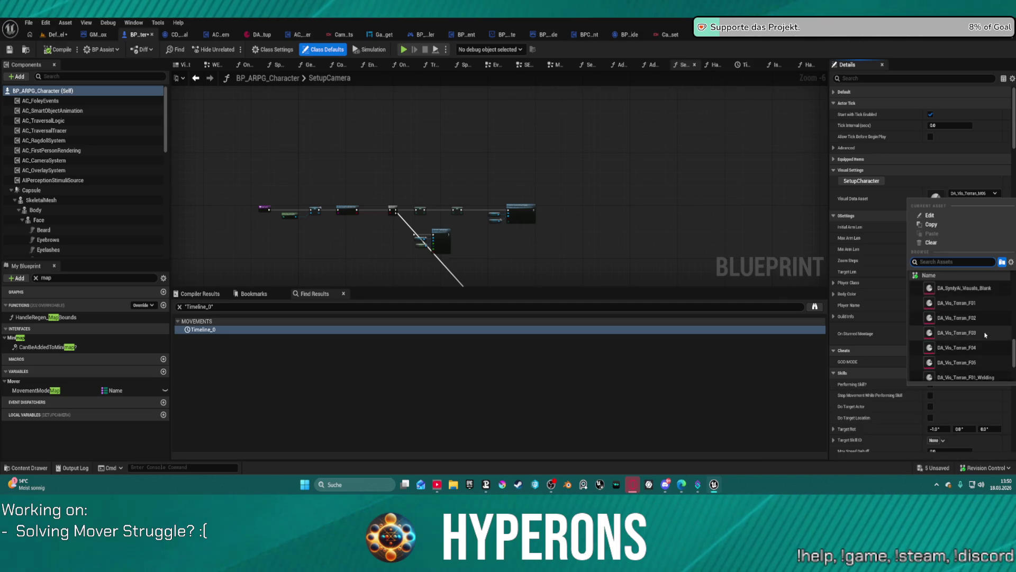
pyautogui.scroll(-1, 985, 334)
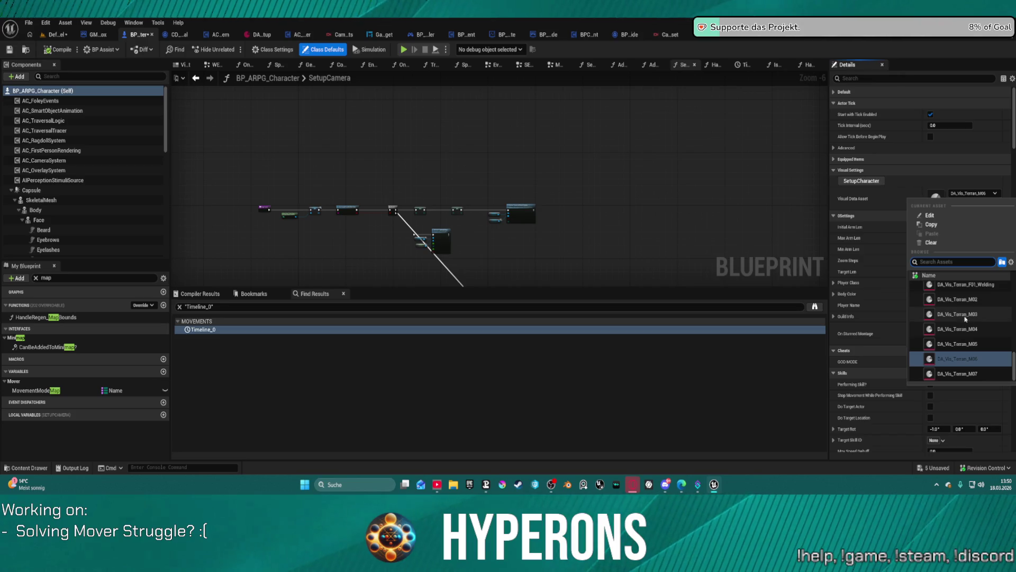
pyautogui.click(959, 301)
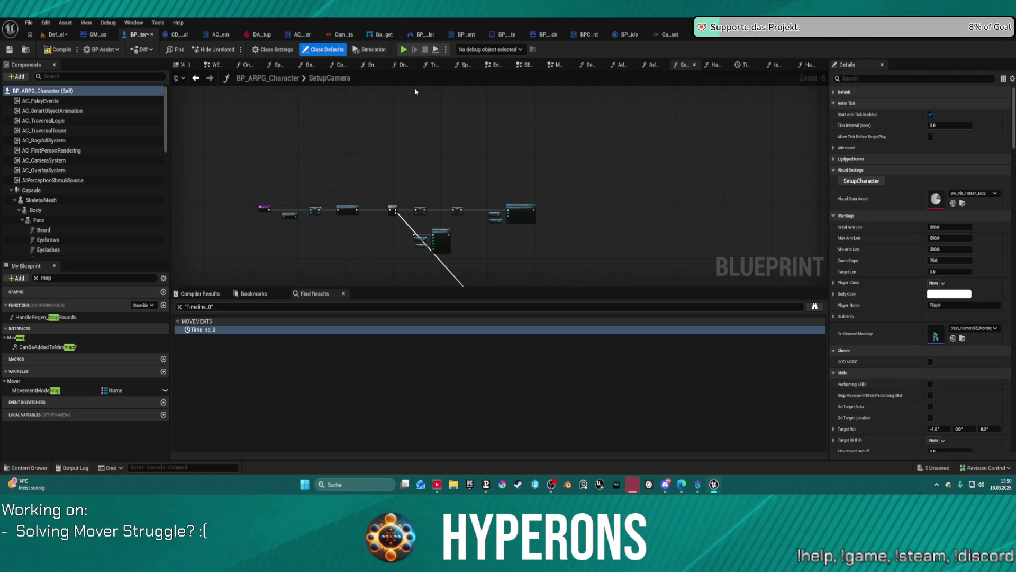
pyautogui.click(404, 49)
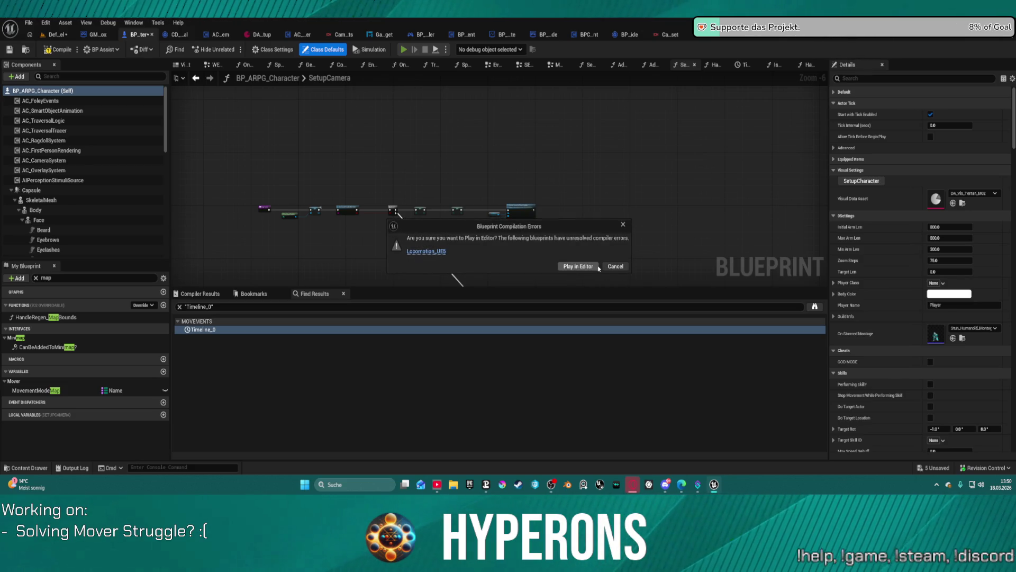
# - Start the preview despite compile errors and equip the Helmet_CY_M_01 helmet from the inventory
pyautogui.click(598, 267)
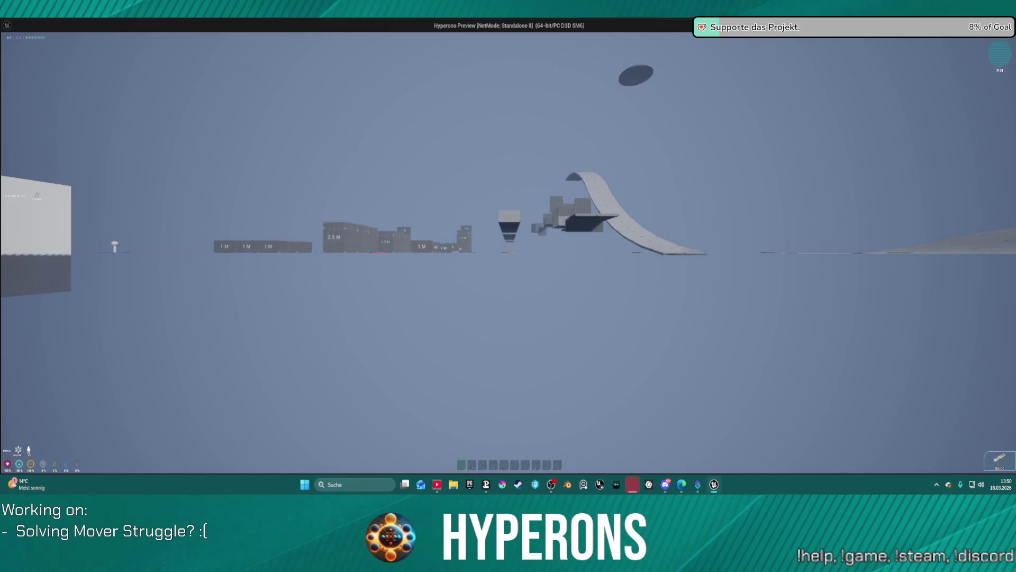
pyautogui.press('i')
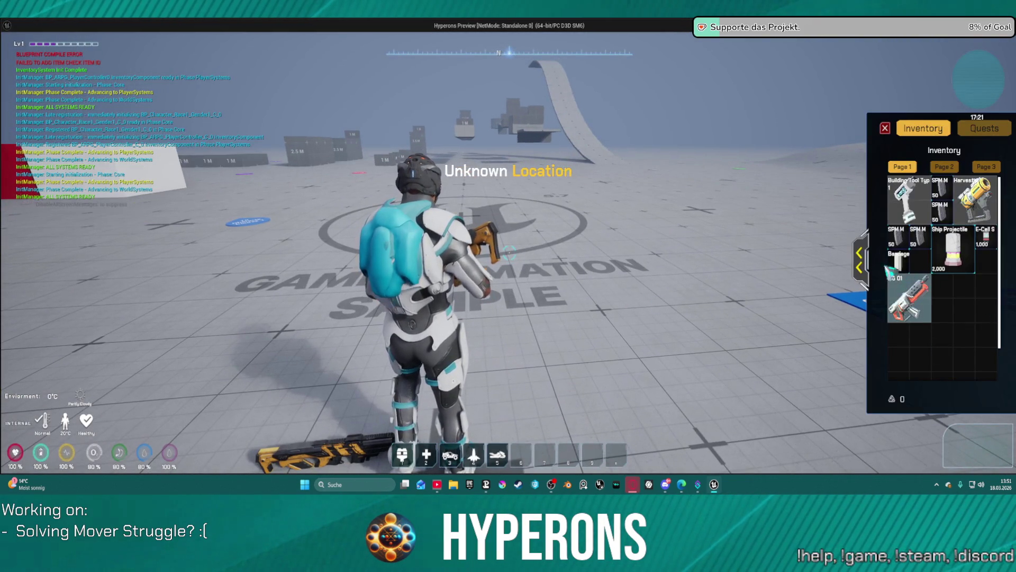
pyautogui.click(860, 260)
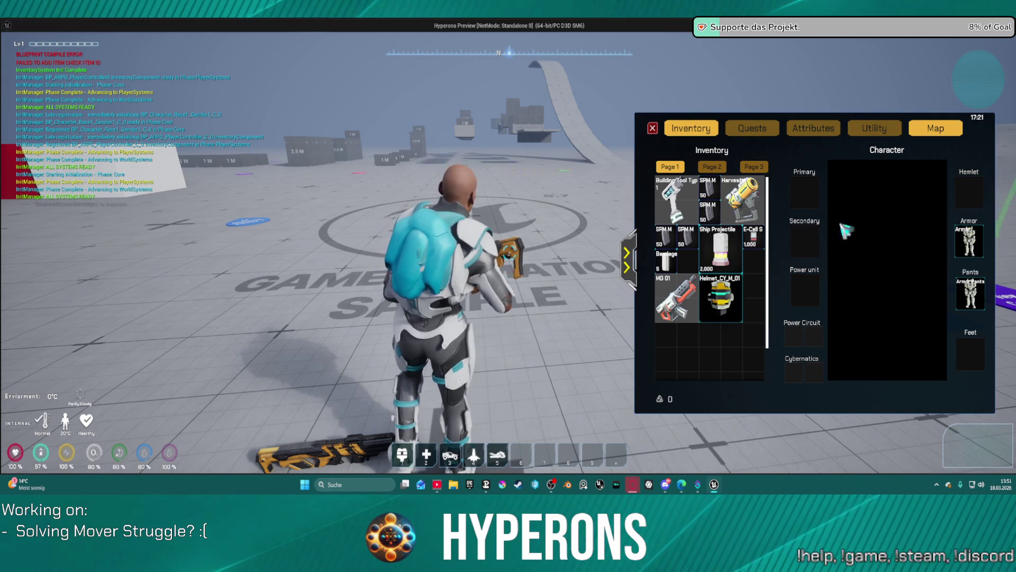
pyautogui.rightClick(721, 296)
pyautogui.press('i')
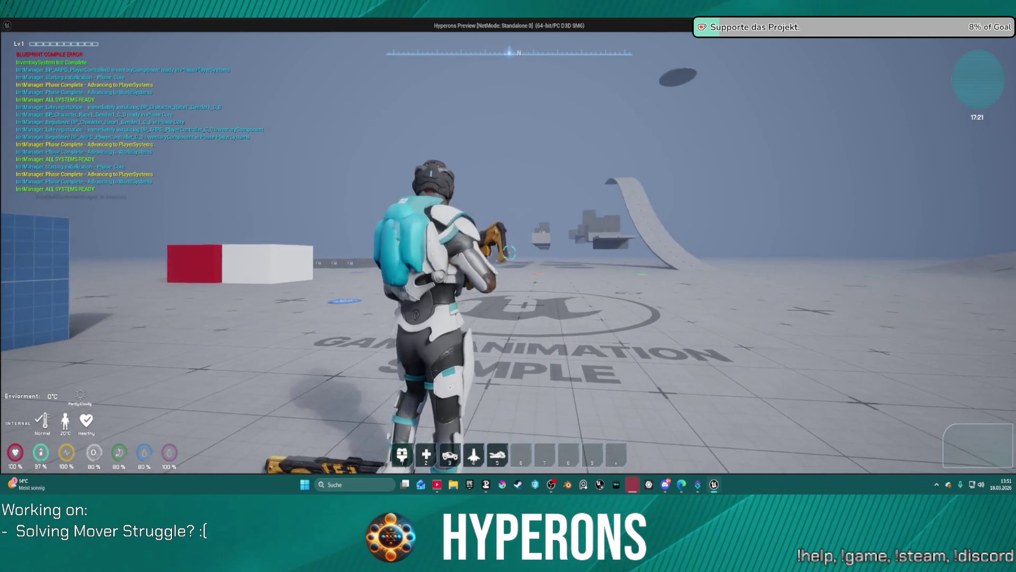
# - Run the character past the 2 M blocks, drop the rifle, and exit the preview
pyautogui.press('w')
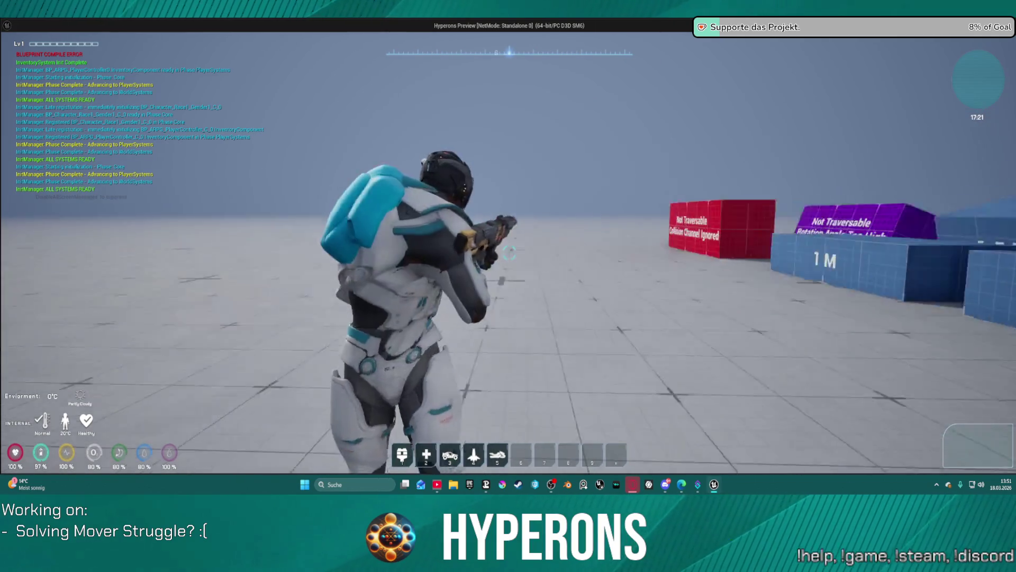
pyautogui.press('w')
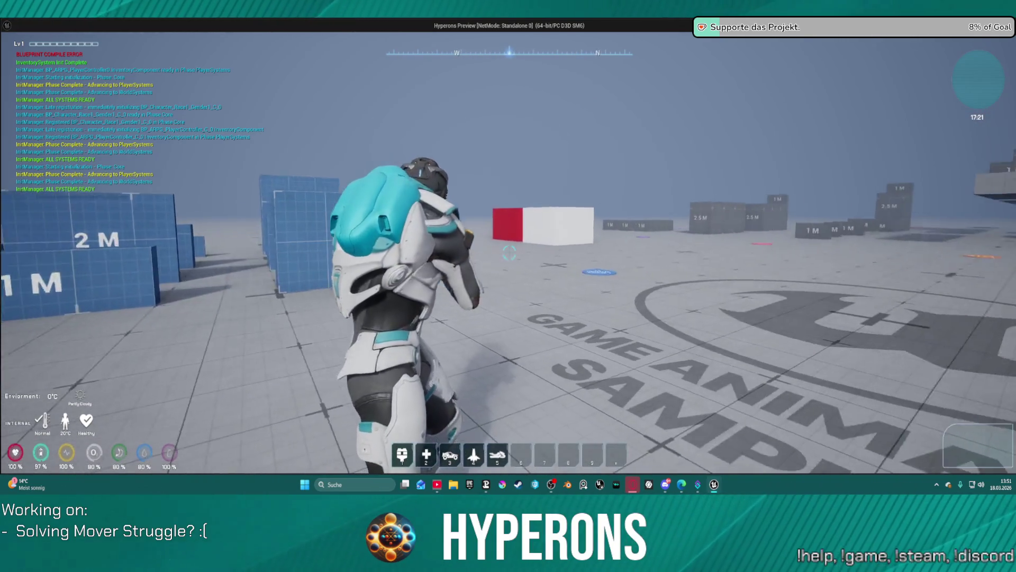
pyautogui.press('w')
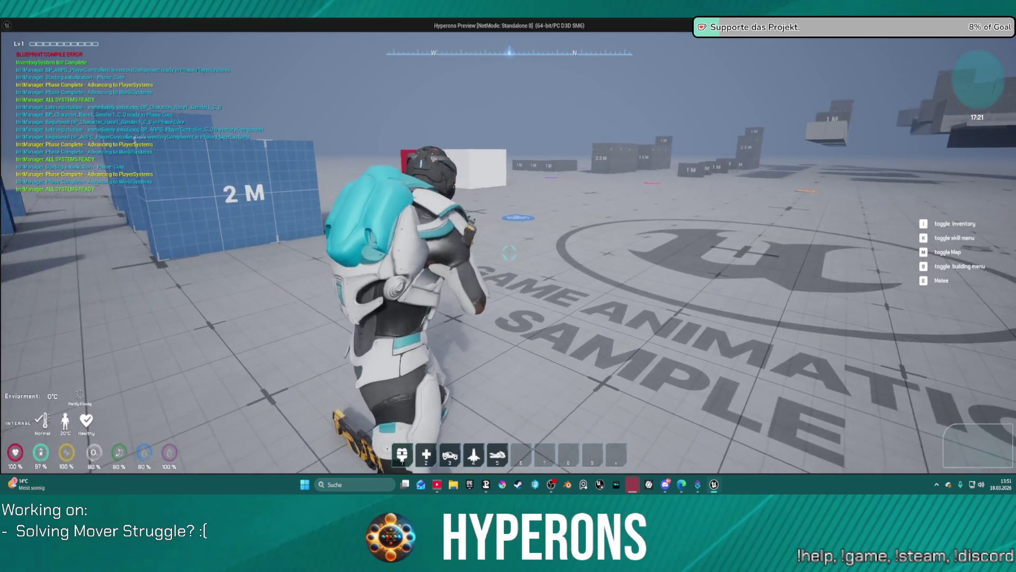
pyautogui.press('w')
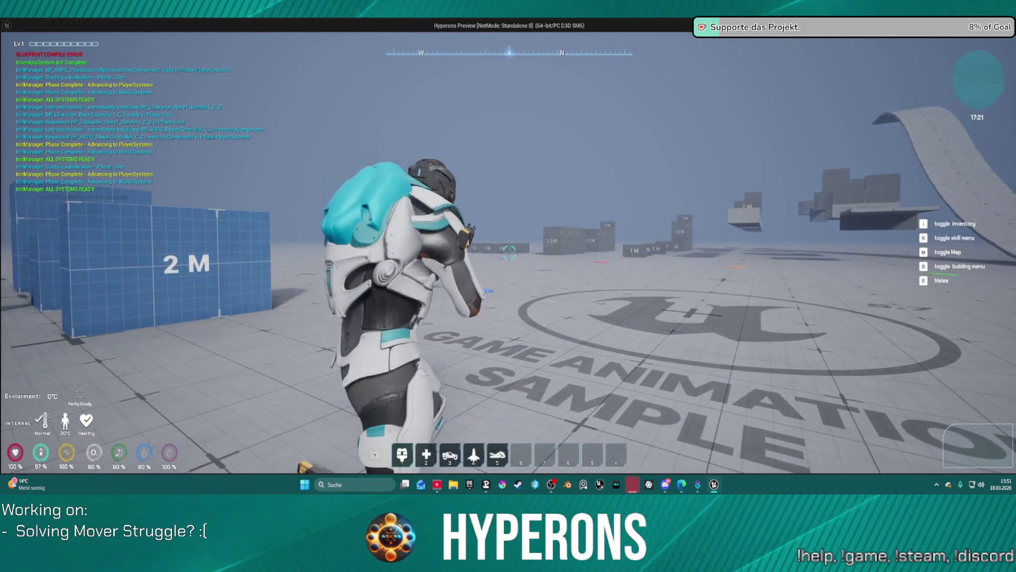
pyautogui.press('w')
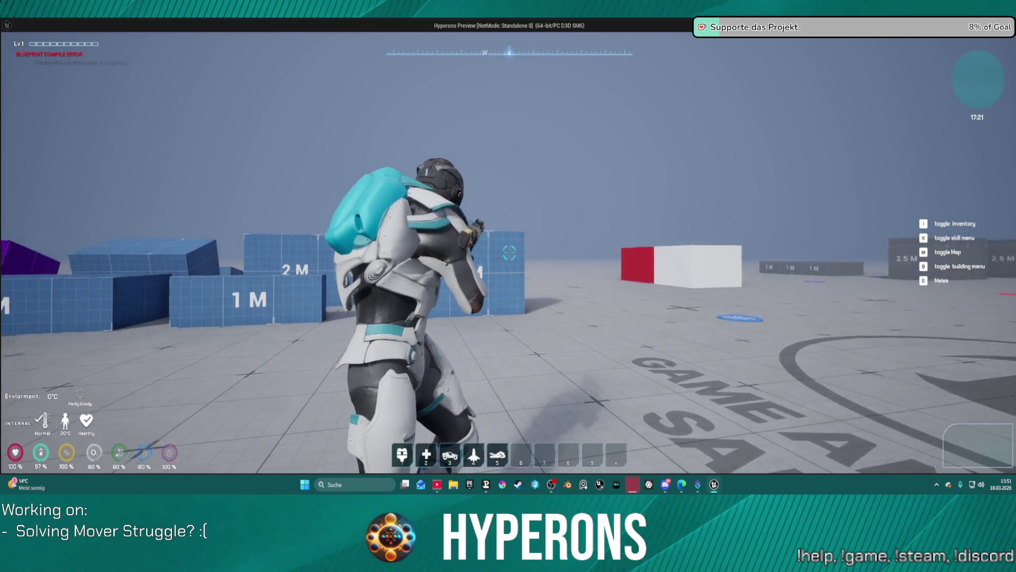
pyautogui.press('w')
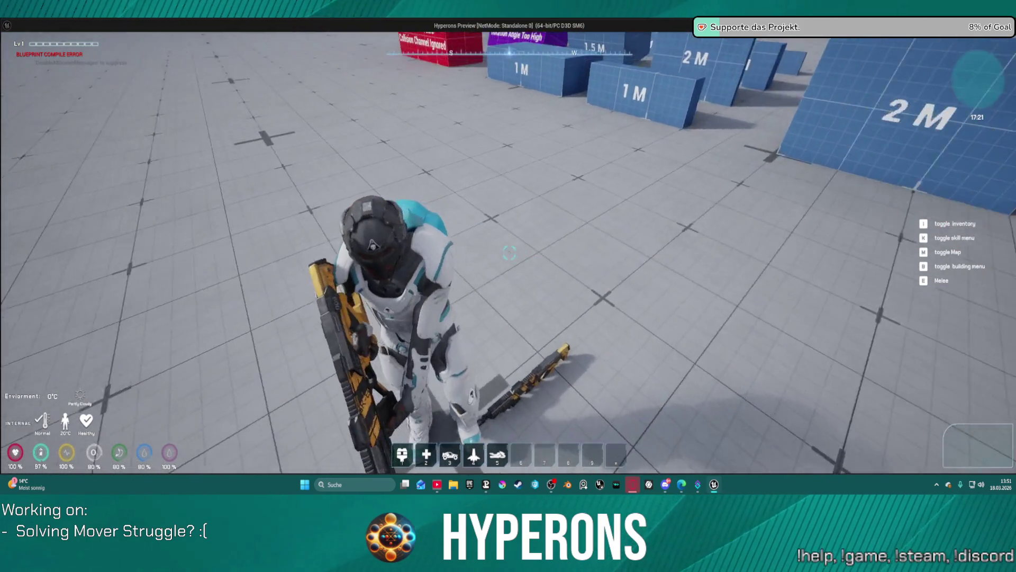
pyautogui.press('s')
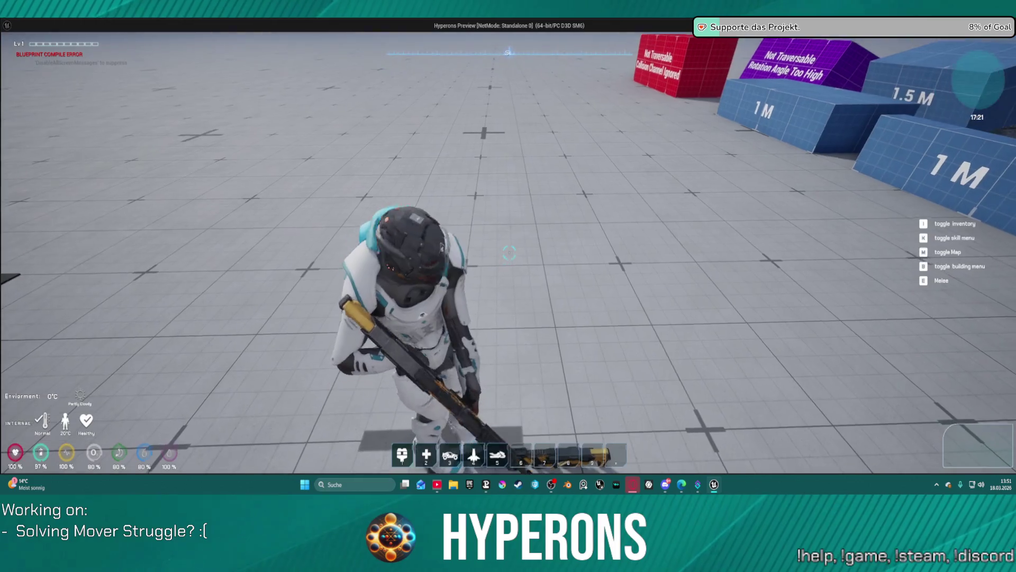
pyautogui.press('g')
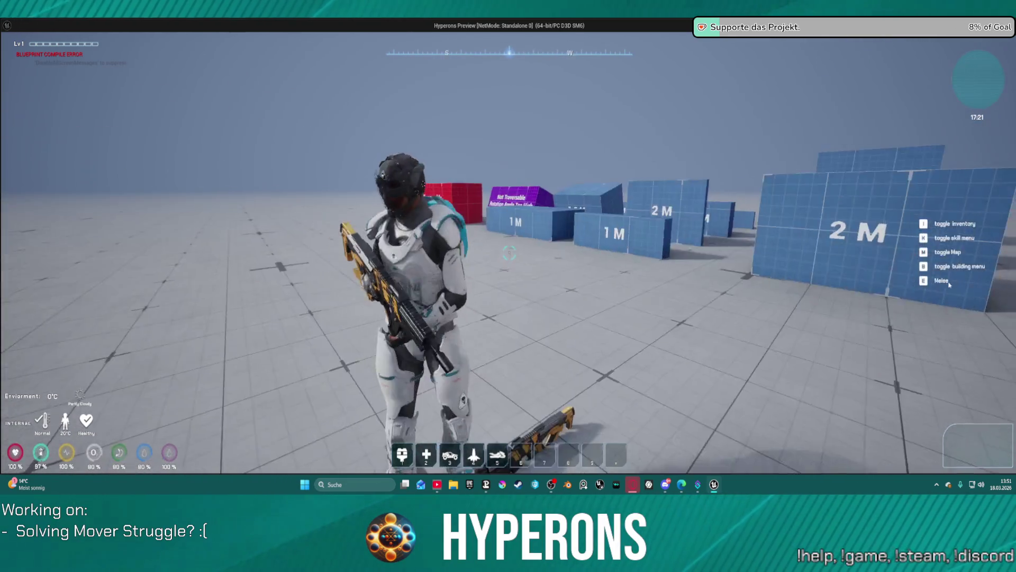
pyautogui.press('Escape')
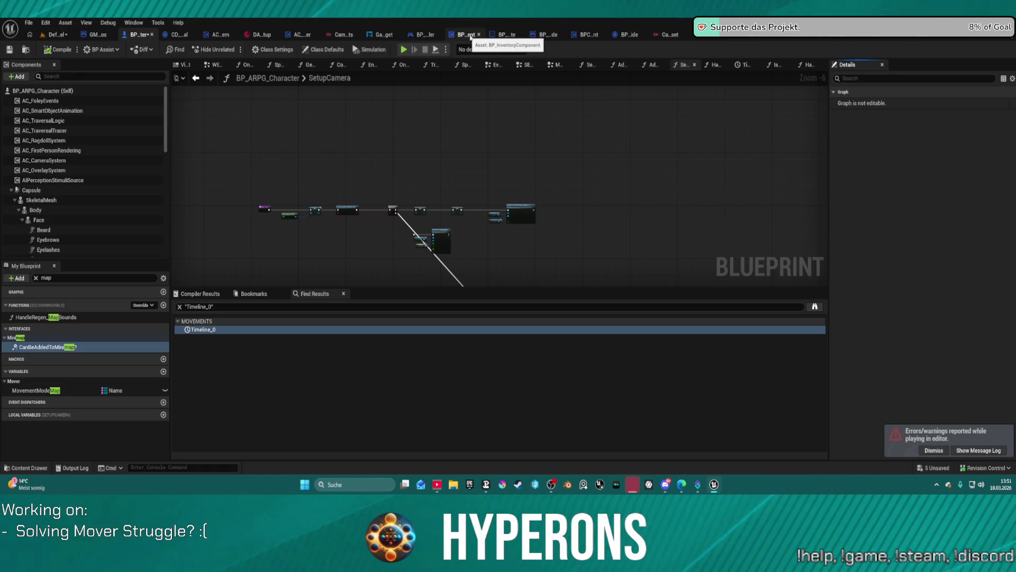
# - Open BP_ARPG_PlayerController's collapsed BEGIN PLAY graph
pyautogui.click(588, 35)
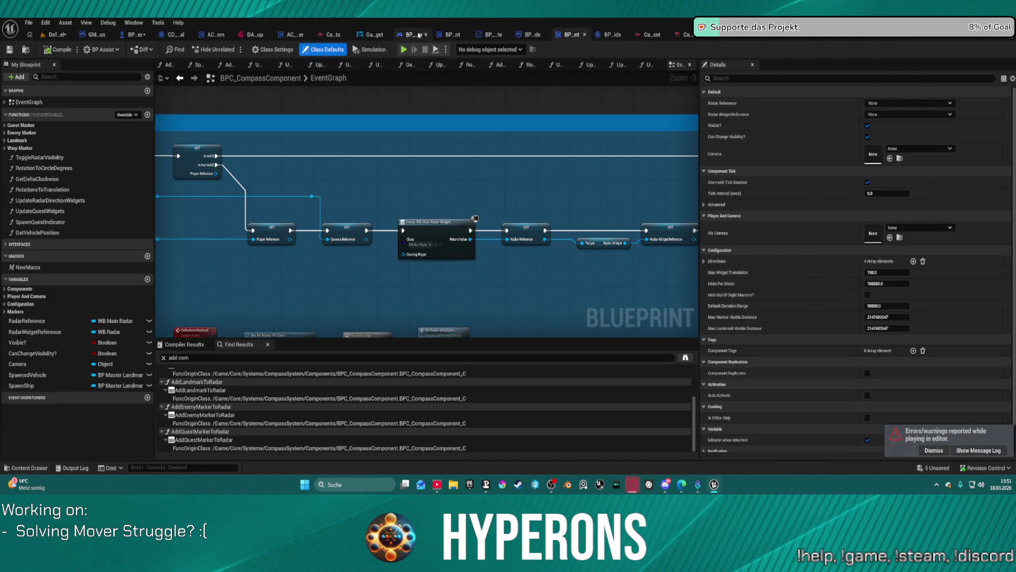
pyautogui.click(418, 35)
pyautogui.scroll(4, 453, 138)
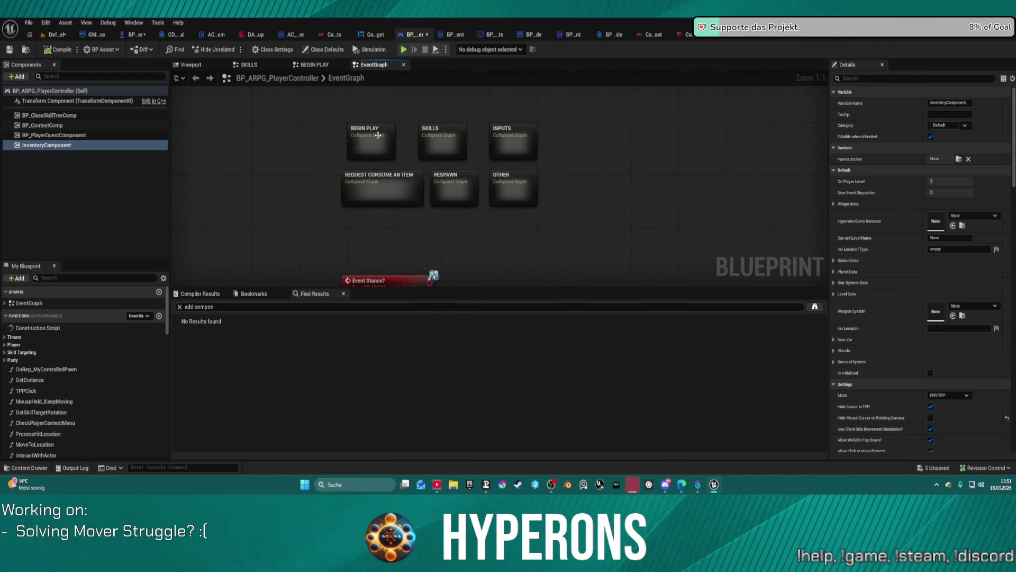
pyautogui.doubleClick(378, 135)
# - Pan and zoom across the BEGIN PLAY nodes to the Set Input Mode section
pyautogui.scroll(8, 440, 214)
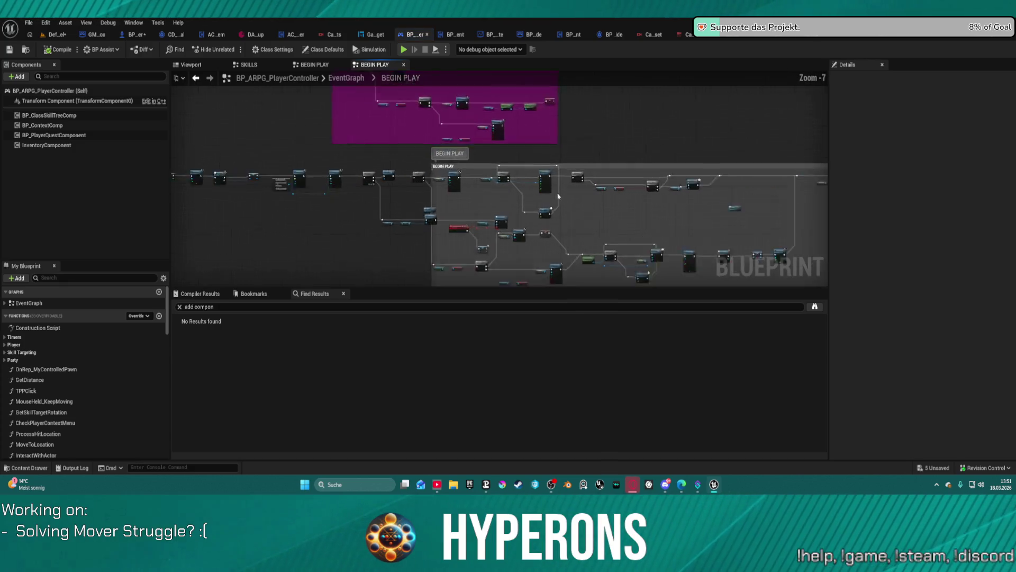
pyautogui.moveTo(384, 202)
pyautogui.mouseDown()
pyautogui.moveTo(477, 175)
pyautogui.moveTo(661, 175)
pyautogui.mouseUp()
pyautogui.scroll(-1, 405, 191)
pyautogui.moveTo(445, 151)
pyautogui.mouseDown()
pyautogui.moveTo(671, 100)
pyautogui.moveTo(587, 1)
pyautogui.mouseUp()
pyautogui.rightClick(710, 125)
pyautogui.moveTo(711, 125)
pyautogui.mouseDown()
pyautogui.moveTo(382, 105)
pyautogui.moveTo(362, 94)
pyautogui.moveTo(367, 79)
pyautogui.moveTo(349, 74)
pyautogui.moveTo(393, 85)
pyautogui.moveTo(7, 108)
pyautogui.moveTo(185, 104)
pyautogui.moveTo(230, 138)
pyautogui.moveTo(364, 107)
pyautogui.moveTo(511, 139)
pyautogui.moveTo(404, 196)
pyautogui.mouseUp()
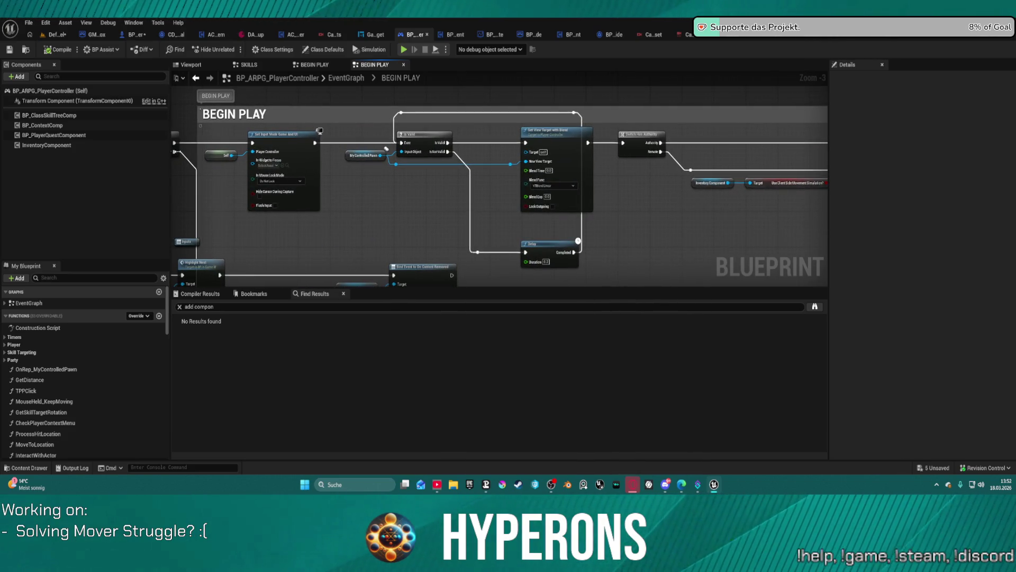
pyautogui.click(317, 143)
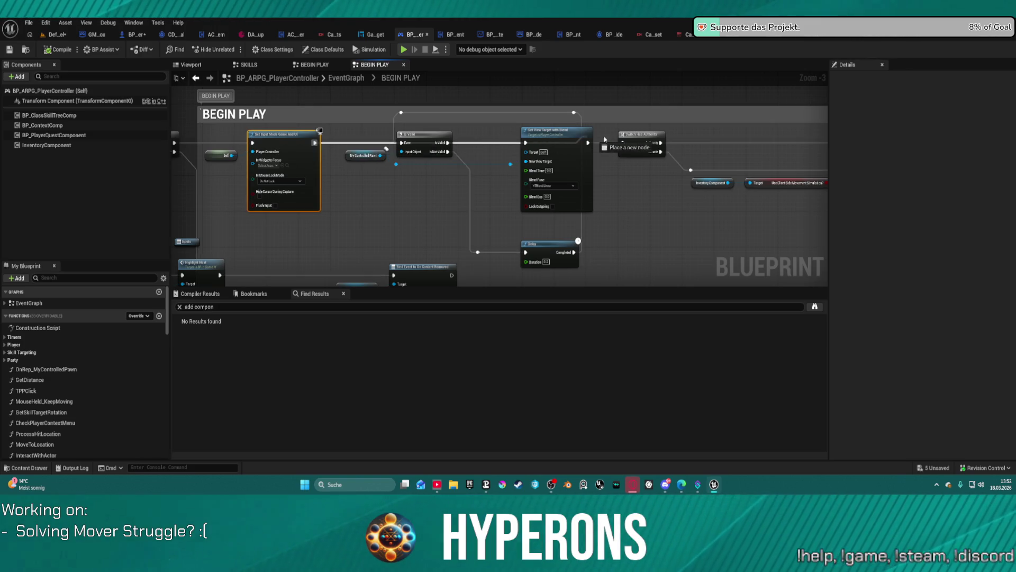
pyautogui.press('f')
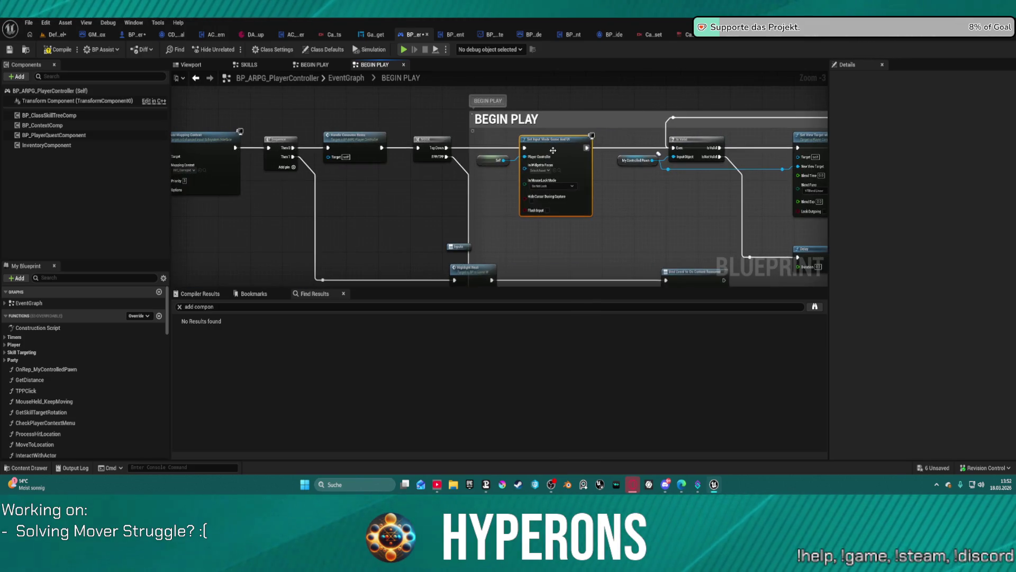
pyautogui.moveTo(490, 179); pyautogui.dragTo(639, 147)
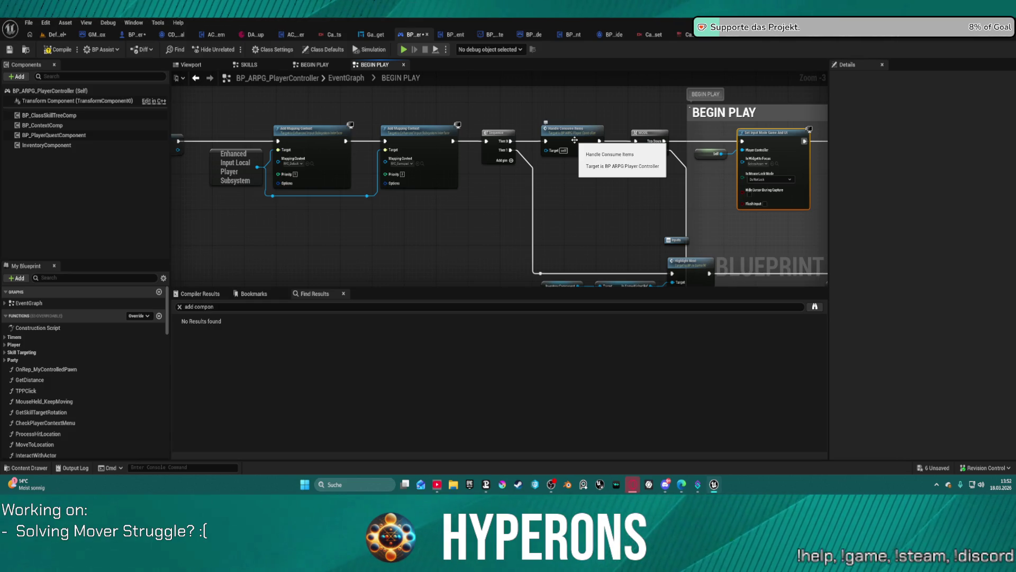
pyautogui.moveTo(395, 130)
pyautogui.mouseDown()
pyautogui.moveTo(973, 131)
pyautogui.moveTo(1008, 122)
pyautogui.moveTo(715, 107)
pyautogui.moveTo(1004, 113)
pyautogui.mouseUp()
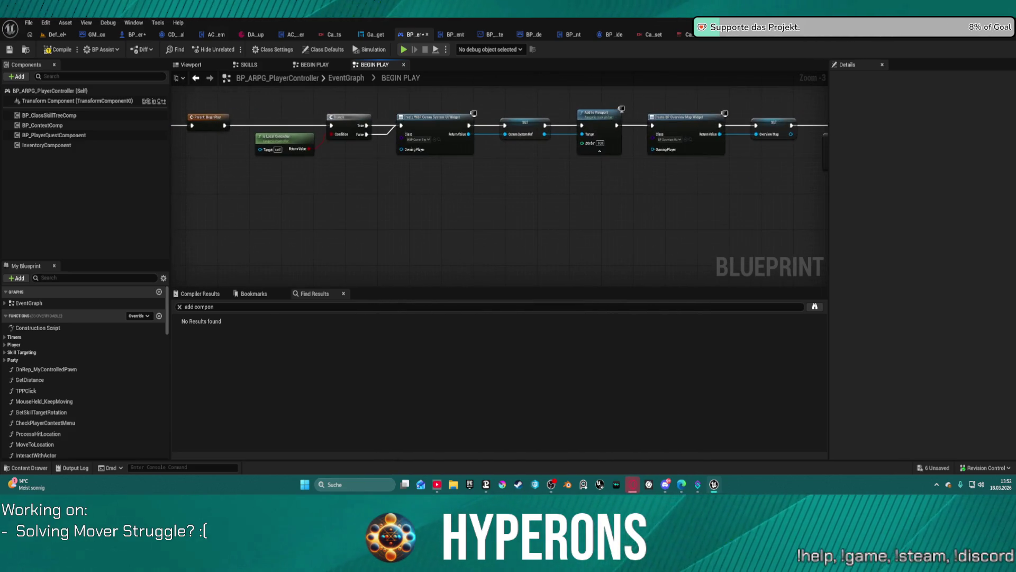
pyautogui.moveTo(297, 155)
pyautogui.mouseDown()
pyautogui.moveTo(526, 233)
pyautogui.moveTo(517, 222)
pyautogui.moveTo(629, 212)
pyautogui.mouseUp()
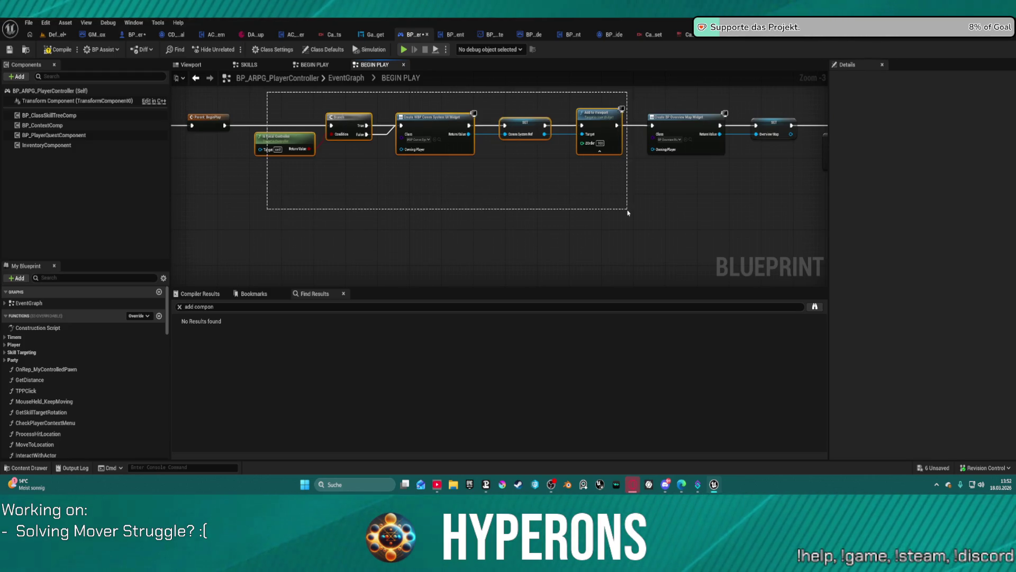
pyautogui.moveTo(628, 212); pyautogui.dragTo(627, 211)
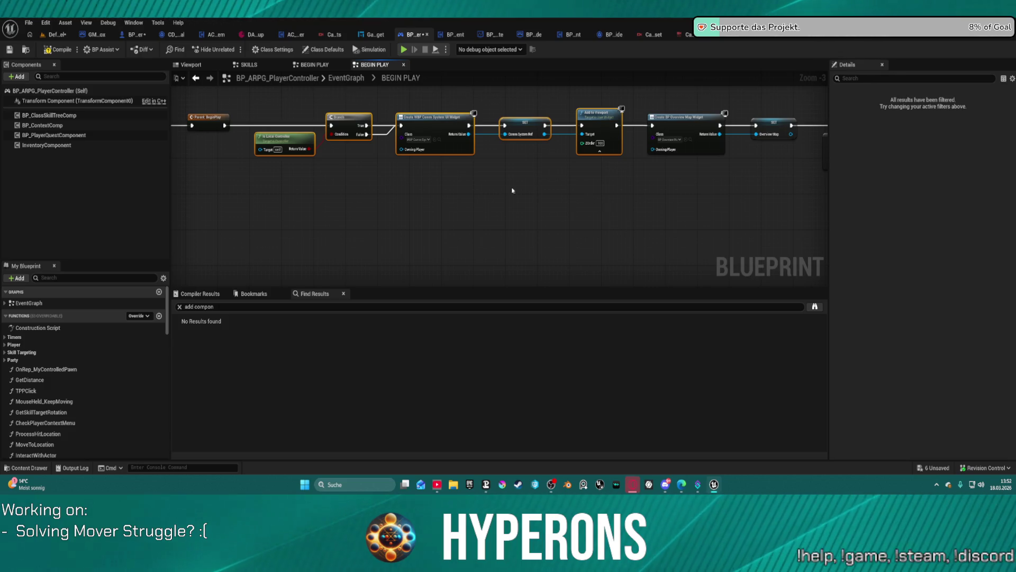
pyautogui.click(556, 194)
pyautogui.moveTo(785, 179)
pyautogui.mouseDown()
pyautogui.moveTo(574, 164)
pyautogui.moveTo(533, 176)
pyautogui.mouseUp()
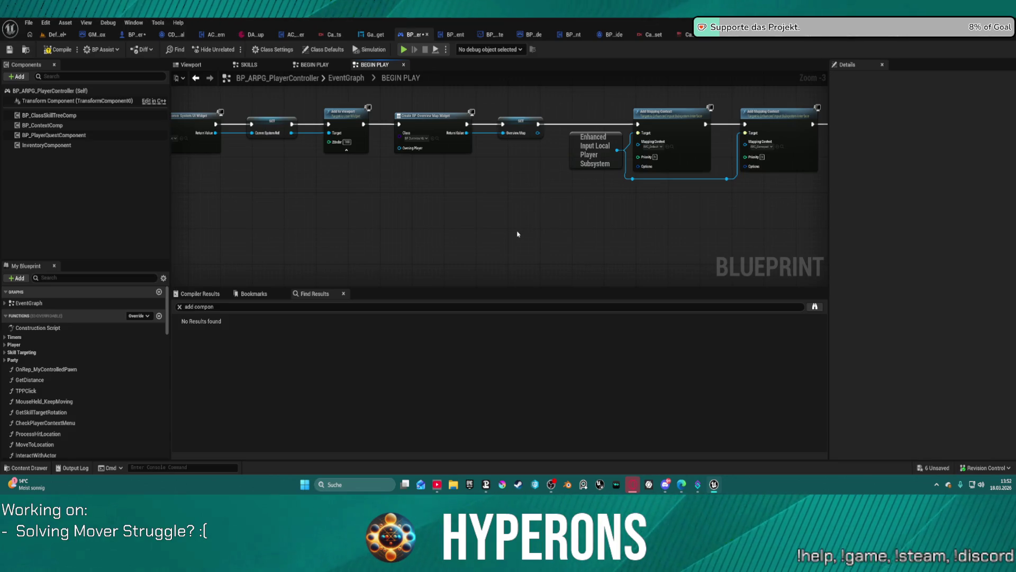
pyautogui.moveTo(792, 217)
pyautogui.mouseDown()
pyautogui.moveTo(609, 206)
pyautogui.moveTo(499, 228)
pyautogui.mouseUp()
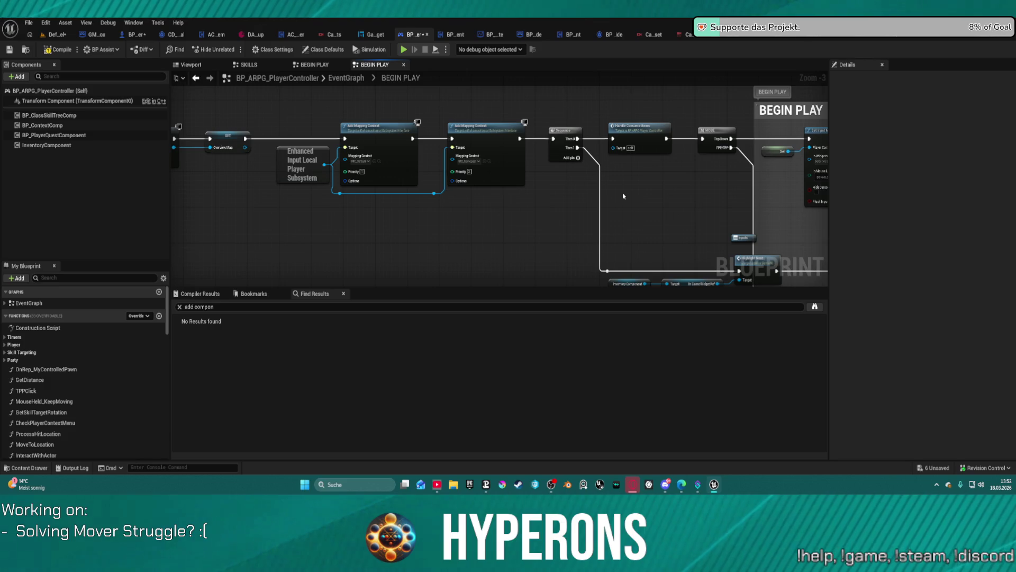
pyautogui.moveTo(622, 191)
pyautogui.mouseDown()
pyautogui.moveTo(593, 253)
pyautogui.moveTo(538, 254)
pyautogui.moveTo(304, 194)
pyautogui.moveTo(570, 123)
pyautogui.moveTo(456, 46)
pyautogui.moveTo(522, 182)
pyautogui.moveTo(517, 152)
pyautogui.moveTo(468, 152)
pyautogui.moveTo(481, 150)
pyautogui.mouseUp()
# - Inspect the Handle Consume Items graph and its AND, OR and NOT nodes
pyautogui.doubleClick(481, 150)
pyautogui.scroll(-5, 478, 183)
pyautogui.scroll(4, 478, 183)
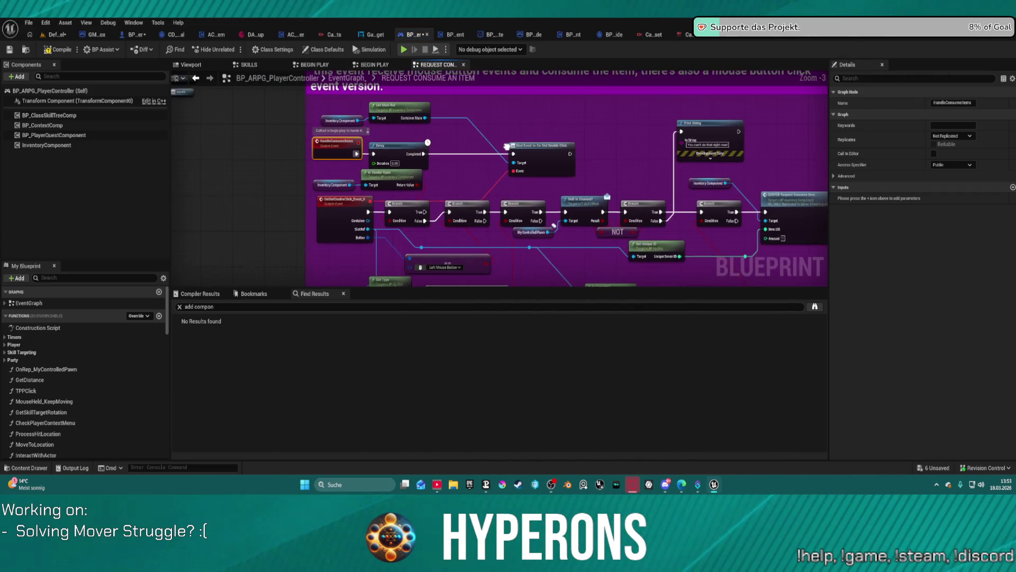
pyautogui.moveTo(510, 131); pyautogui.dragTo(486, 91)
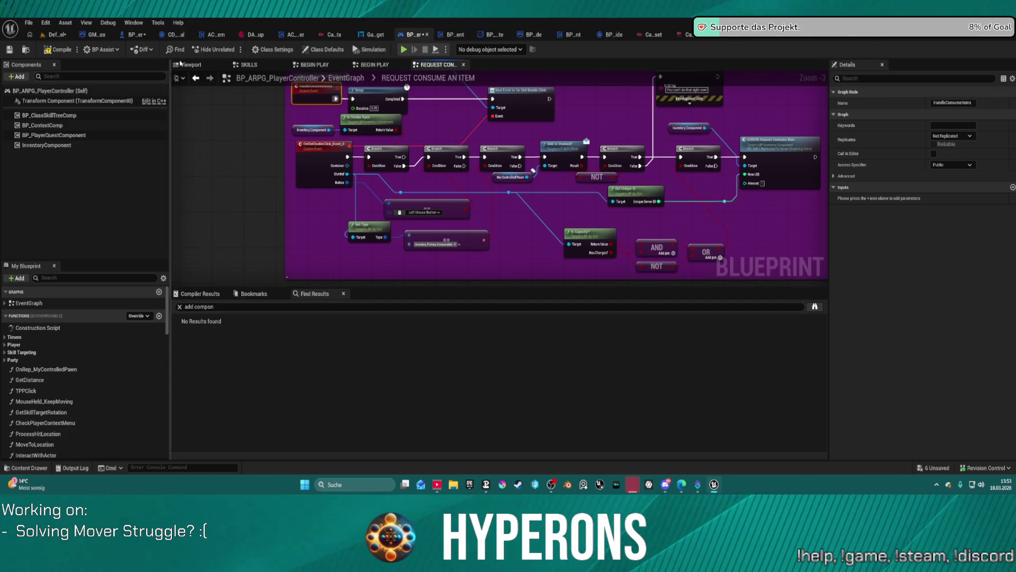
# - Return to BEGIN PLAY, select the Set Local Player node, and run the character toward the ramp
pyautogui.click(197, 79)
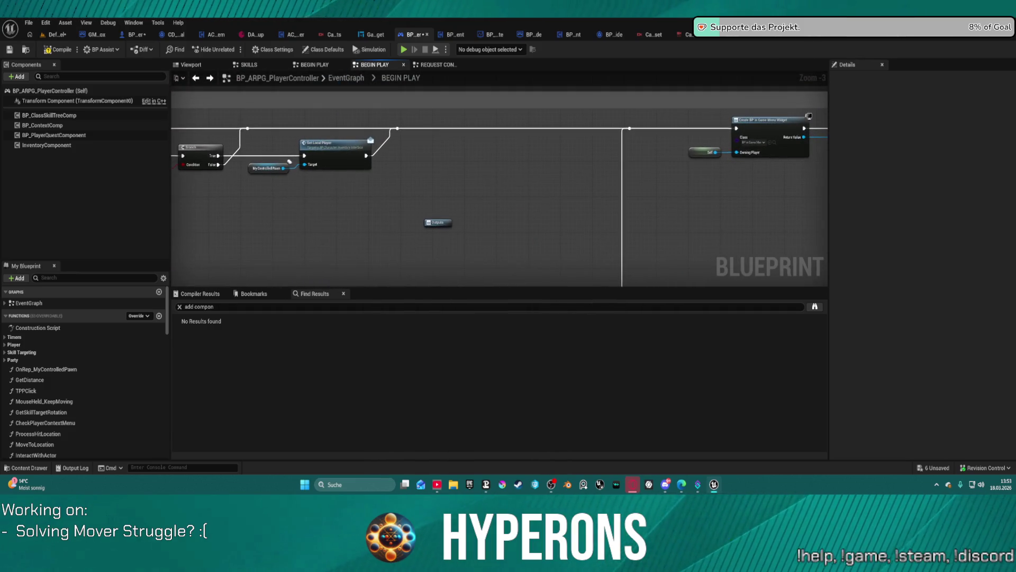
pyautogui.moveTo(444, 297)
pyautogui.mouseDown()
pyautogui.moveTo(518, 268)
pyautogui.moveTo(759, 293)
pyautogui.mouseUp()
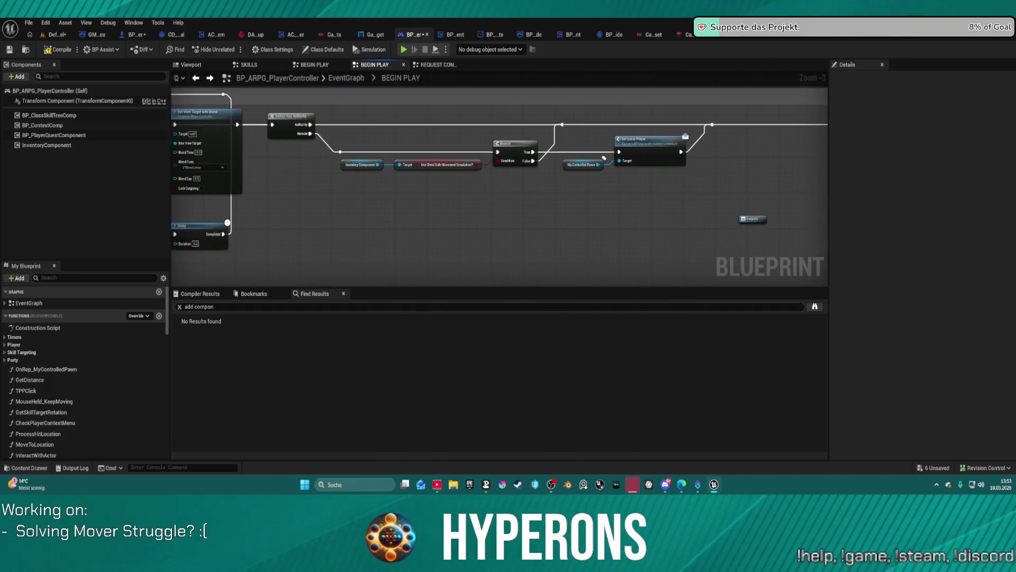
pyautogui.click(640, 152)
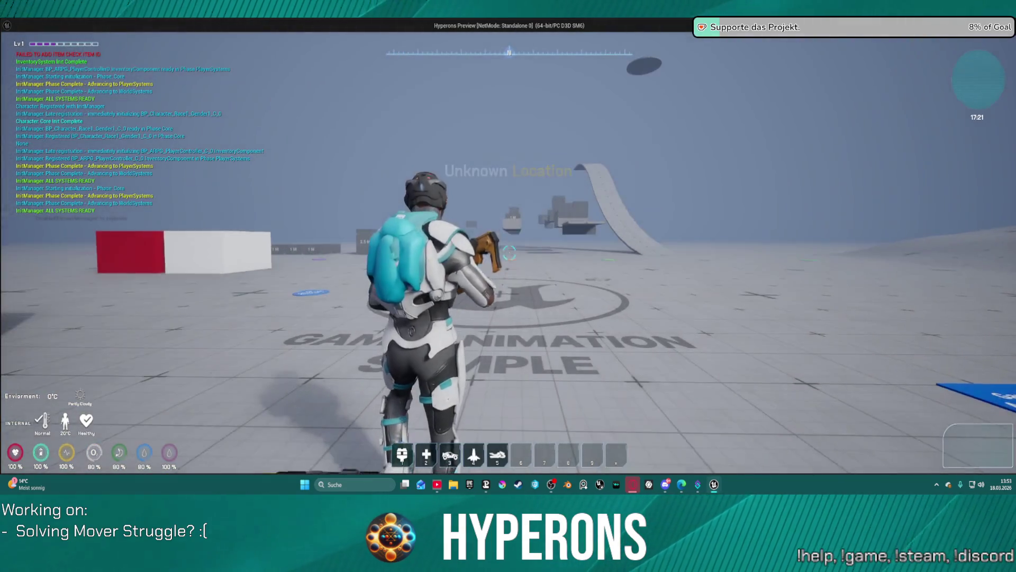
pyautogui.press('w')
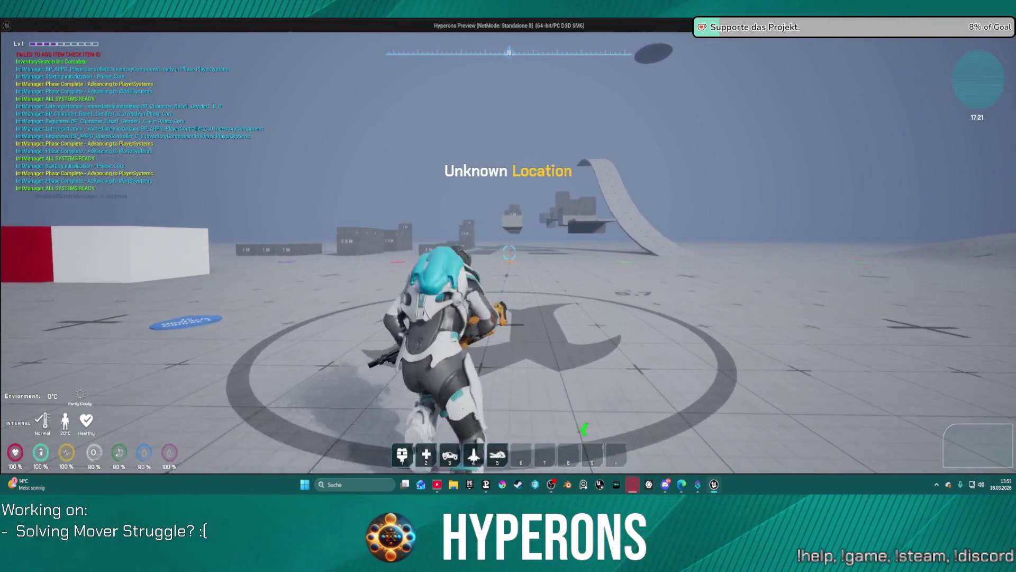